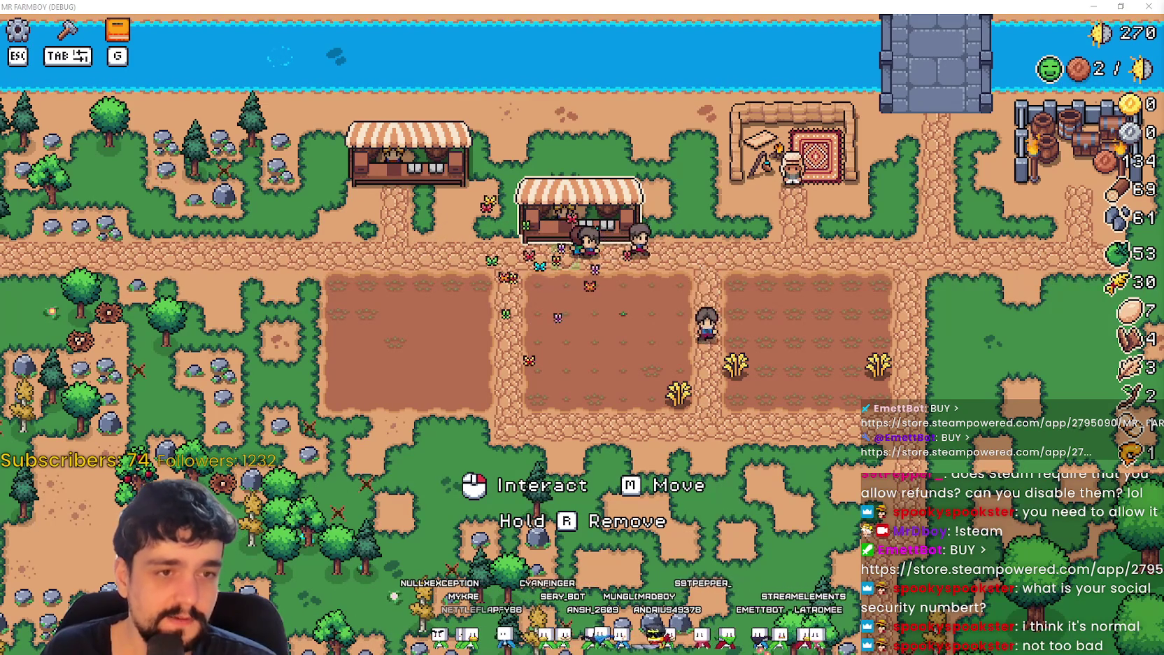
Step: Switch to the MR FARMBOY Steam store page and play its trailer in full screen
key(alt+Tab)
click(627, 324)
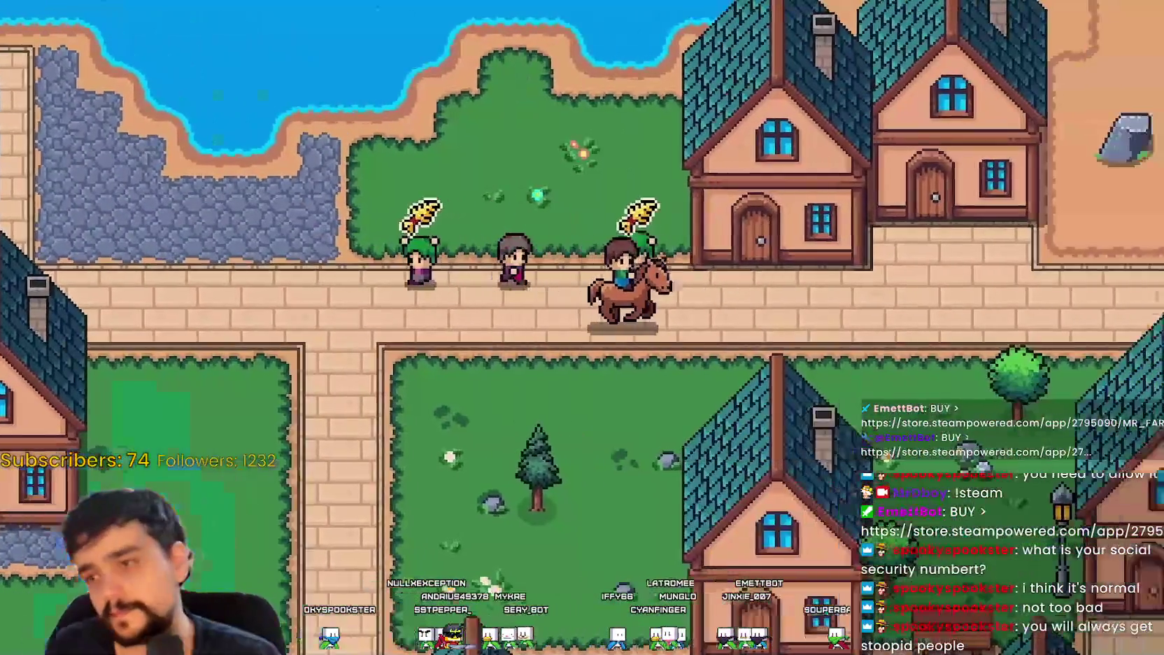
Step: Watch the MR FARMBOY trailer through to its end at 0:52, back on the store page
mouse_move(373, 541)
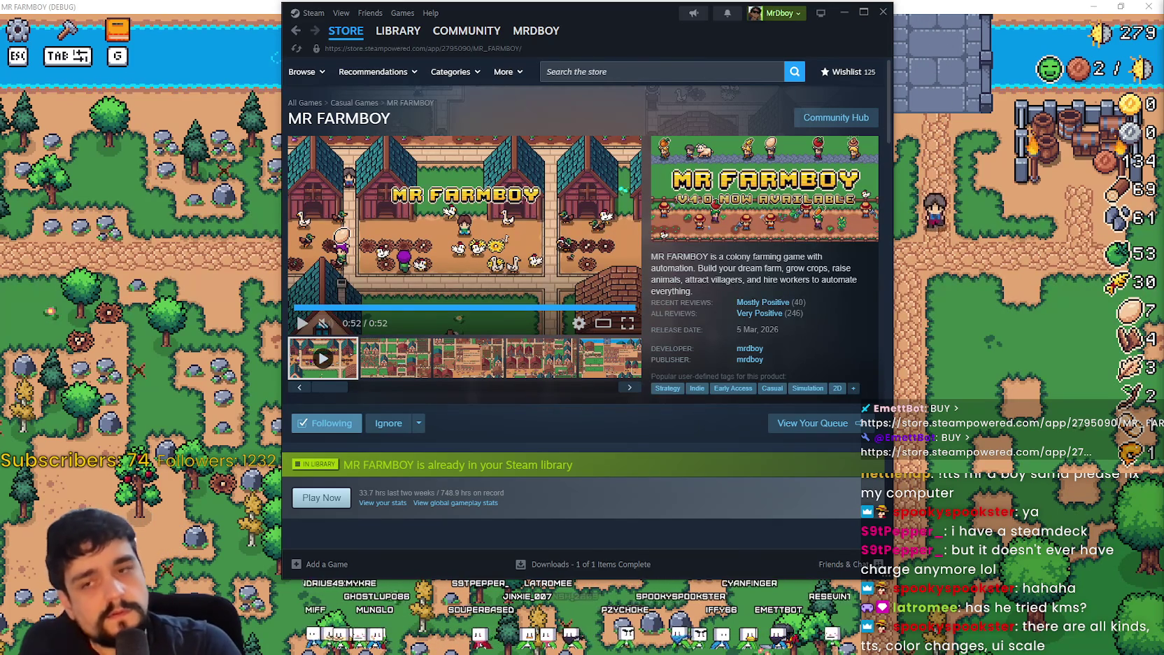
Step: Hide the MR FARMBOY store page to bring the Mr. Farmboy farm town back
key(alt+Tab)
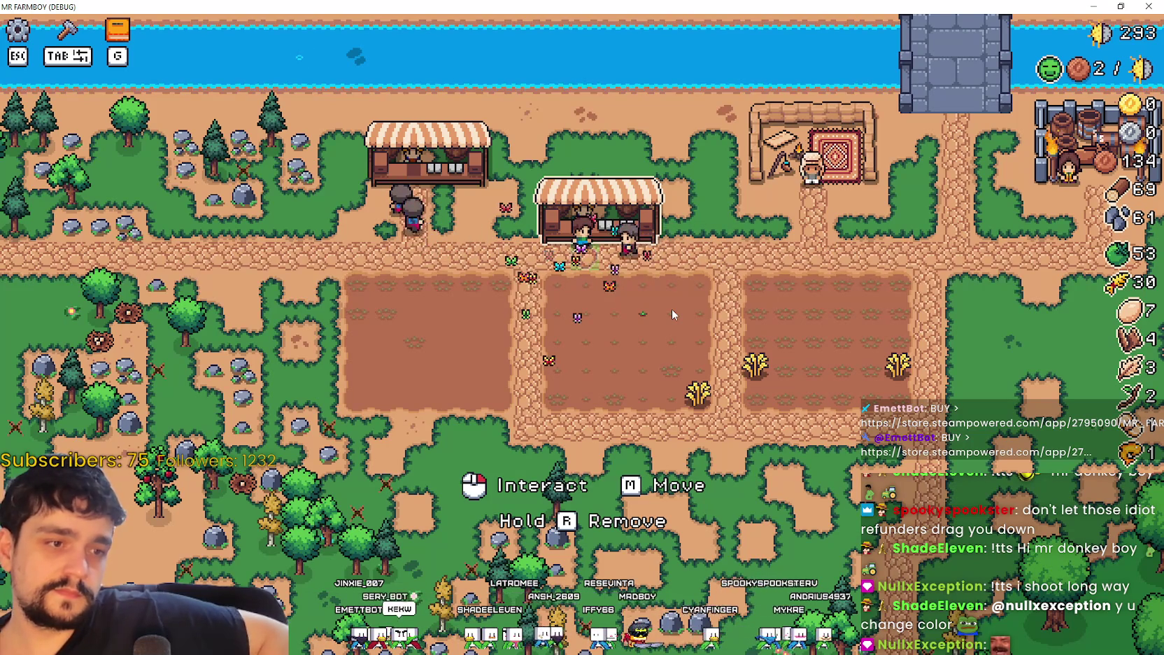
Step: Walk the farmer from the market stall onto a tilled field tile
key(m)
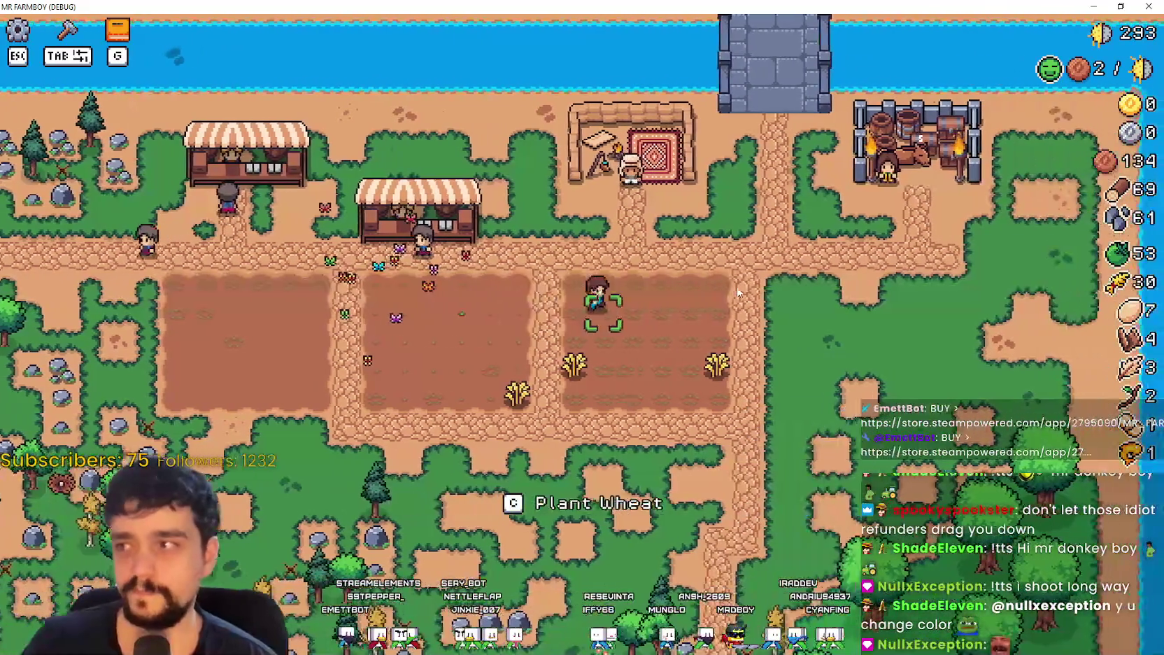
key(g)
click(375, 147)
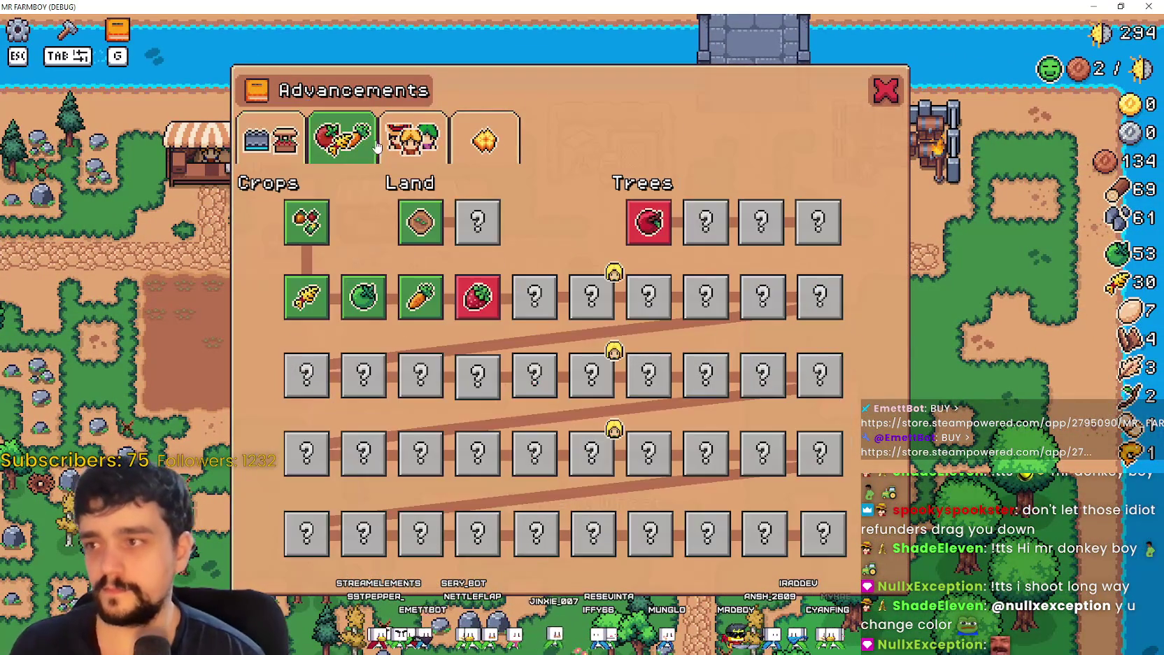
click(453, 134)
click(271, 138)
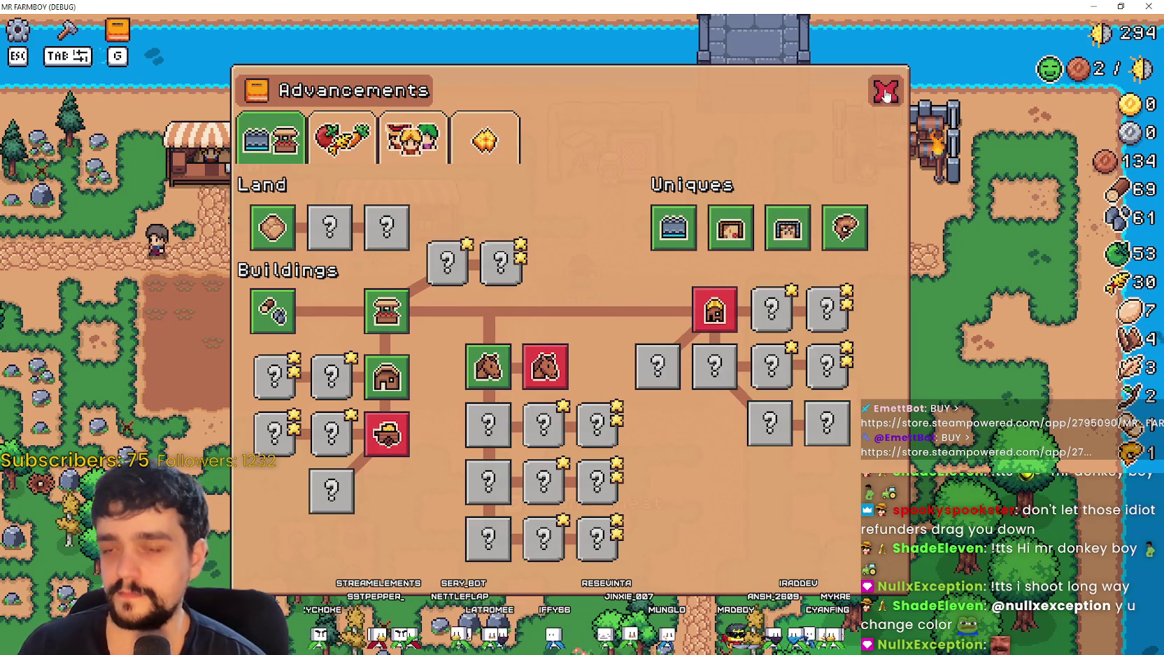
click(886, 89)
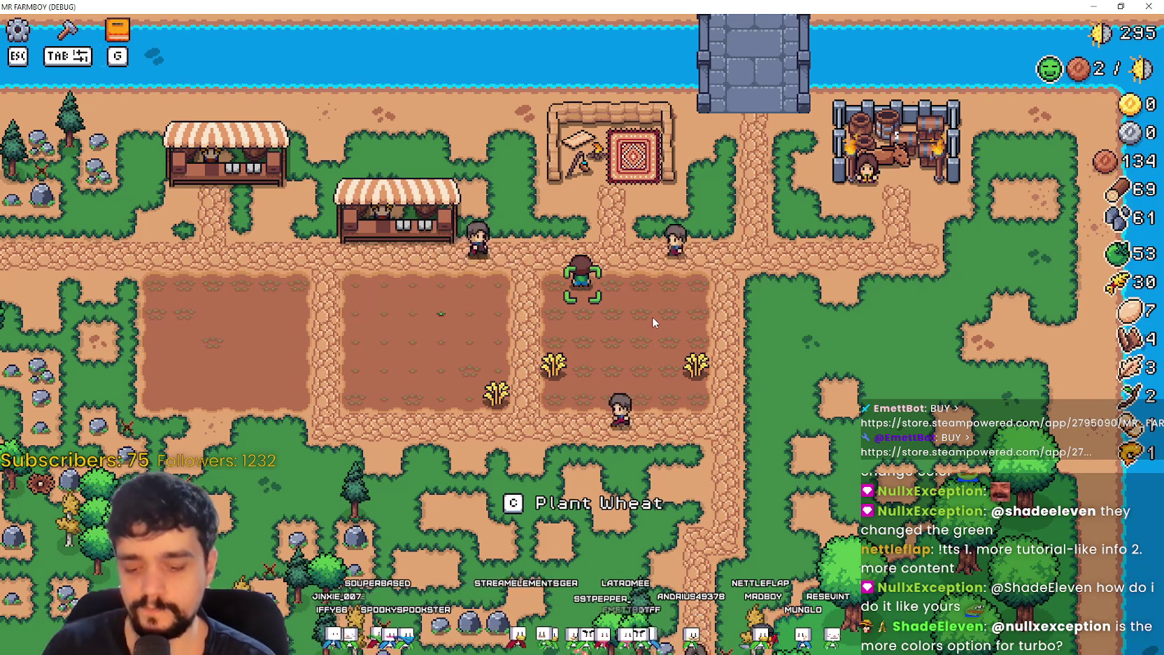
key(a)
Step: Plant wheat on two field tiles and harvest the ripe wheat beside the farmer
key(c)
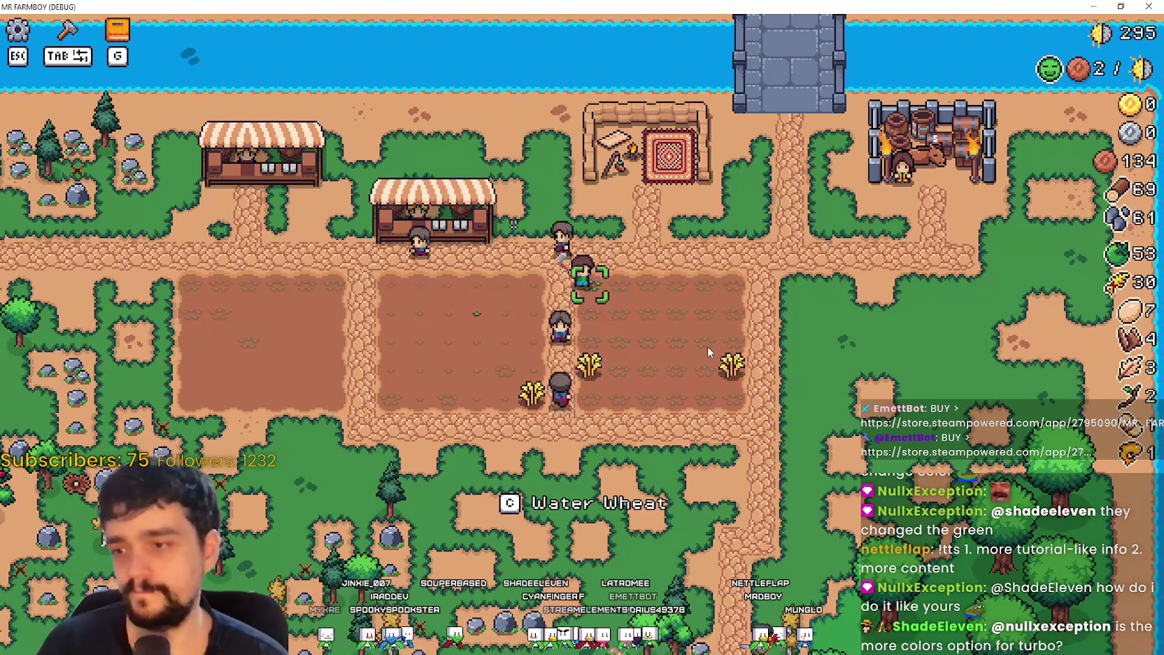
key(d)
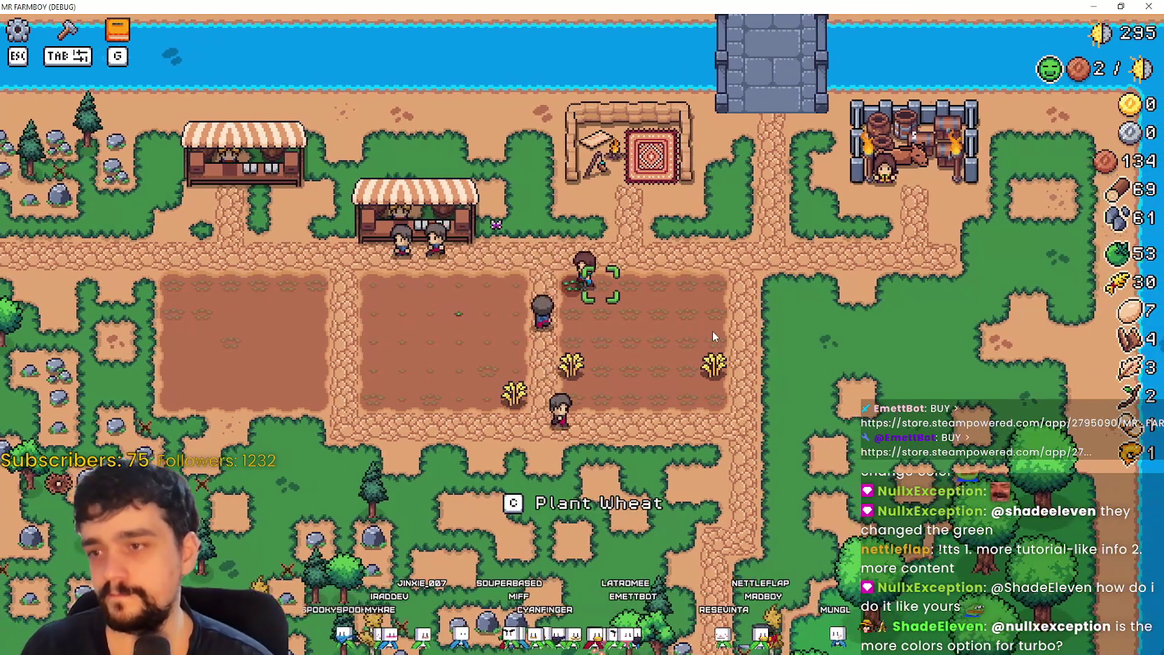
key(s)
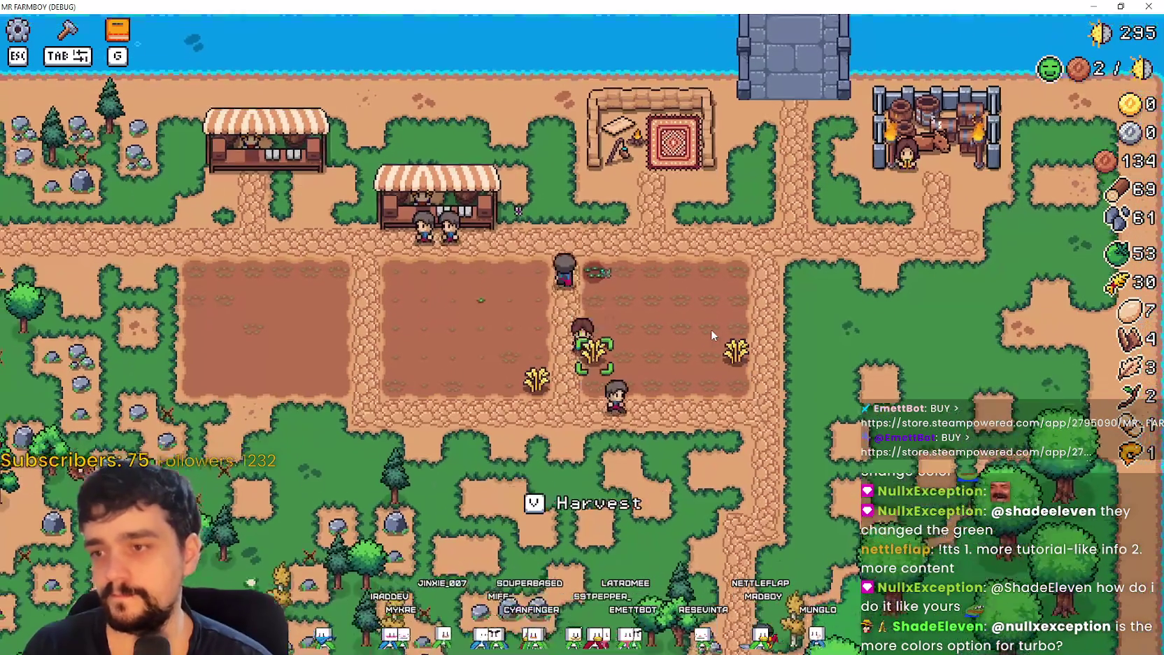
key(v)
key(a)
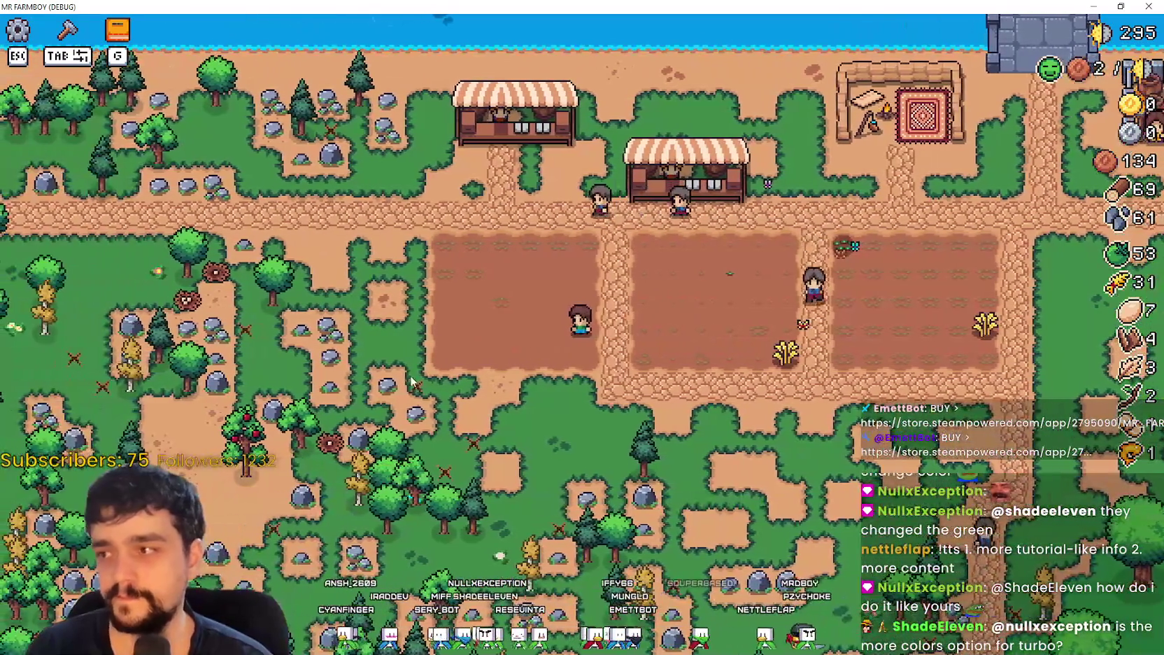
Step: Select wheat seed in the crafting options and walk the farmer into the left plot
key(Tab)
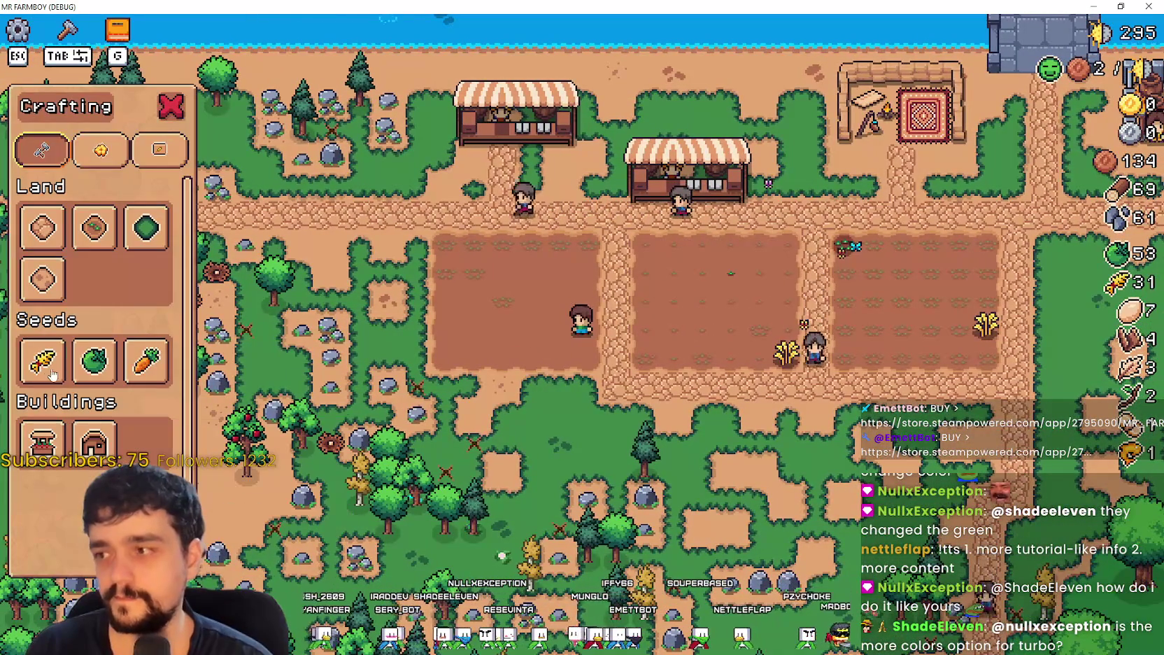
click(56, 380)
key(a)
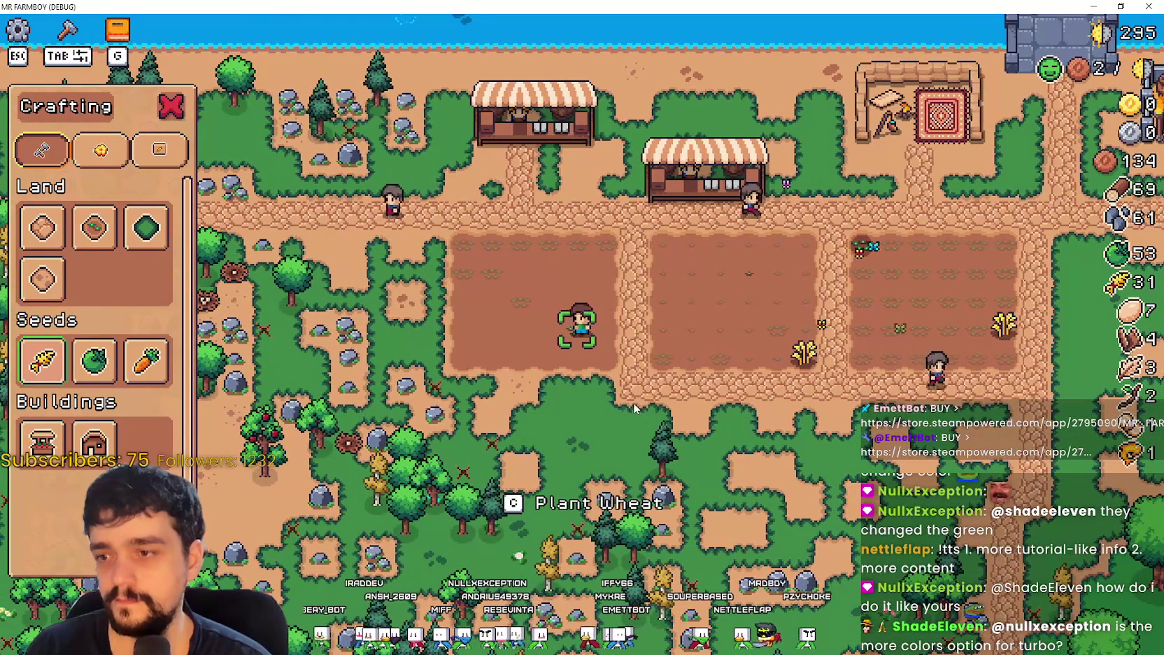
key(a)
key(d)
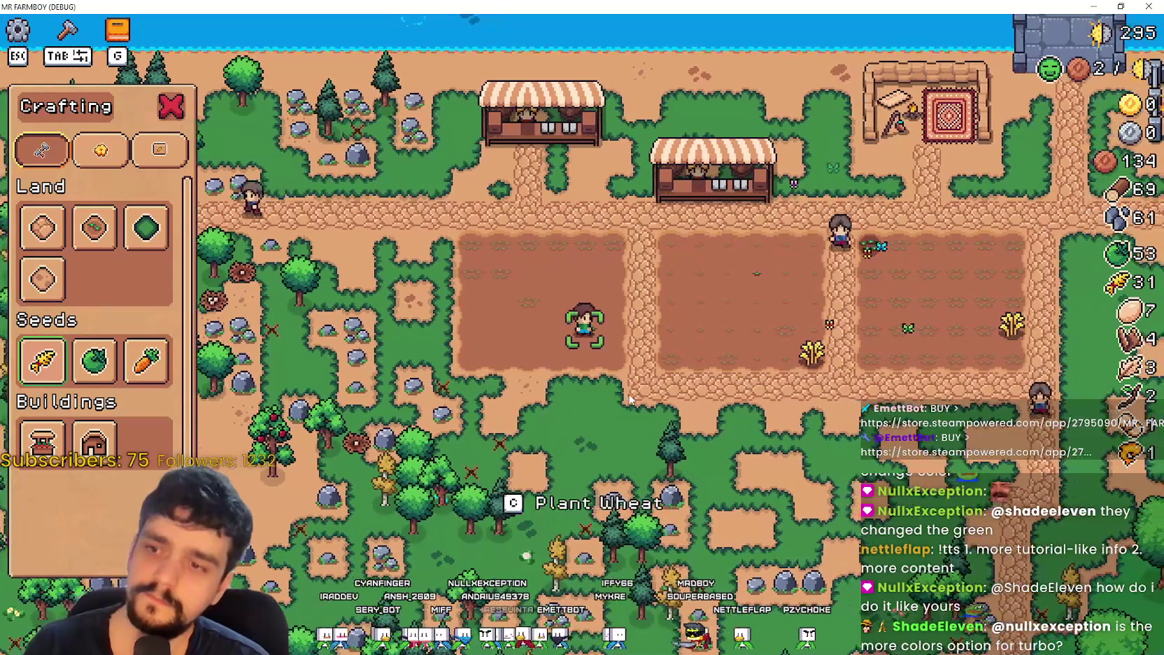
key(a)
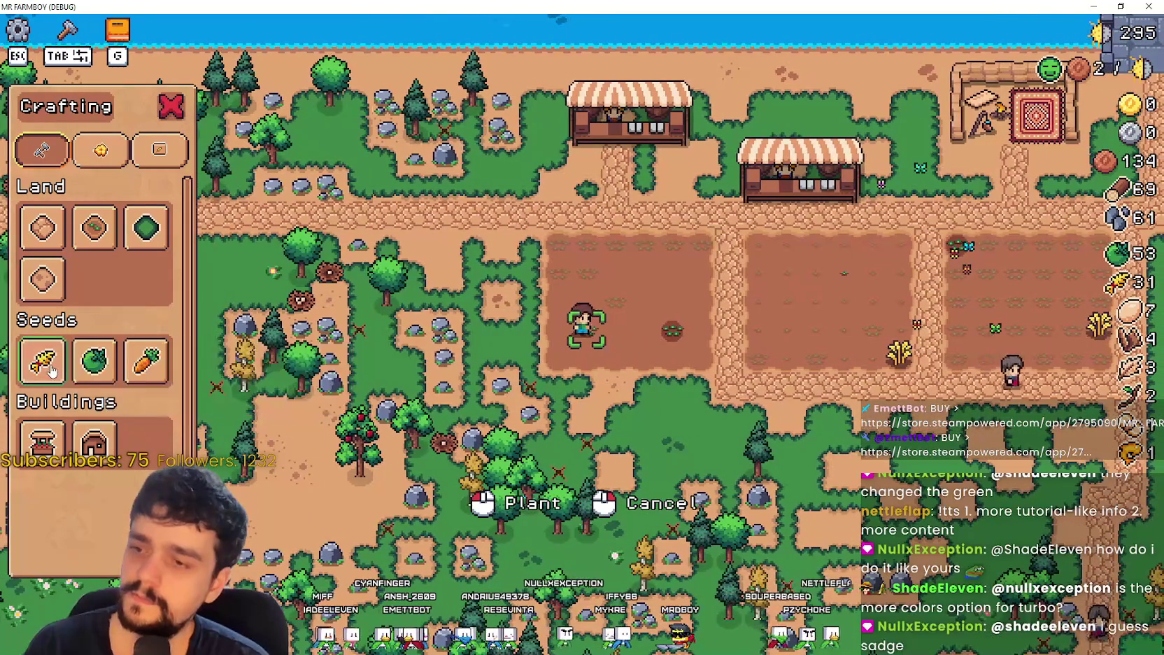
key(a)
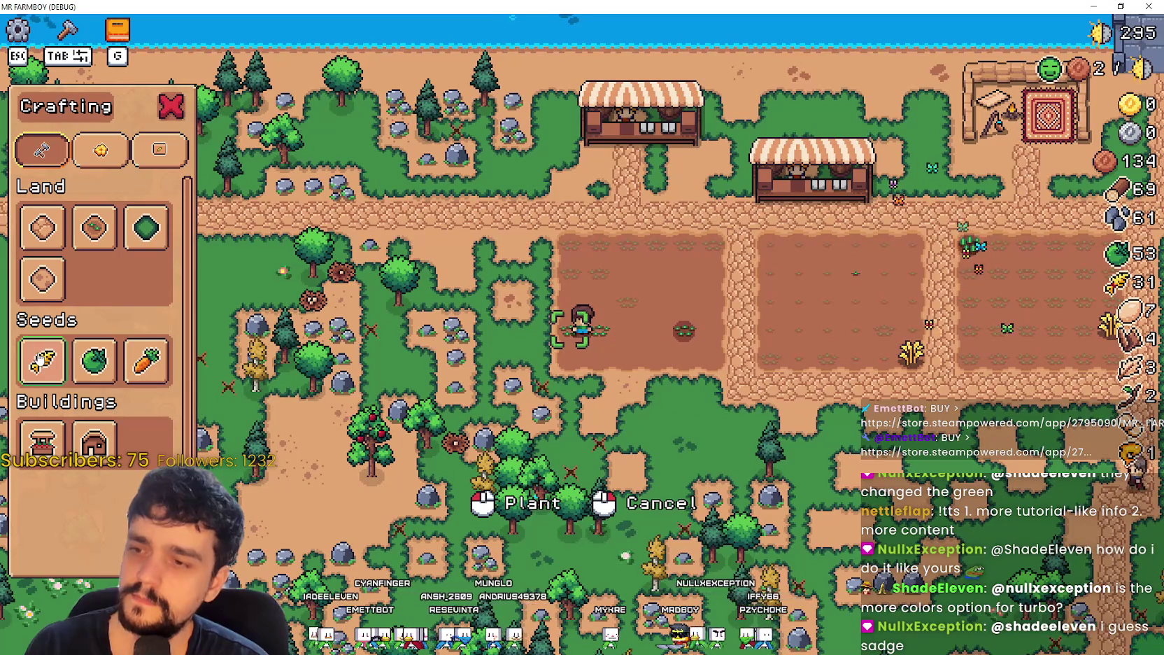
key(d)
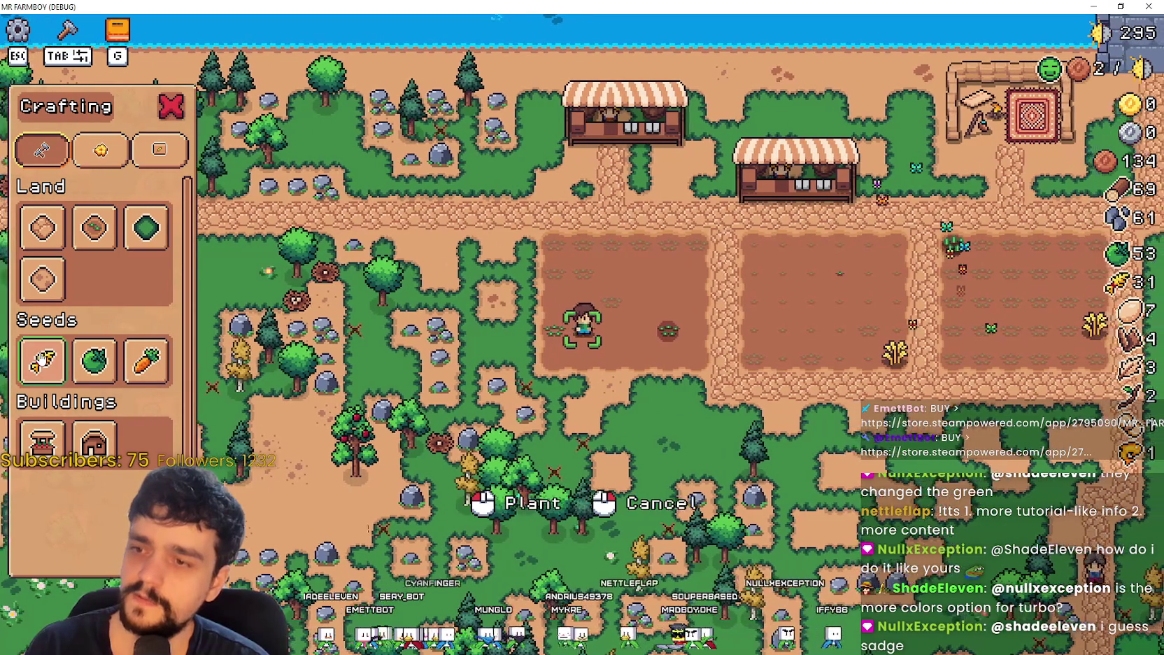
Step: Plant a row of wheat seedlings along the lower edge of the left plot
key(s)
key(a)
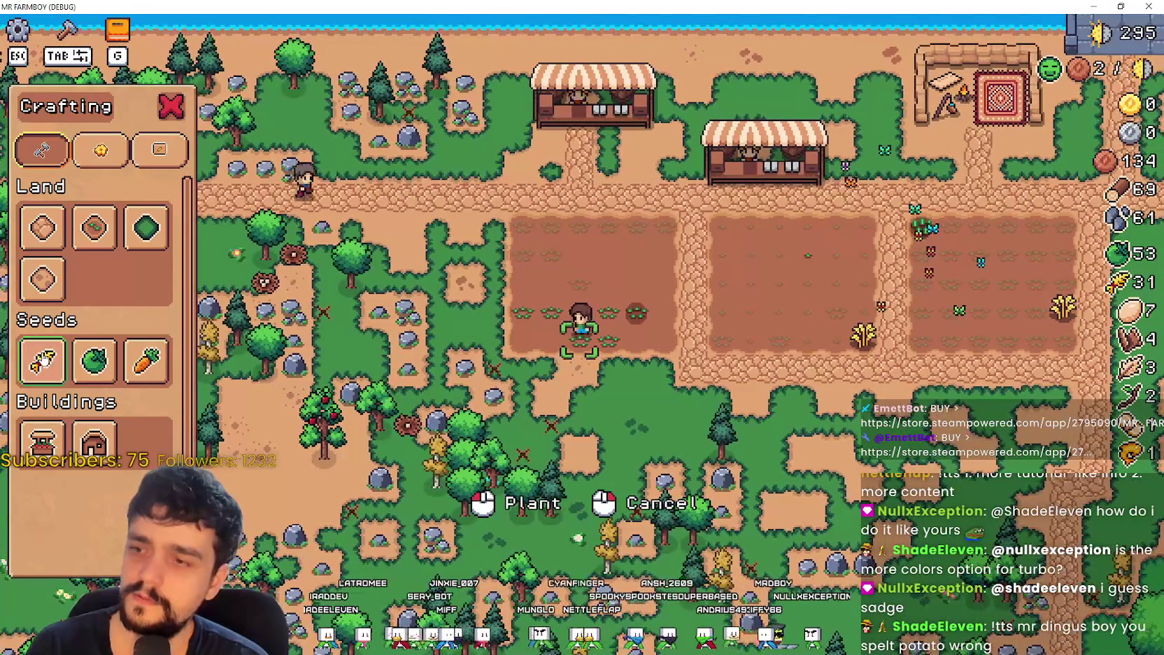
key(a)
key(d)
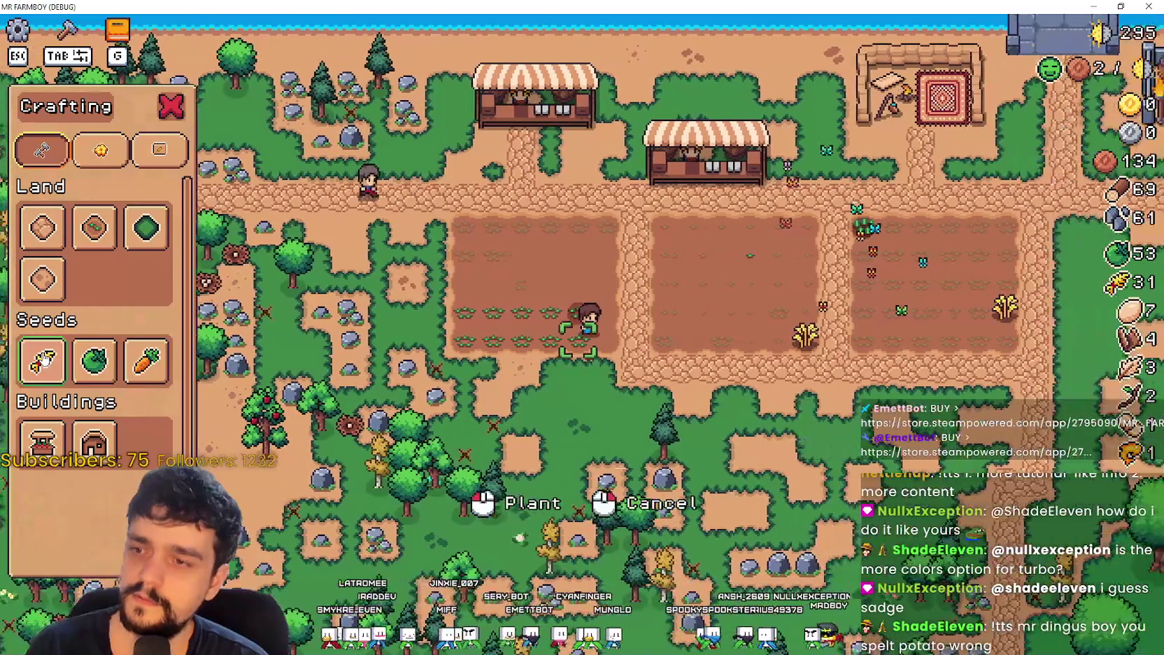
key(w)
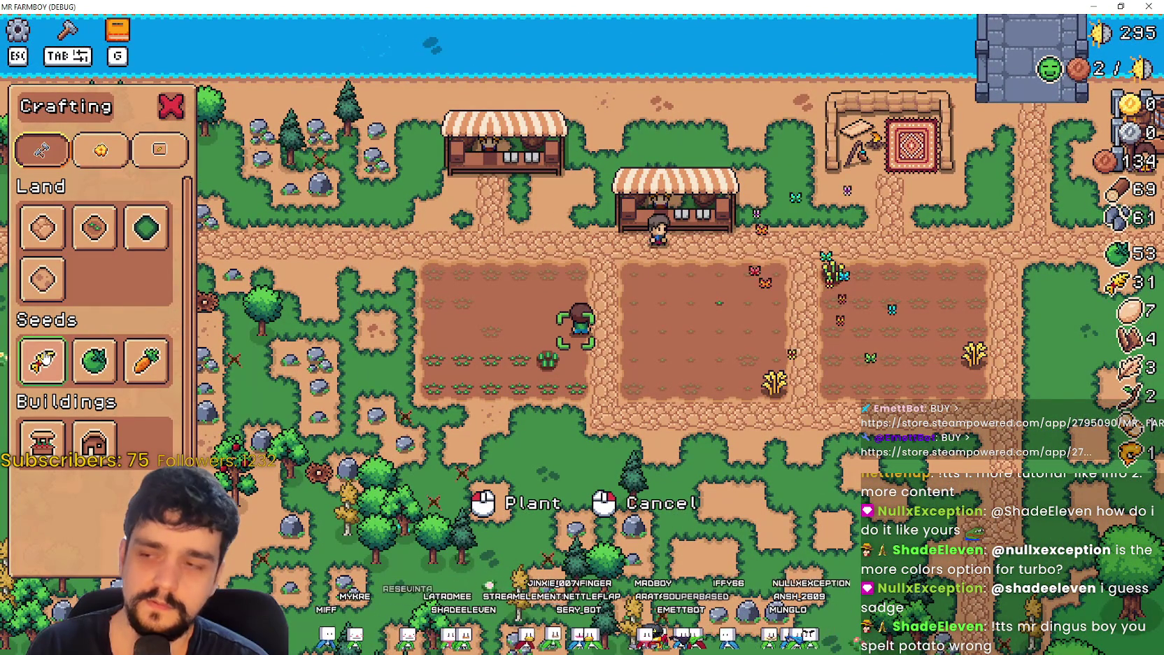
mouse_move(142, 365)
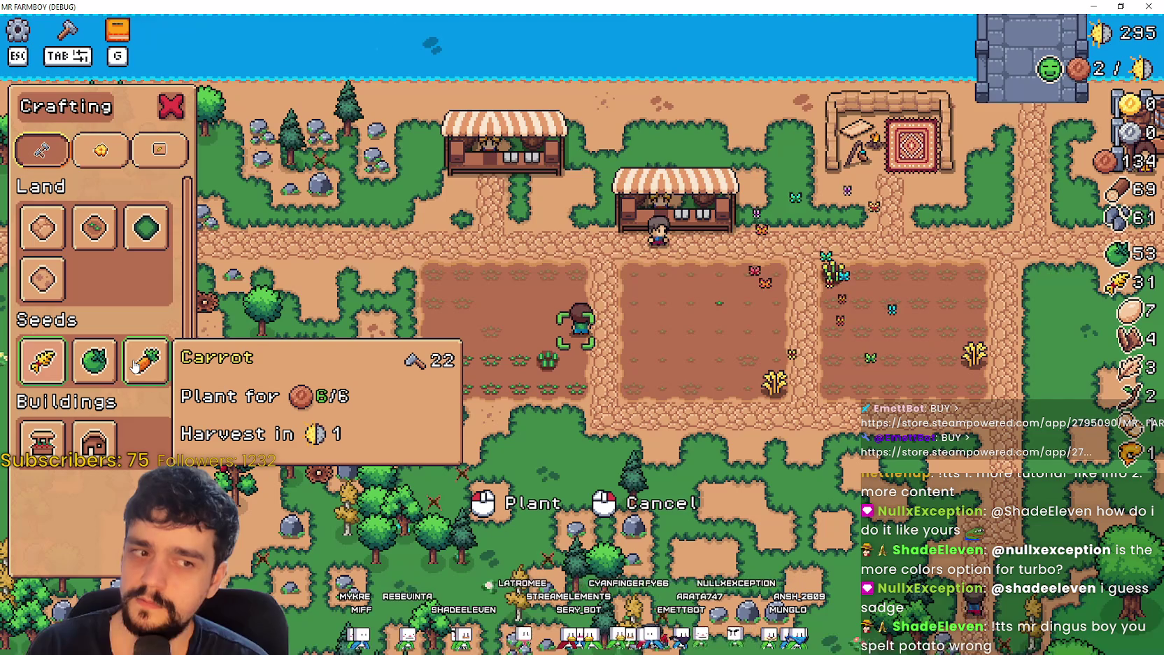
key(a)
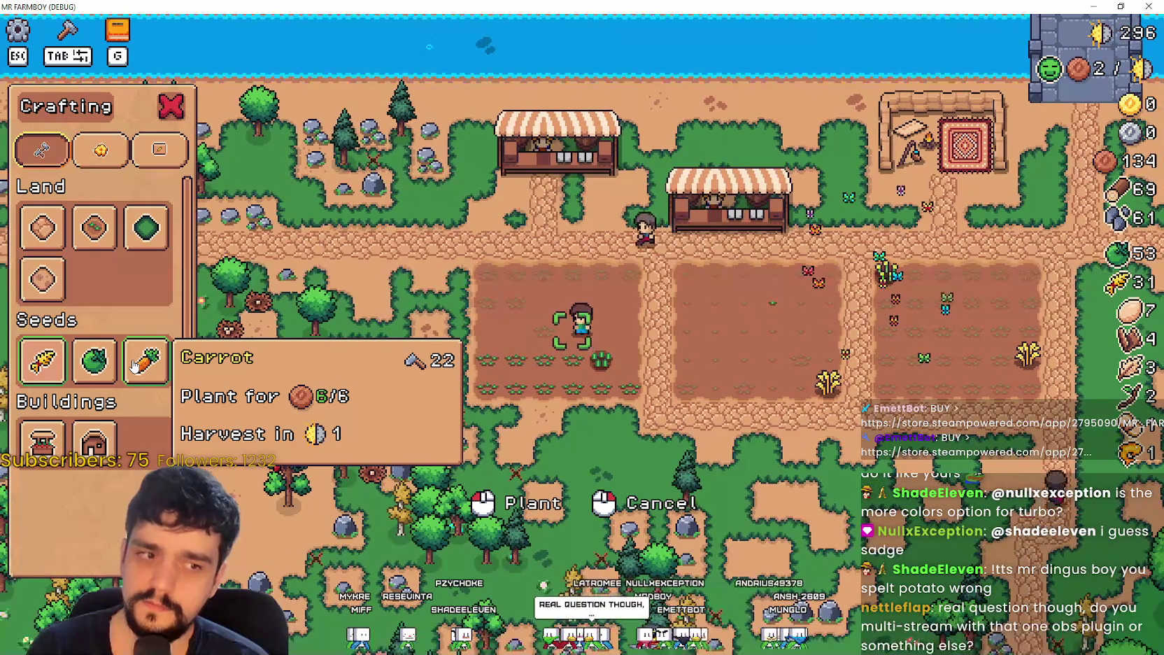
key(s)
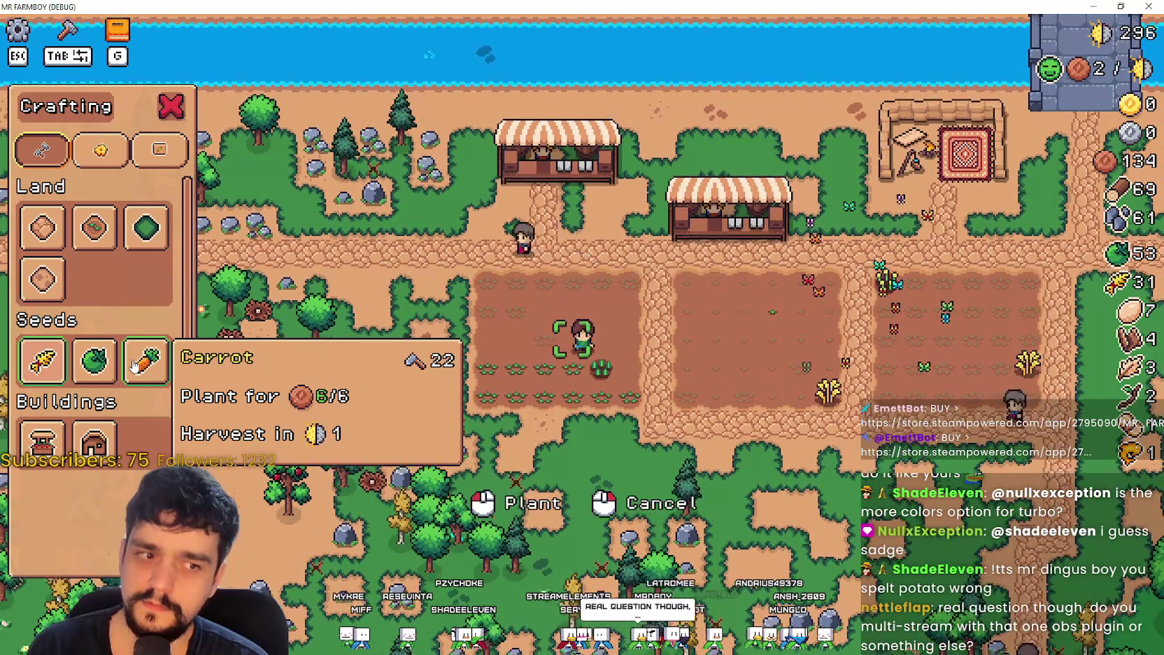
key(w)
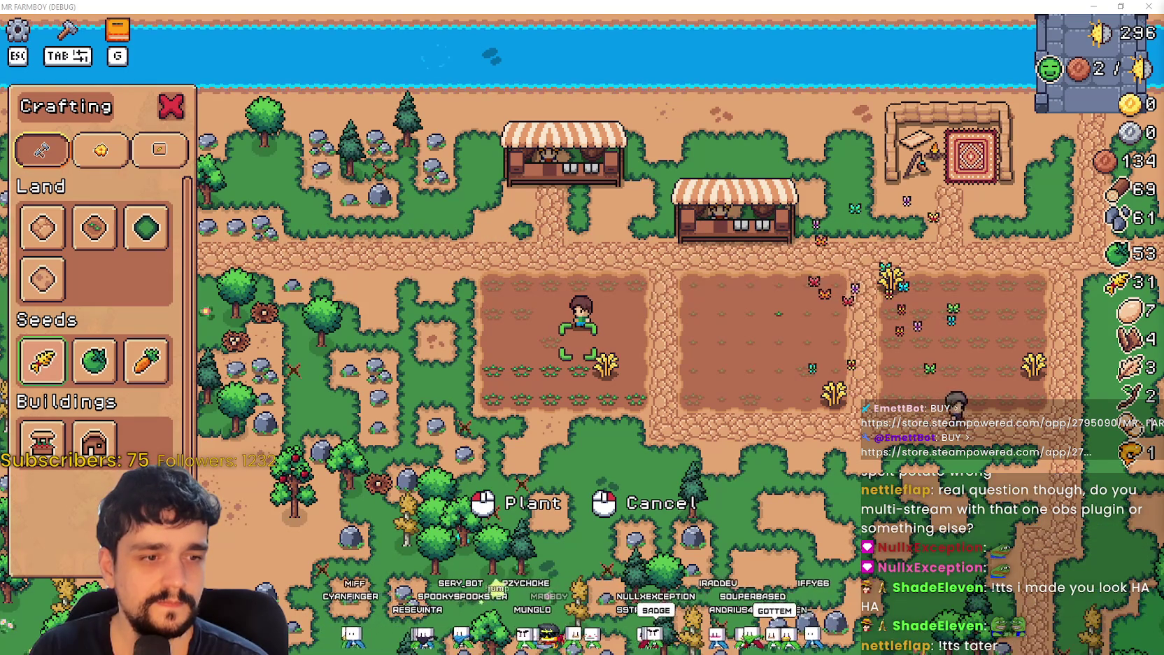
Step: Plant three more wheat seedlings in the left plot, then switch to the Godot editor
click(285, 291)
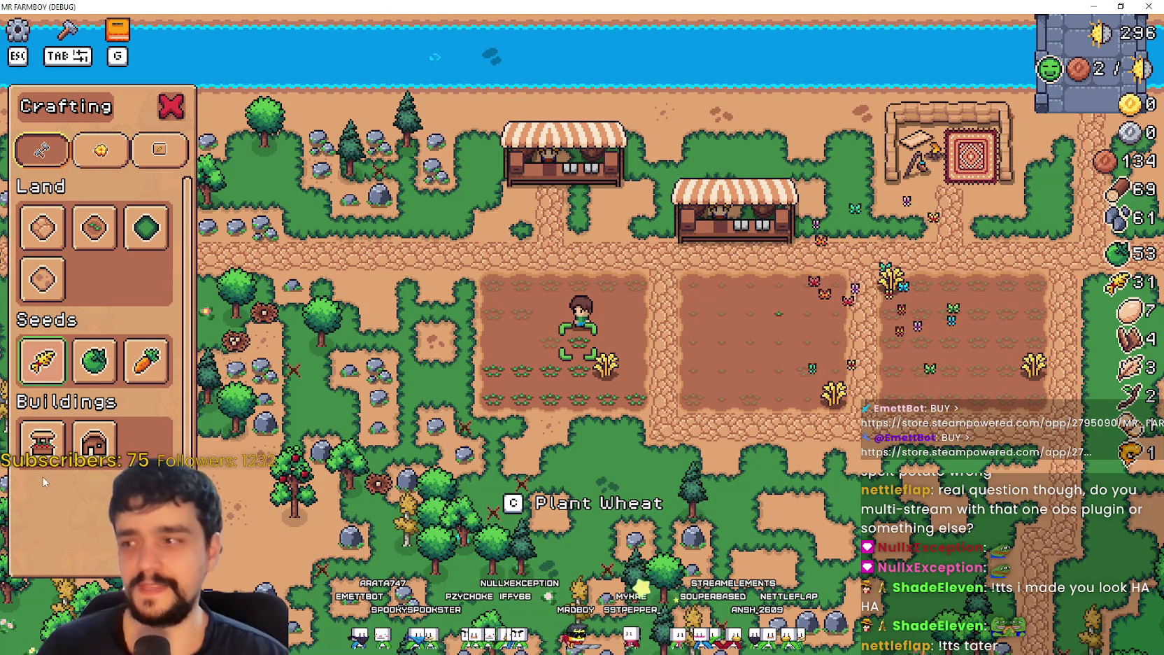
key(c)
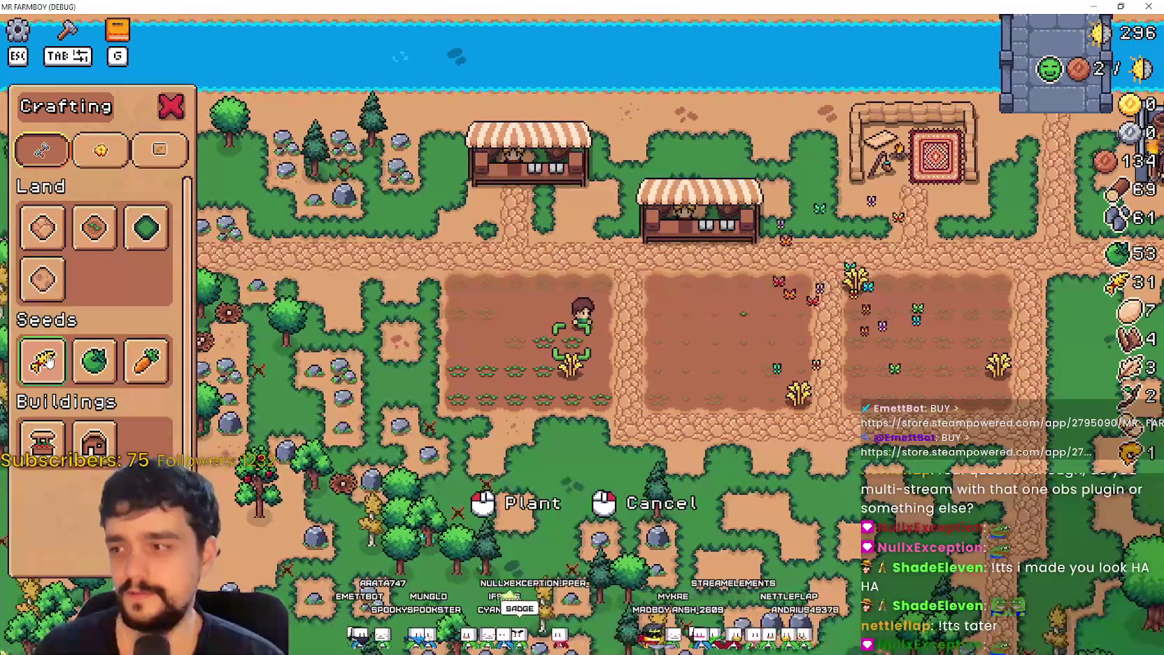
click(466, 393)
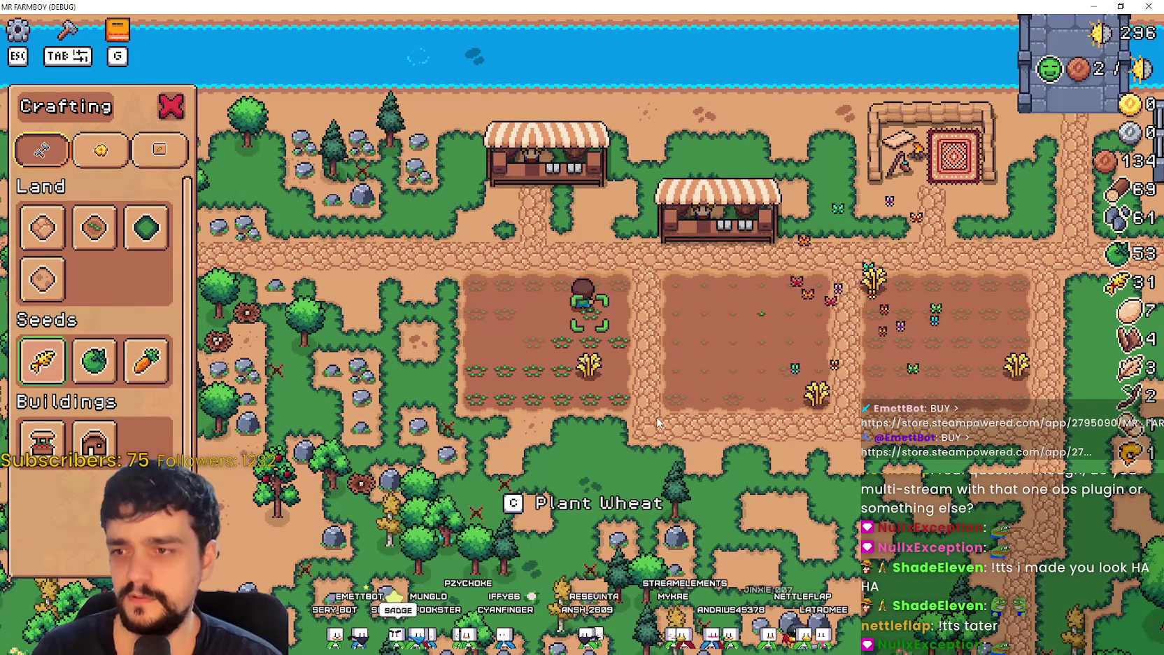
key(a)
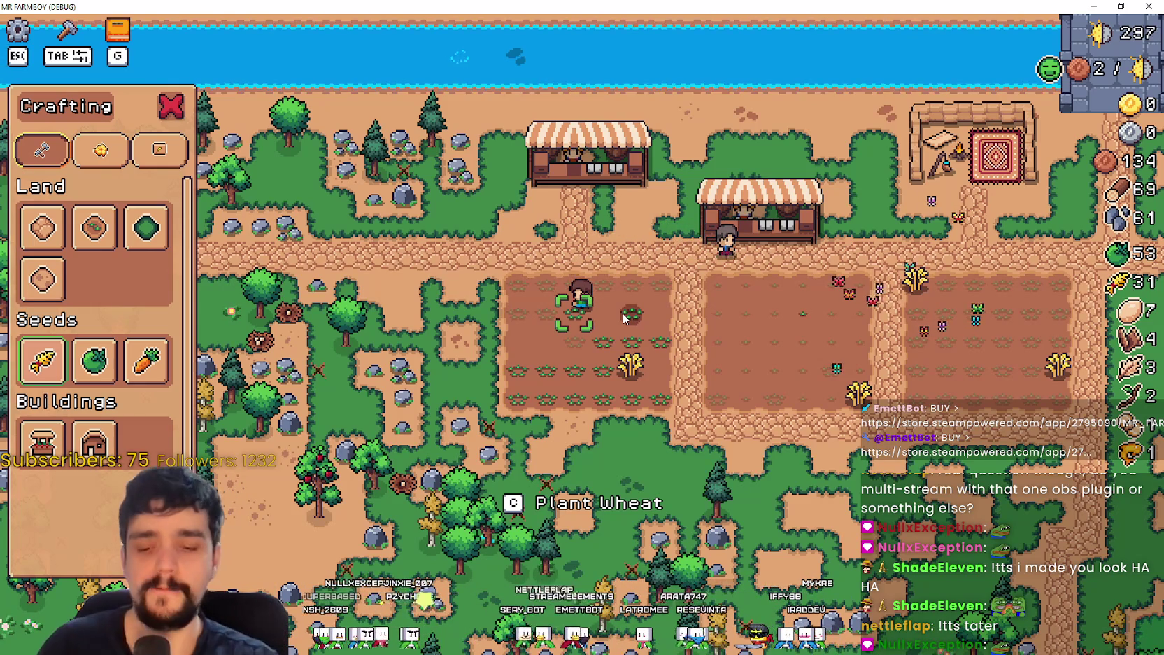
click(623, 312)
key(d)
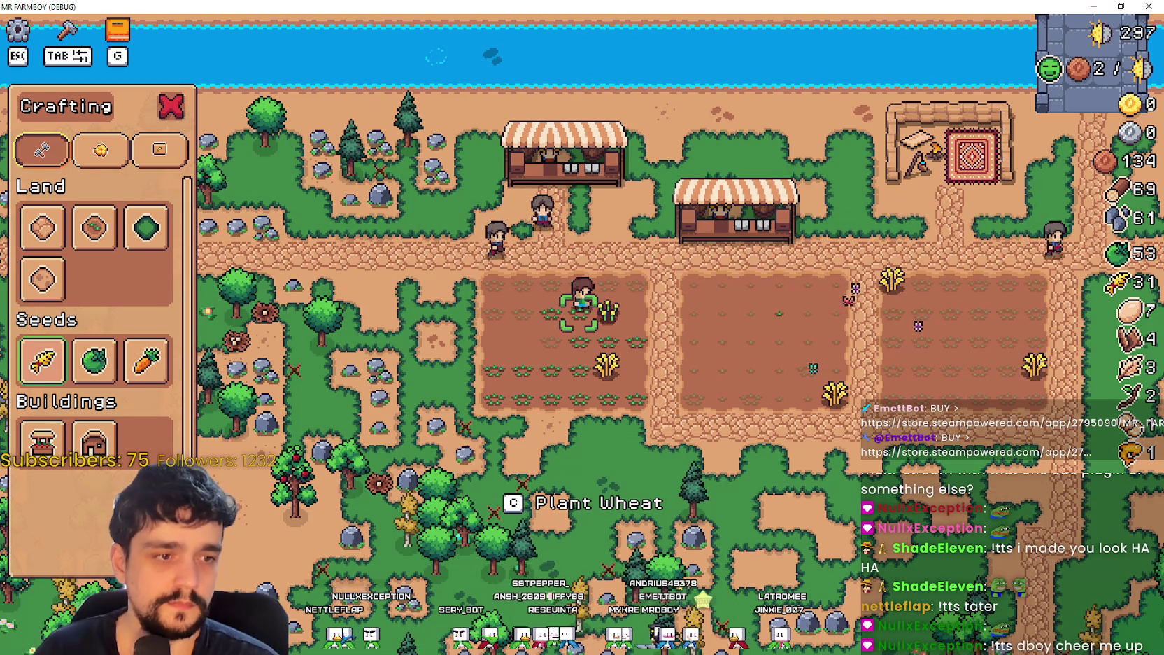
key(alt+Tab)
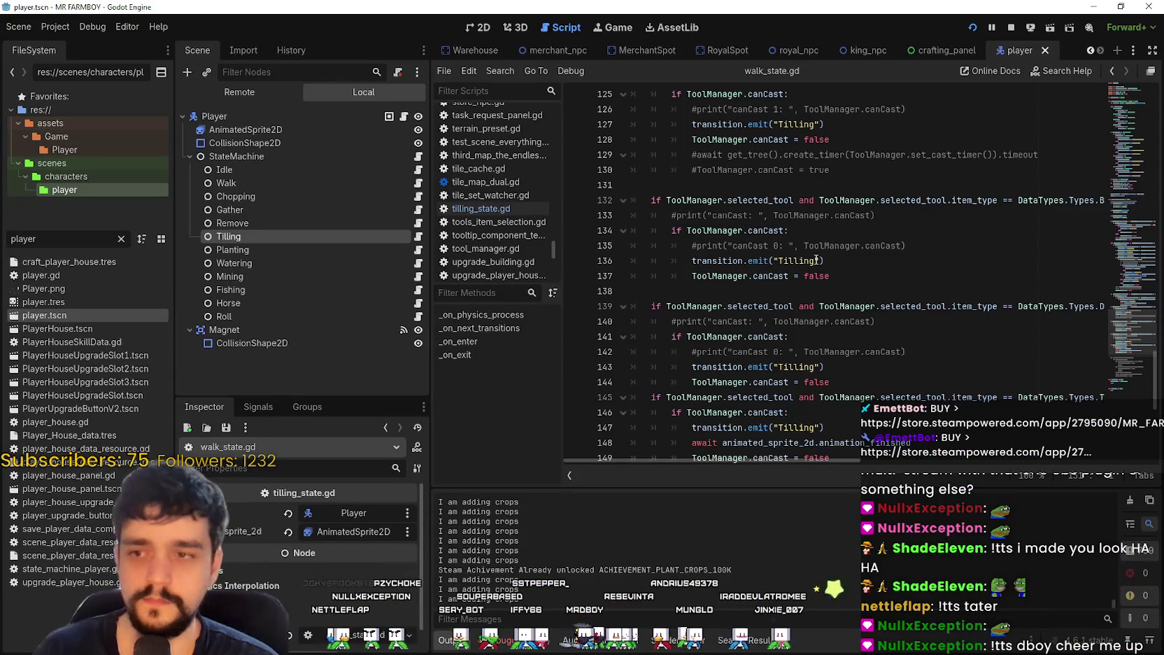
Step: Review the Planting transition and roll check around lines 74–82 of walk_state.gd
scroll(787, 242, up, 7)
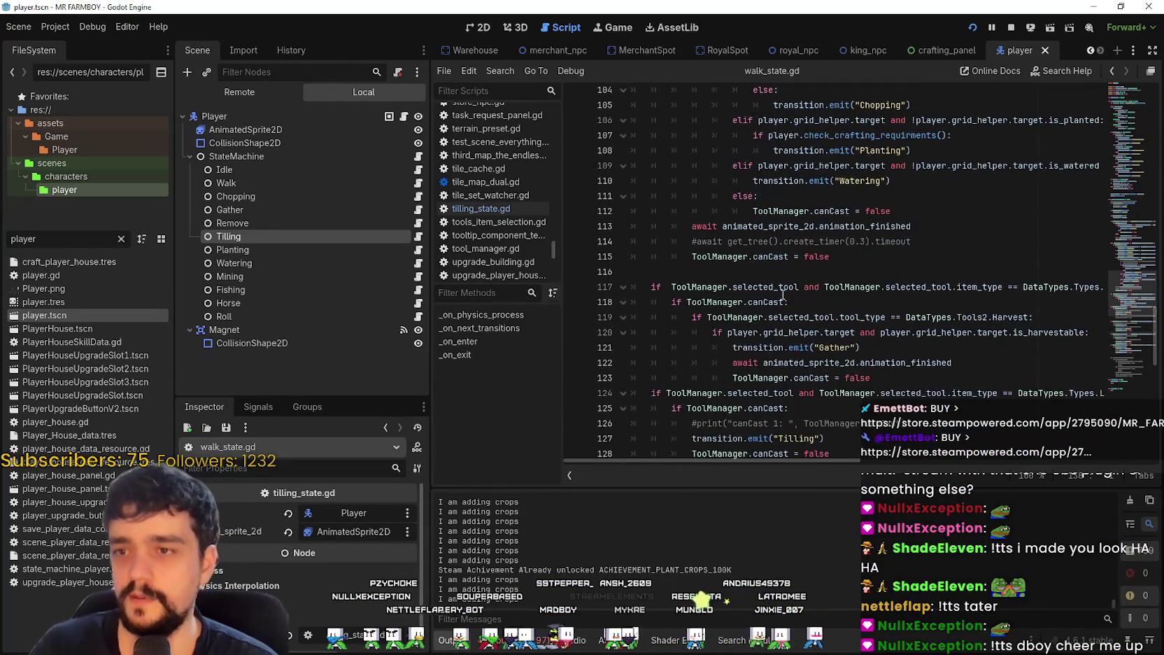
scroll(782, 294, up, 11)
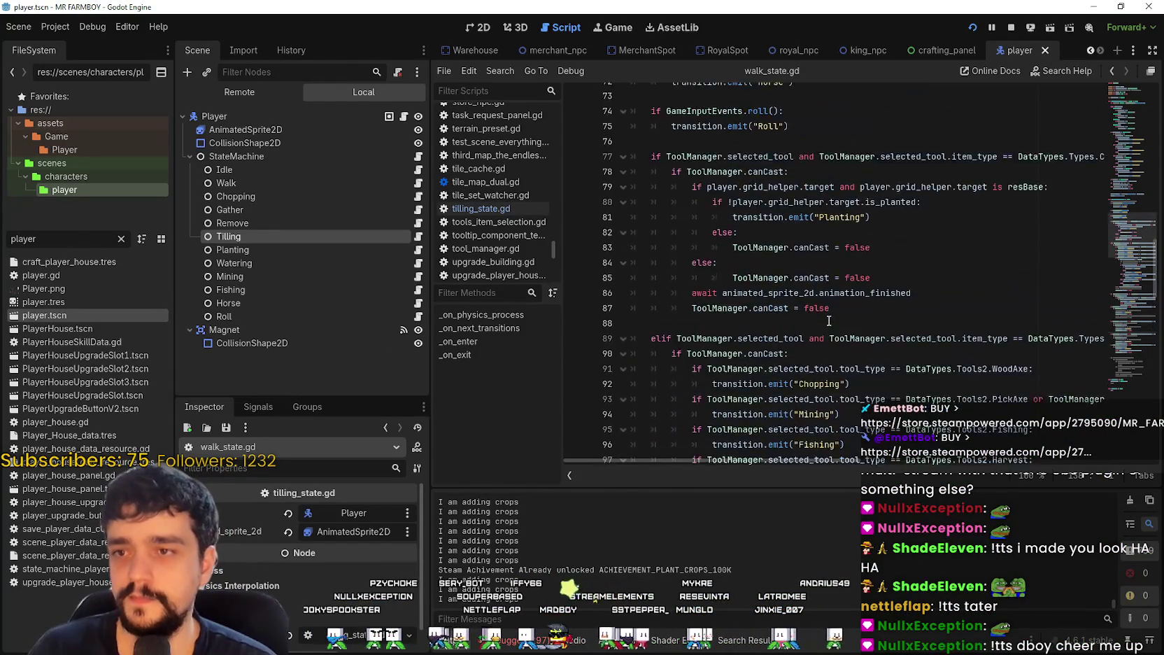
scroll(828, 320, up, 2)
click(824, 325)
click(790, 308)
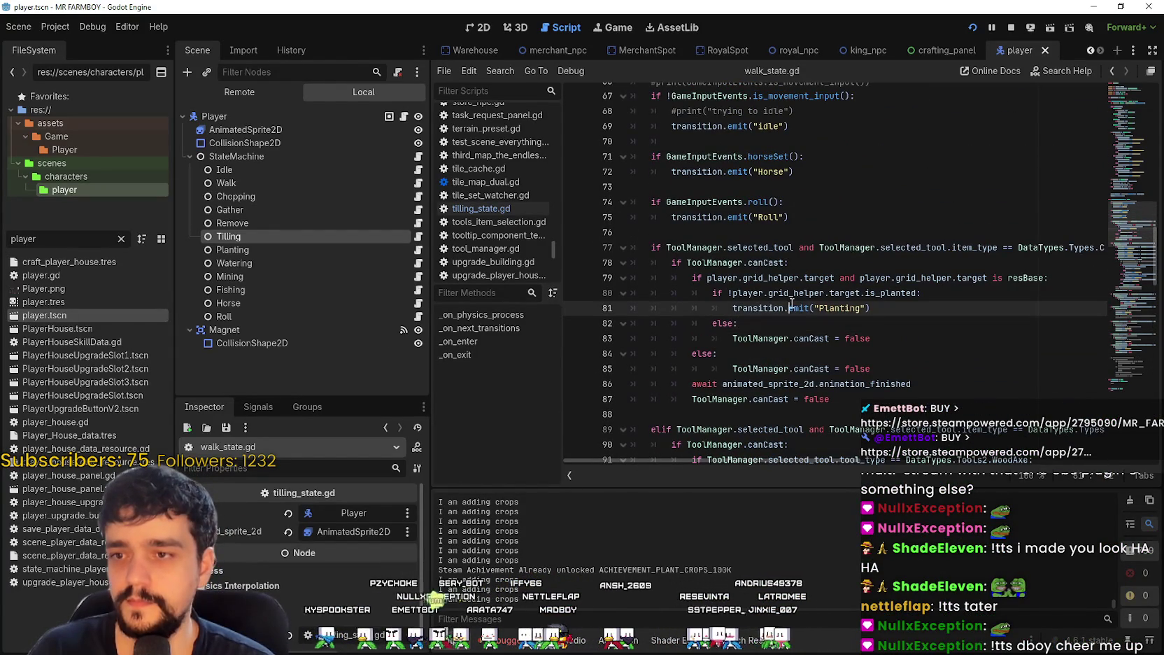
click(892, 324)
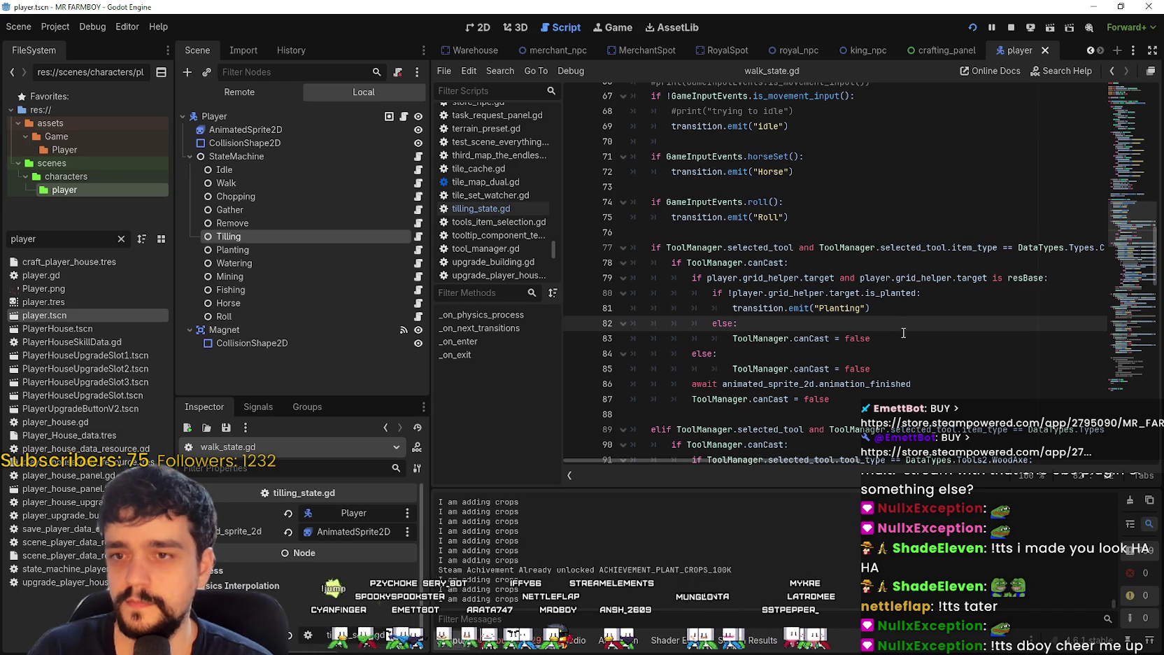
scroll(903, 335, up, 3)
click(902, 334)
Step: Open idle_state.gd from the Idle node of the player's state machine
scroll(902, 334, up, 2)
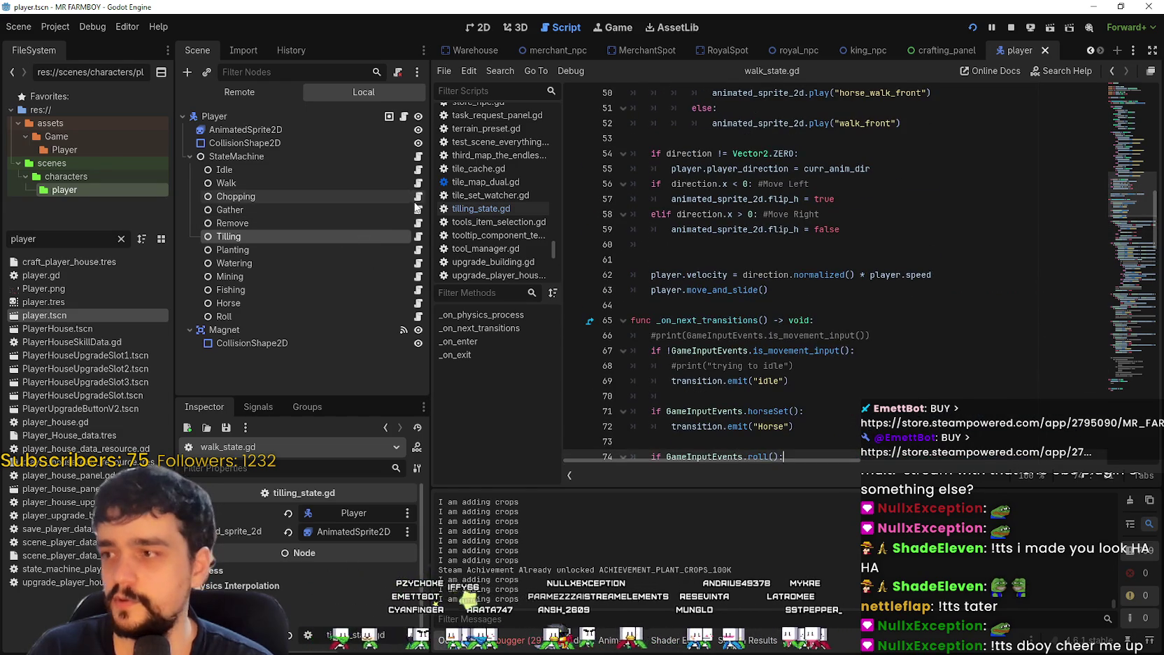
click(418, 169)
click(891, 277)
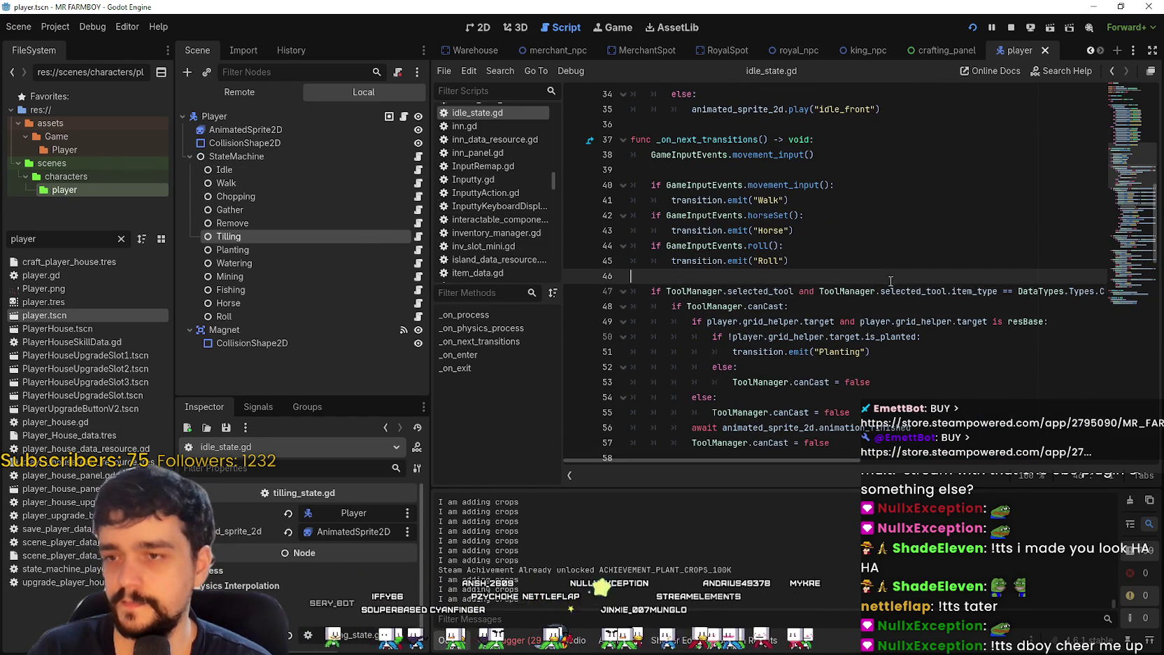
Step: Inspect the crops condition and grid target checks on lines 47–51 of idle_state.gd
scroll(891, 281, up, 2)
click(846, 277)
scroll(846, 283, up, 2)
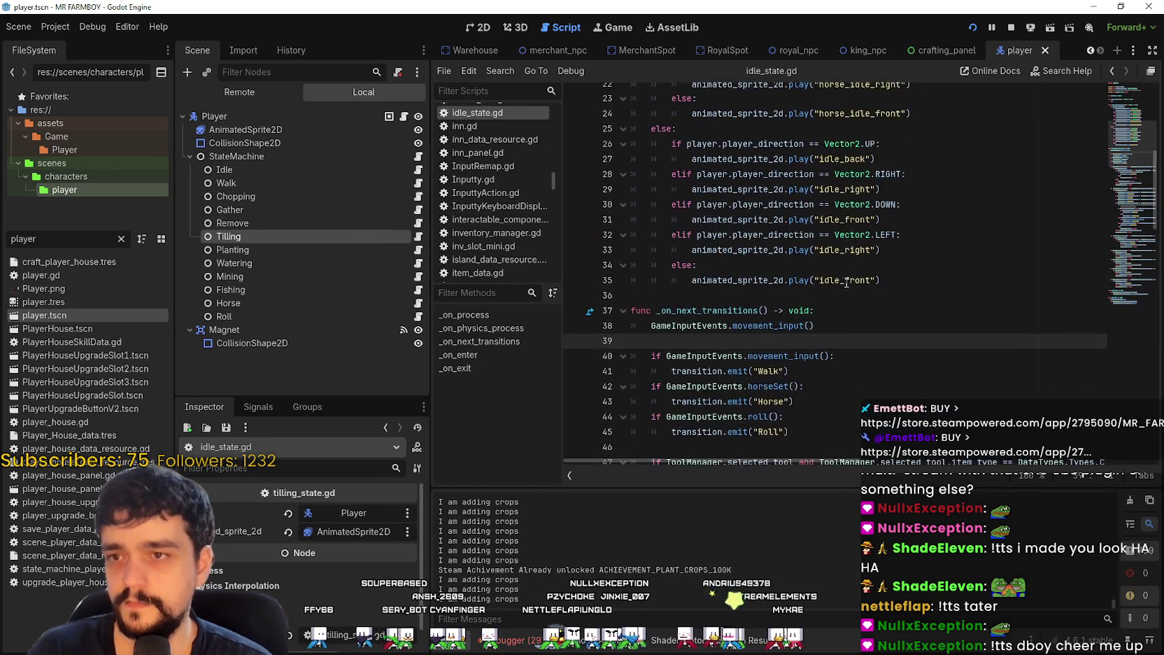
scroll(846, 283, up, 3)
drag(1132, 106, 1121, 175)
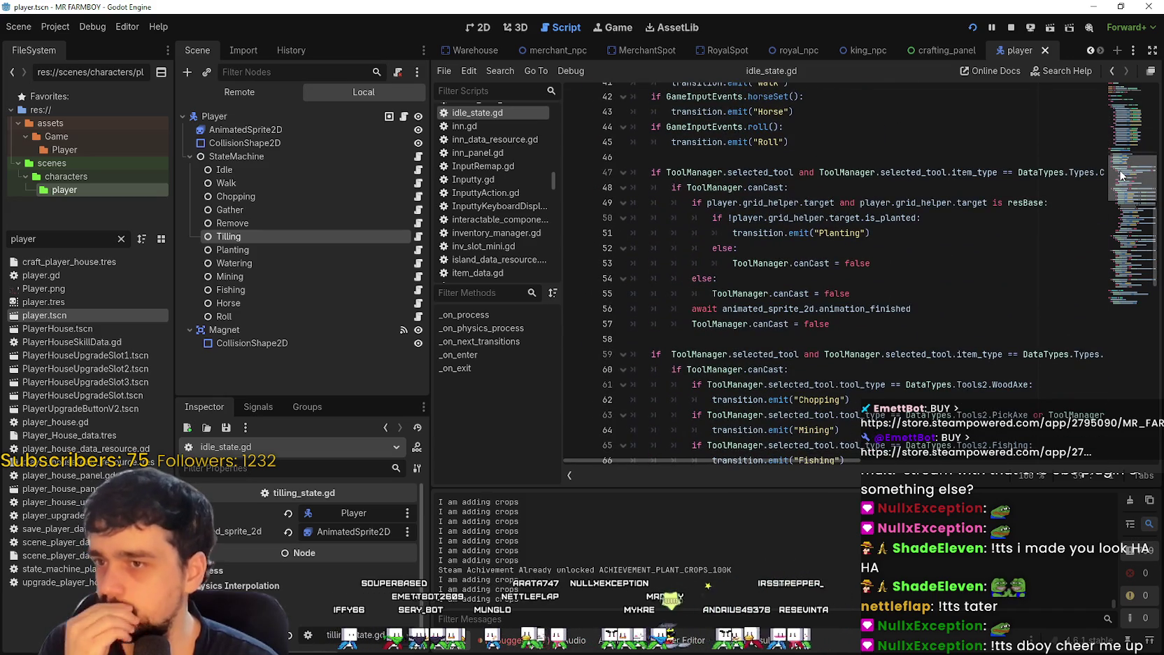
drag(1017, 172, 1106, 172)
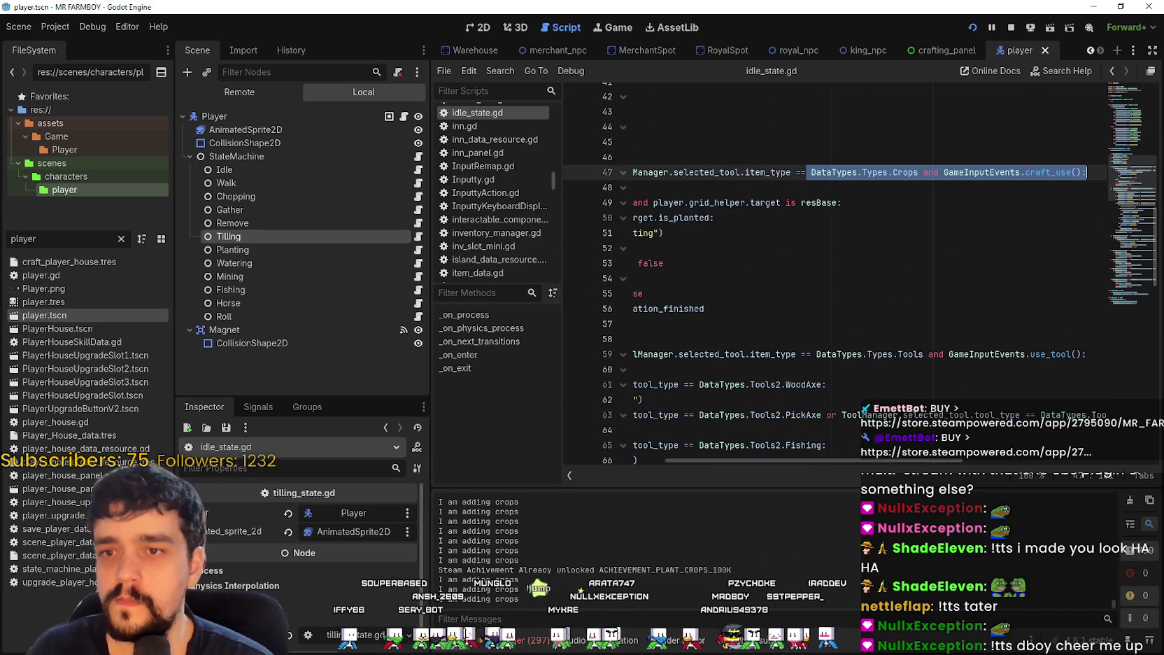
click(702, 266)
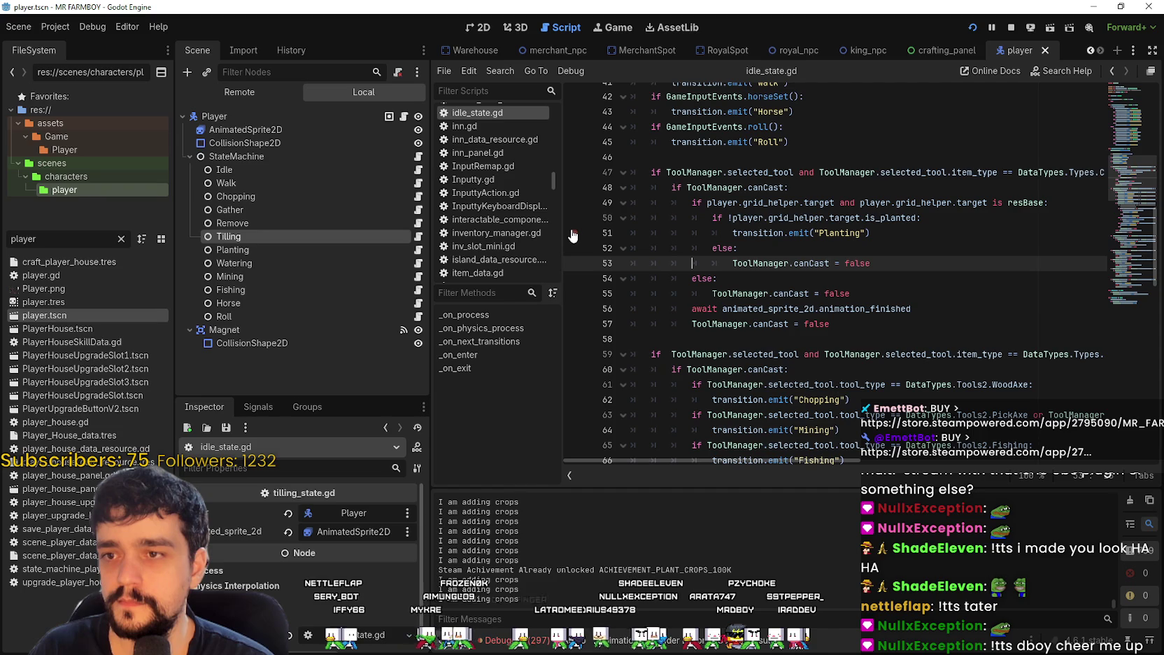
drag(883, 233, 734, 202)
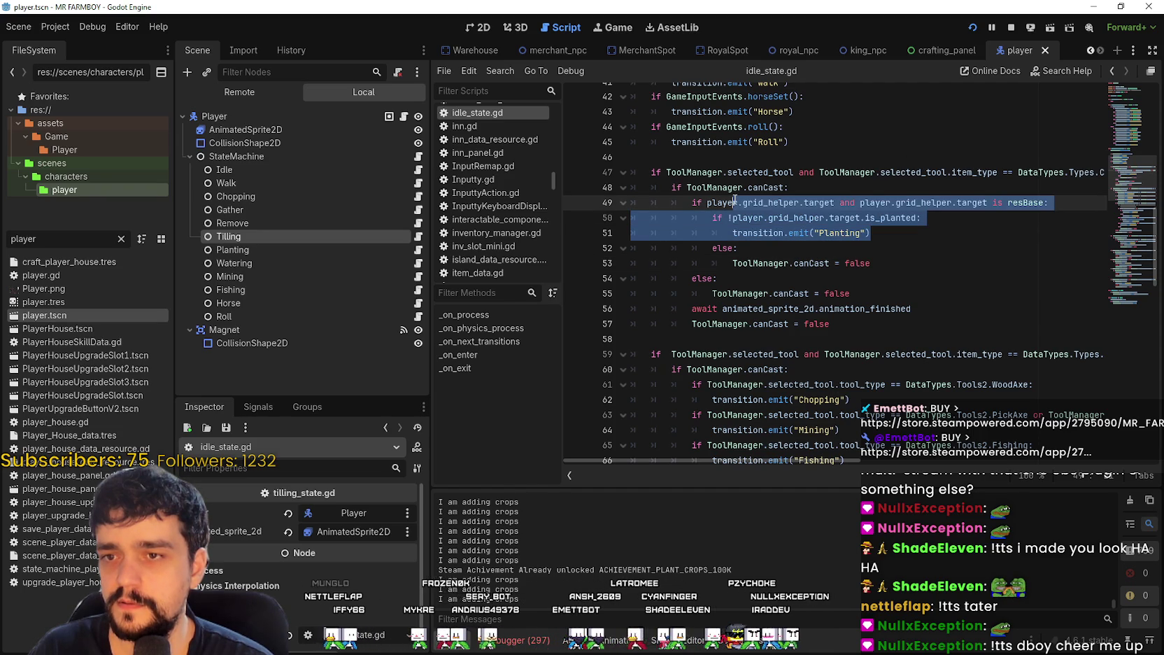
mouse_move(870, 233)
mouse_down()
mouse_move(721, 224)
mouse_move(711, 208)
mouse_up()
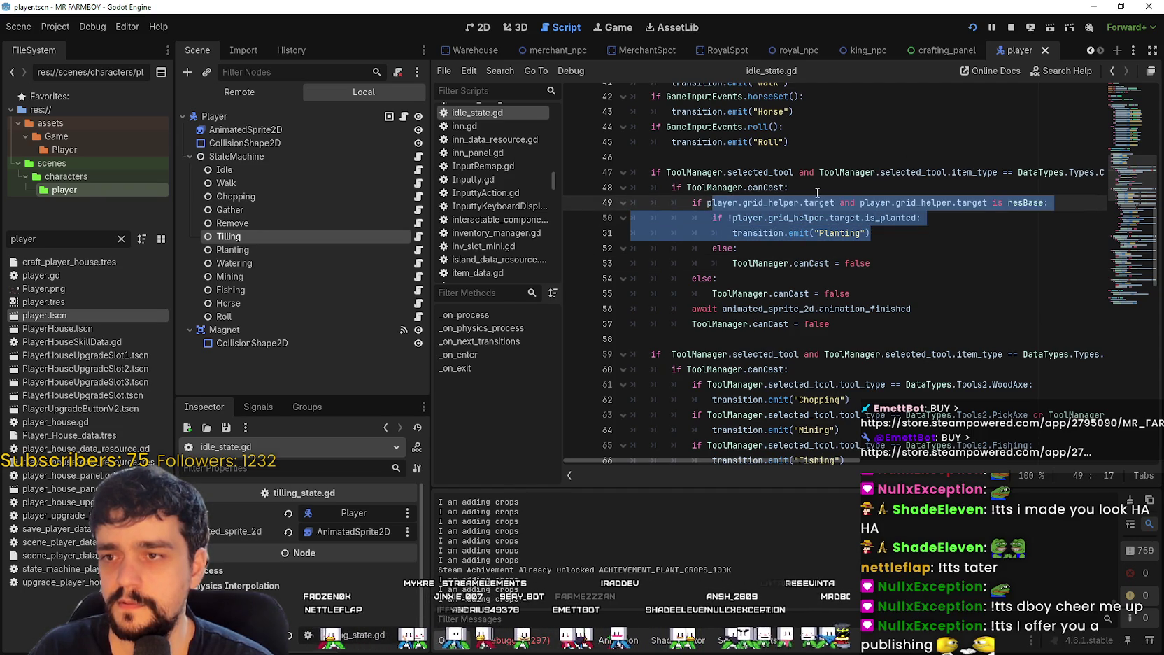
double_click(771, 202)
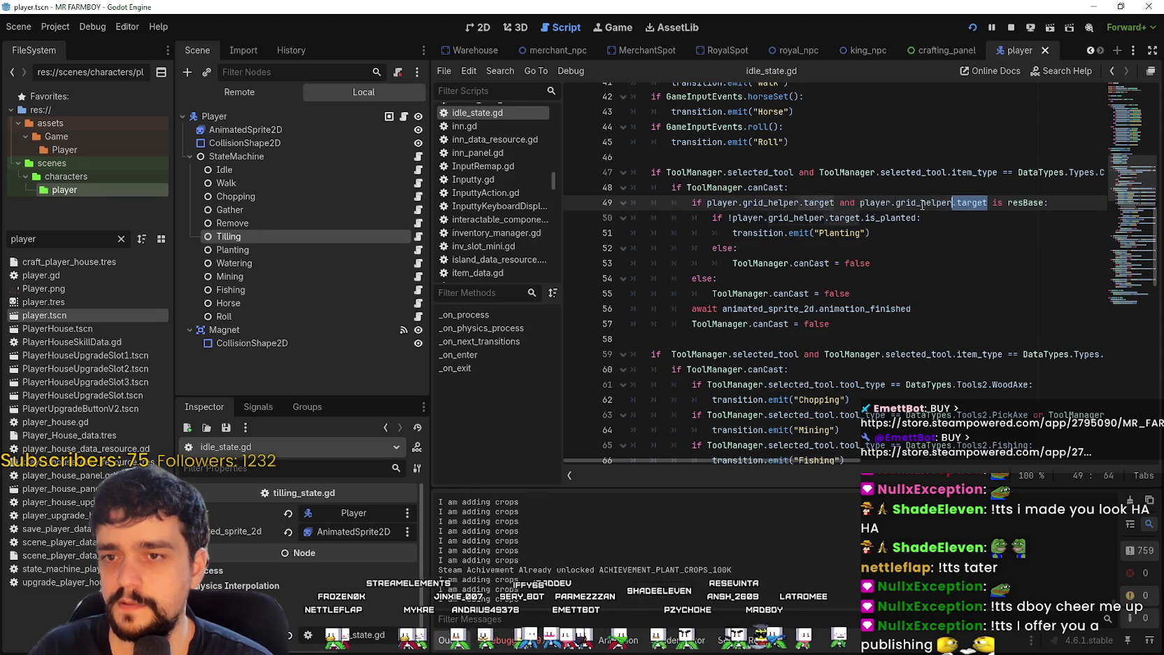
drag(860, 203, 1049, 203)
click(961, 263)
click(901, 287)
Step: Replace craft_use() with use_tool() on line 47 and save the script
mouse_move(927, 203)
mouse_down()
mouse_move(1119, 198)
mouse_move(1081, 170)
mouse_up()
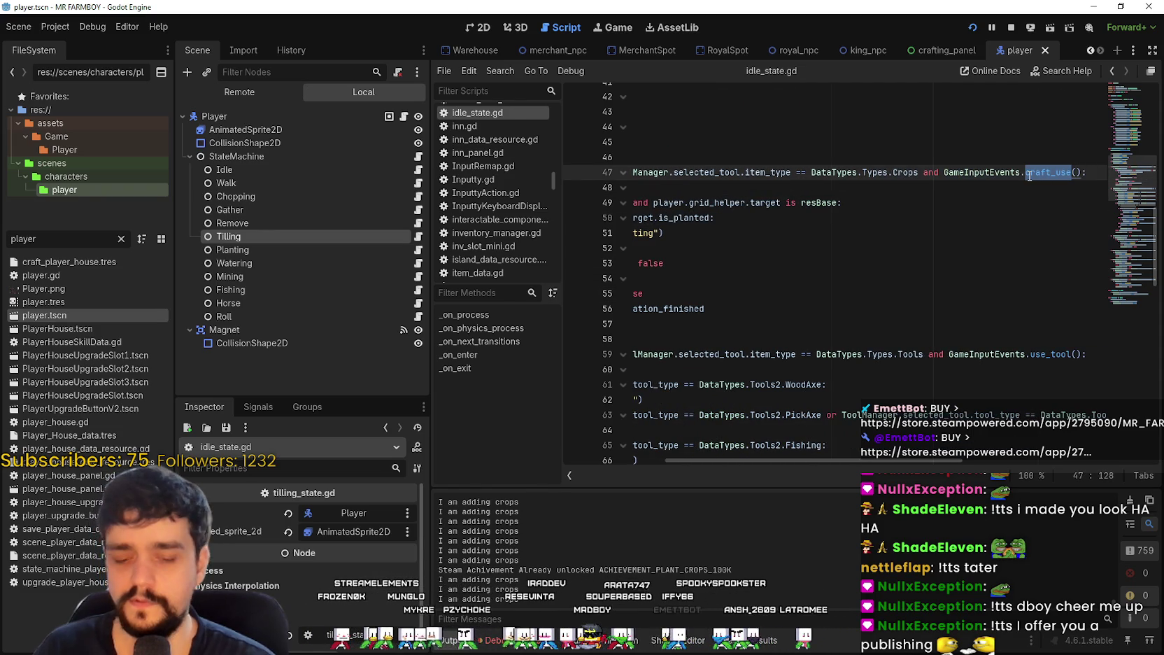
text(e_tool)
key(Return)
key(ctrl+s)
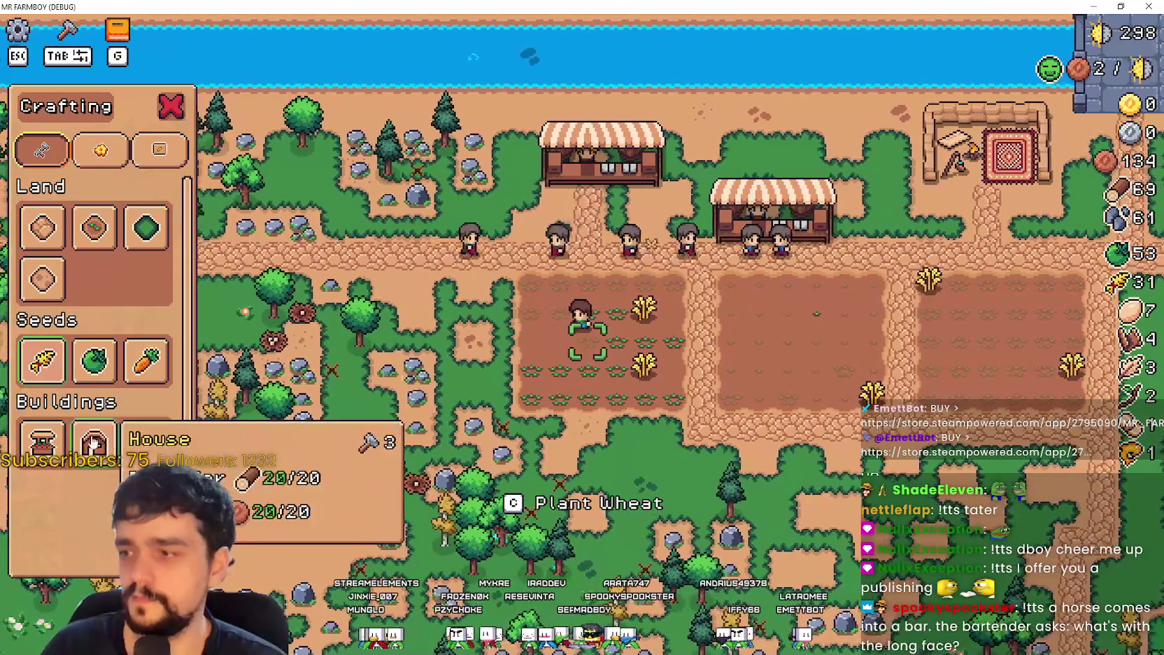
Step: Place the second house beside the crop fields, cancel building mode and resume past the breakpoint
click(94, 441)
key(d)
key(s)
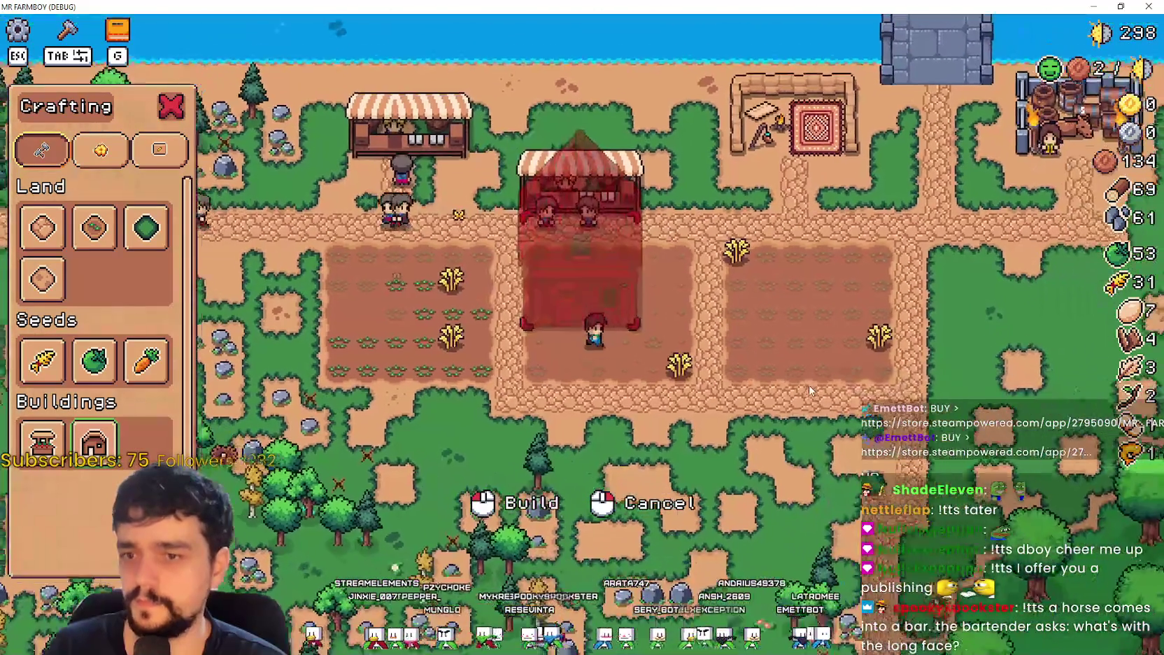
key(d)
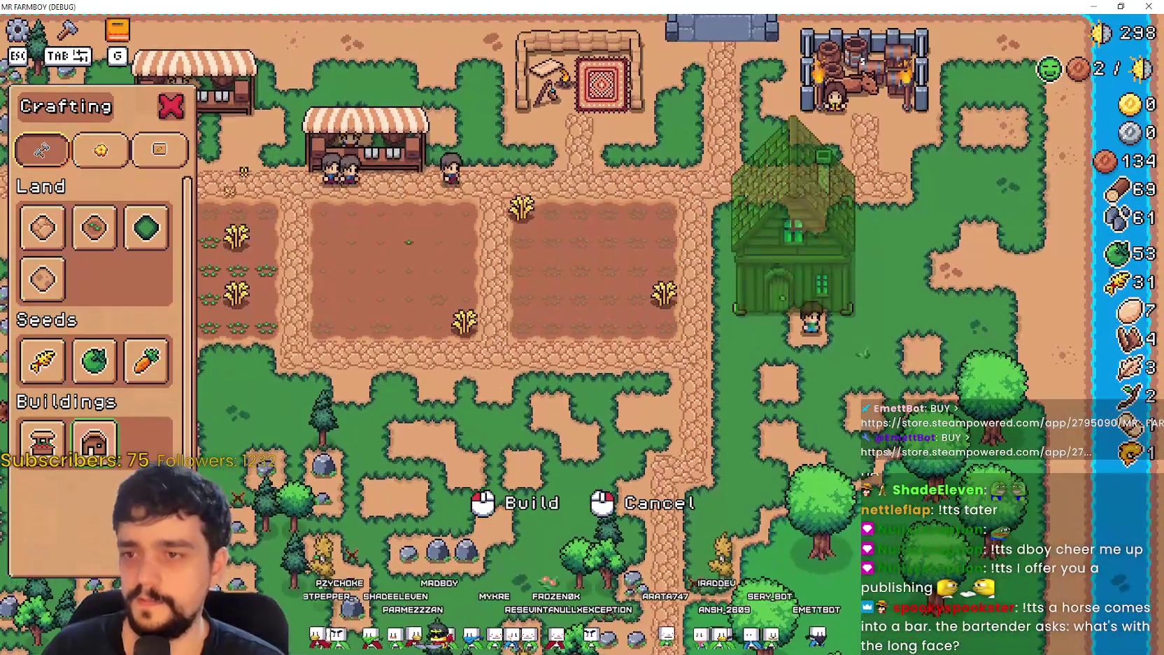
click(895, 444)
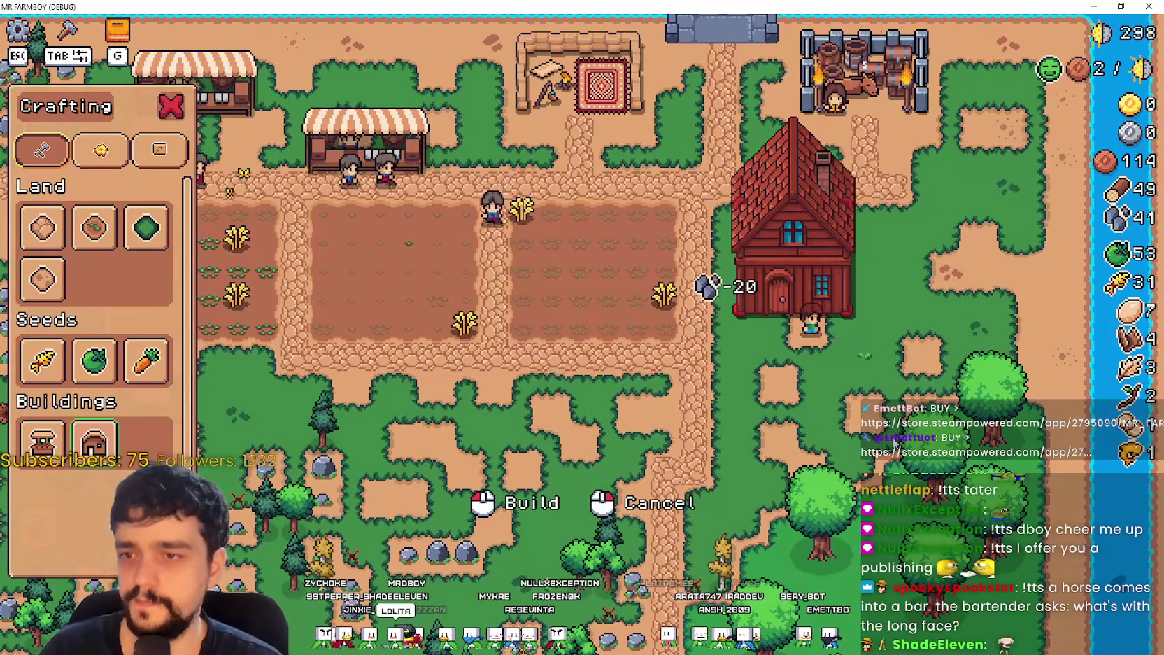
key(d)
click(896, 444)
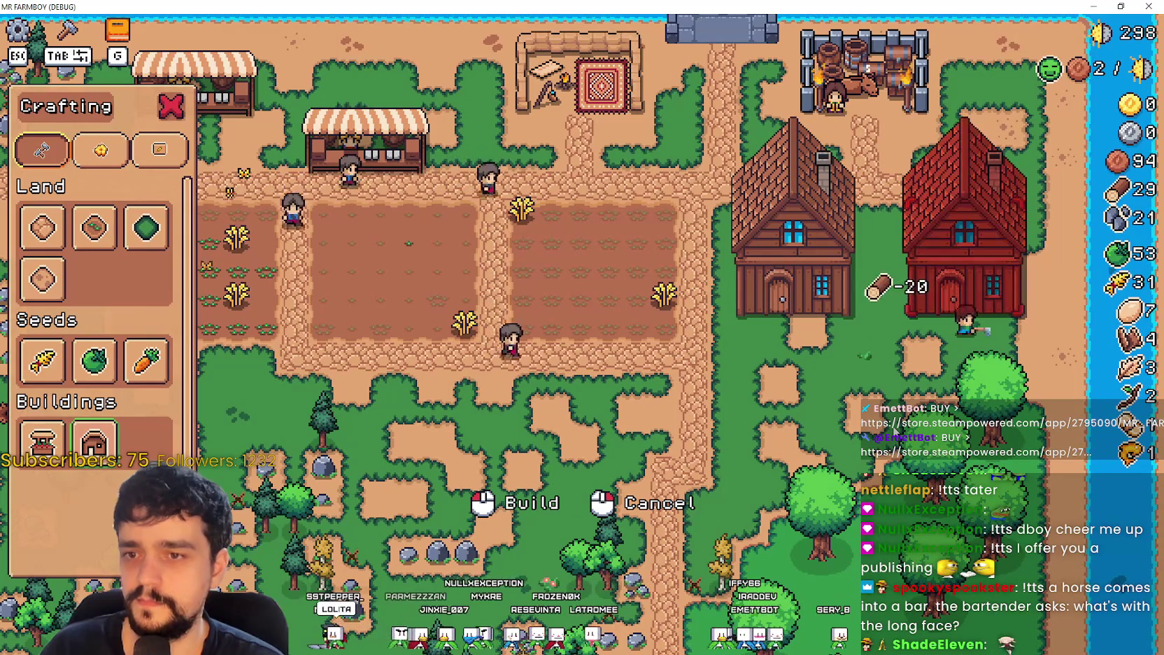
right_click(883, 417)
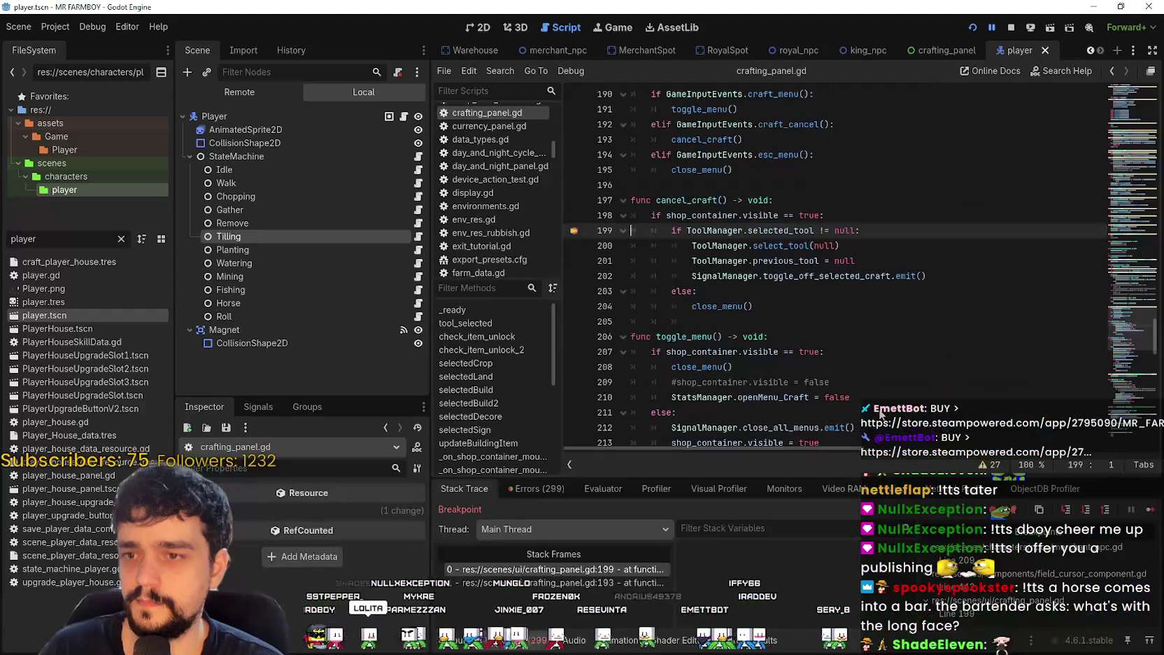
click(1147, 511)
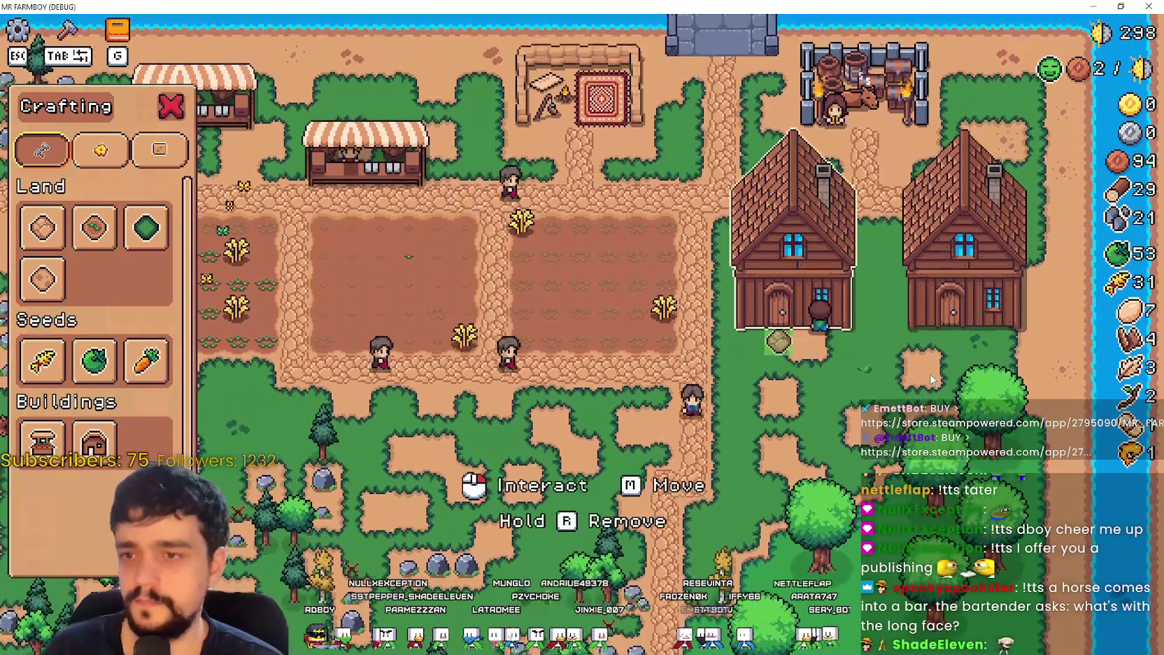
Step: Review Hirable Workers in both houses' panels, close them, and walk to the first house's door
click(853, 303)
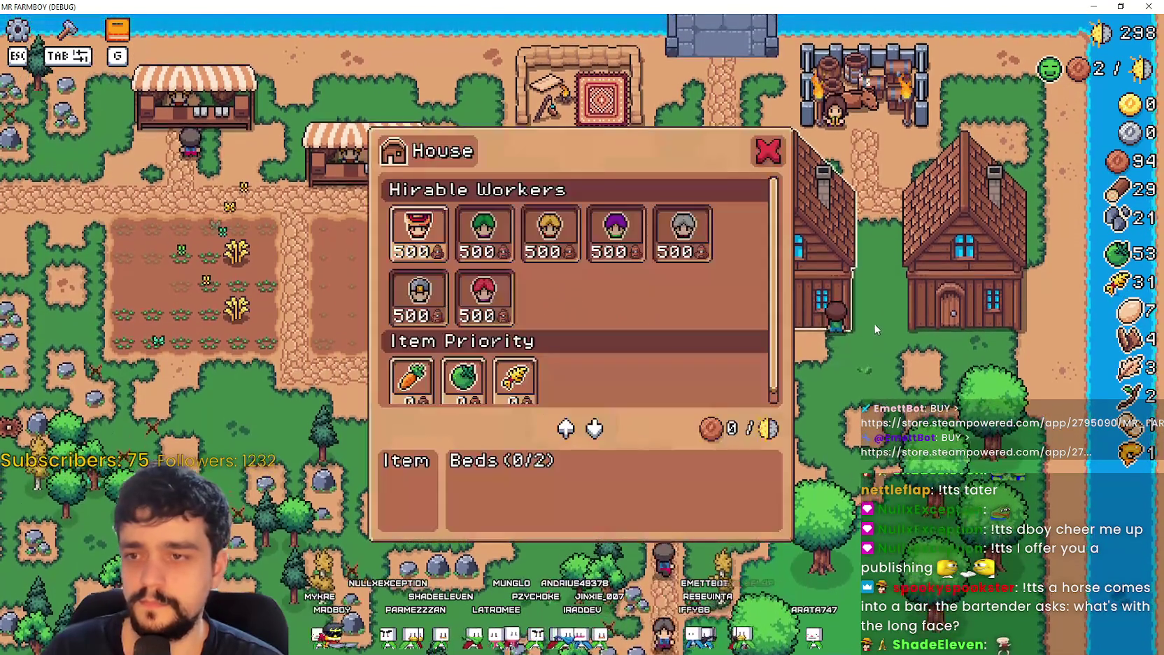
click(957, 345)
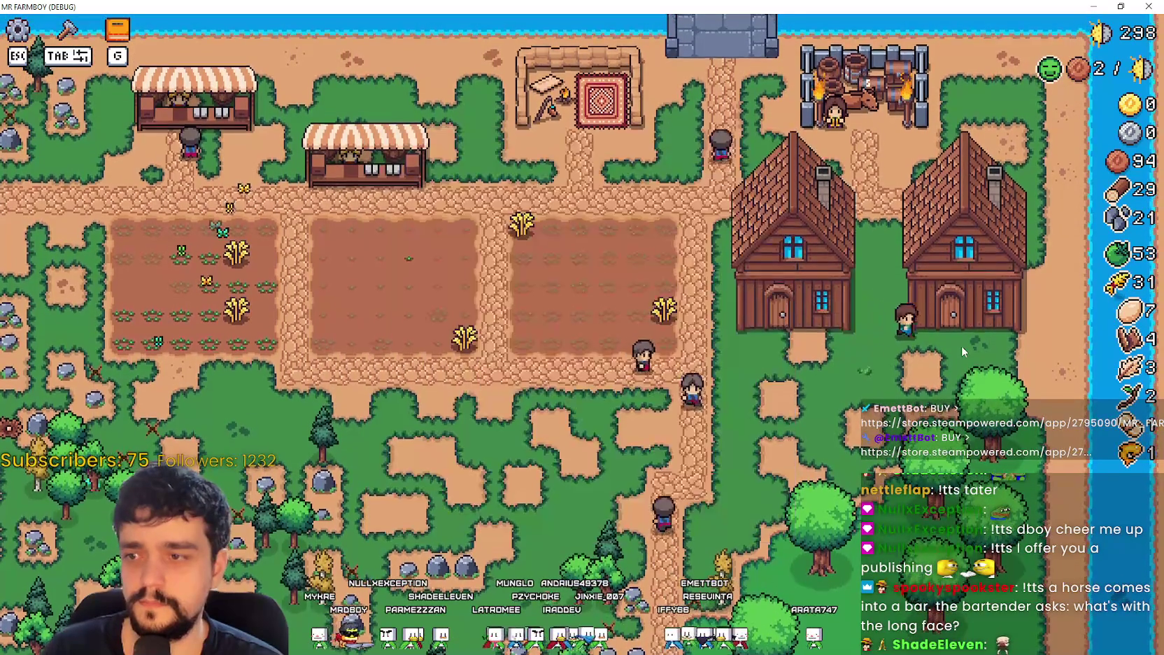
key(Escape)
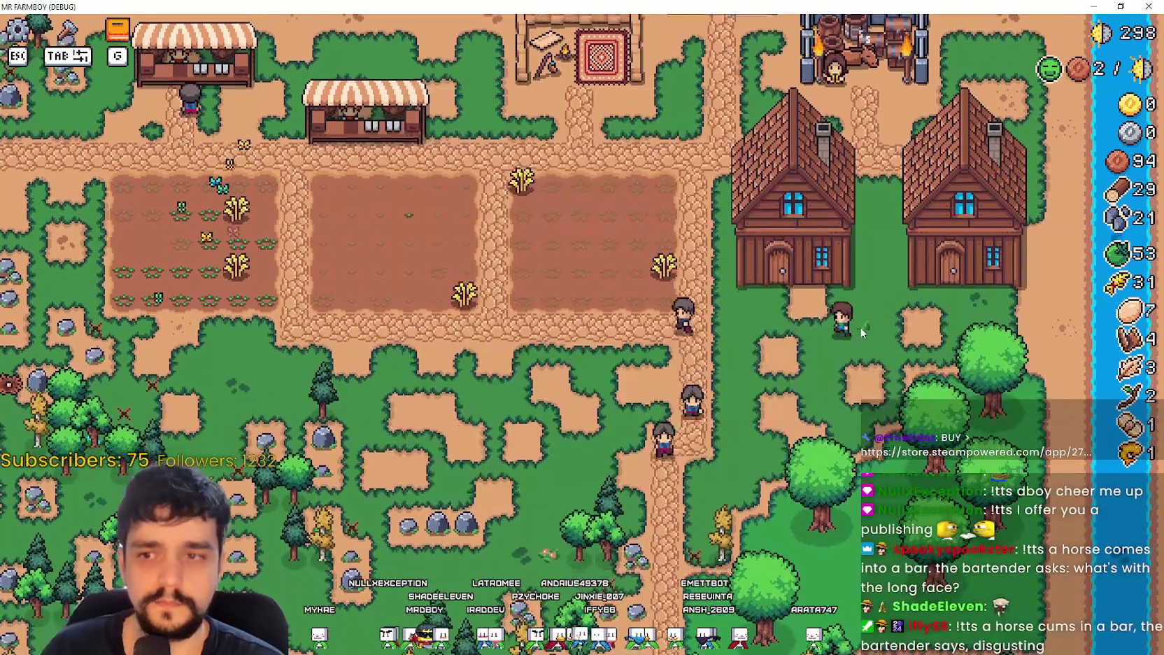
key(Tab)
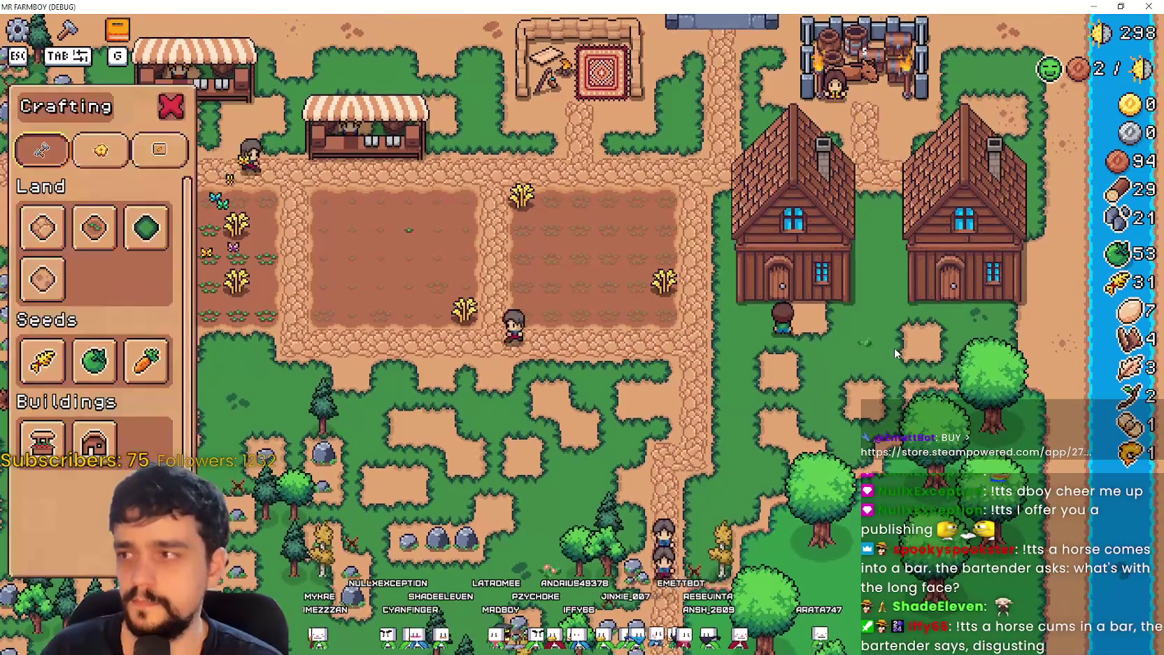
key(Tab)
key(Escape)
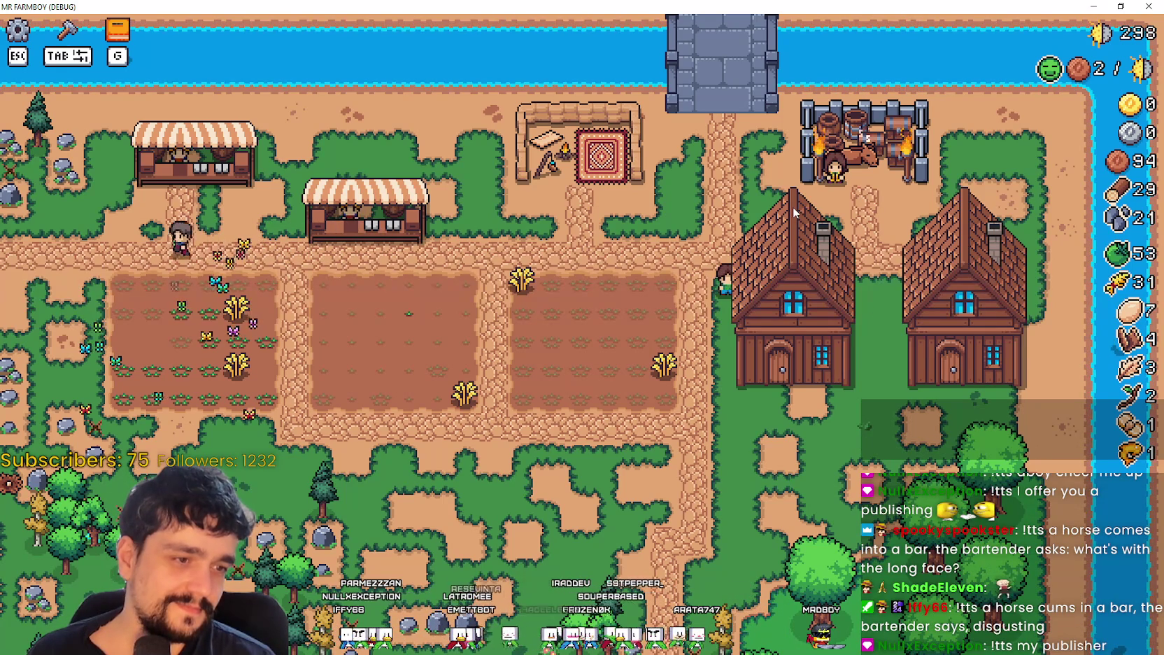
click(808, 371)
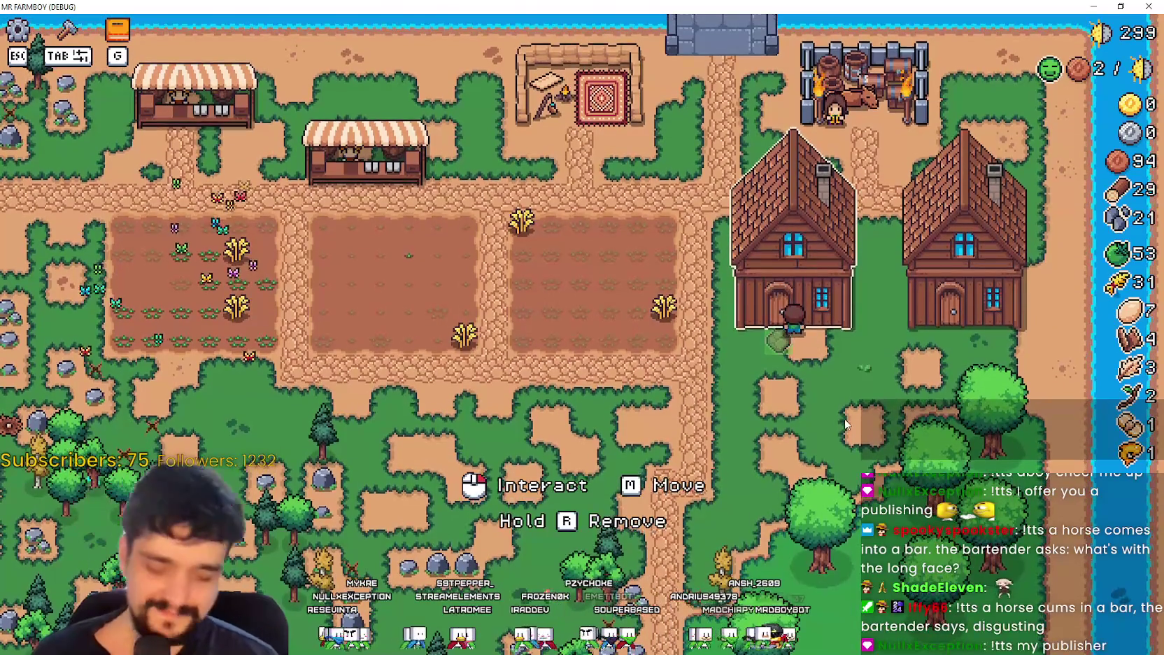
Step: Move the left house downward, place it, then pick it up again and re-place it slightly adjusted
key(m)
key(s)
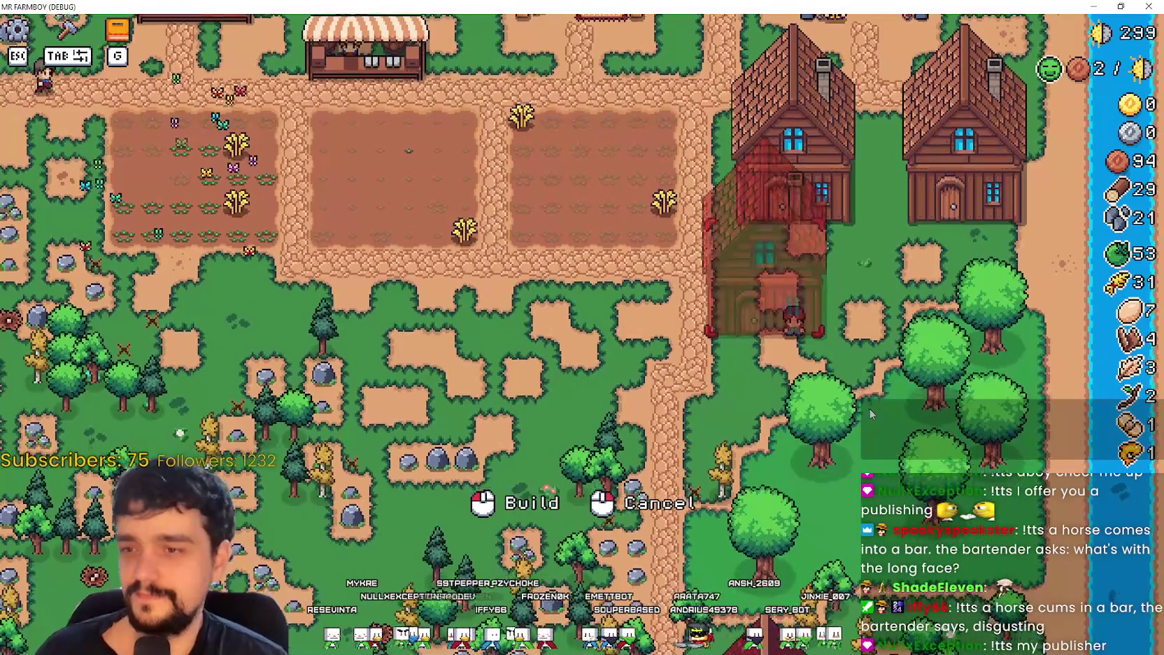
click(870, 415)
key(a)
key(s)
key(w)
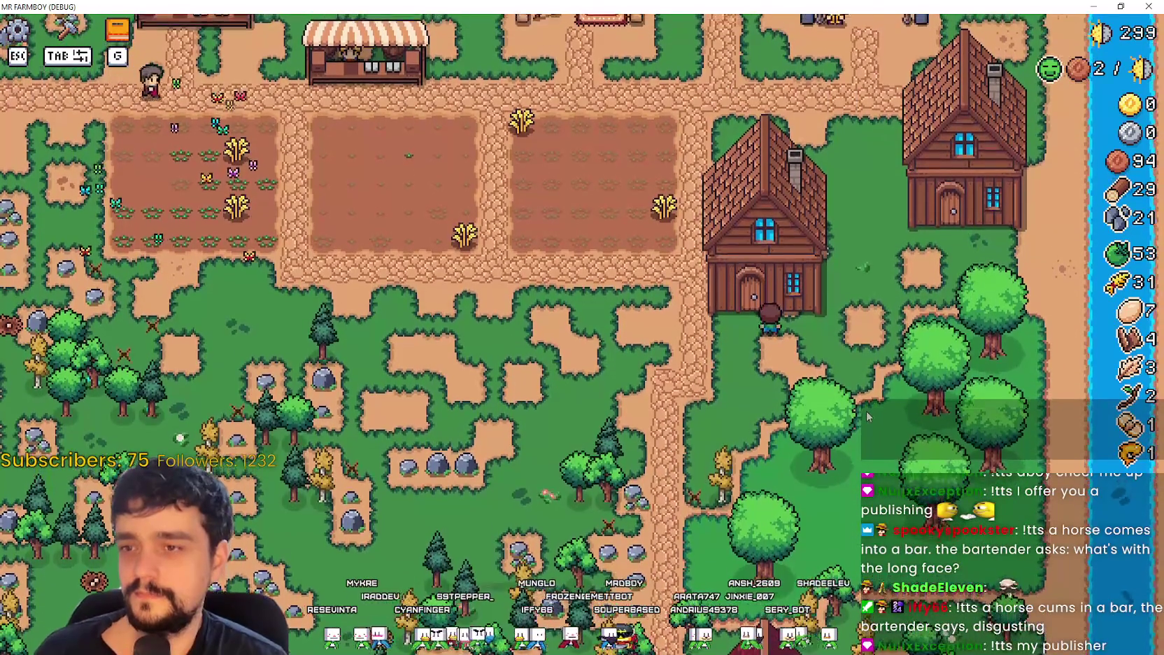
key(m)
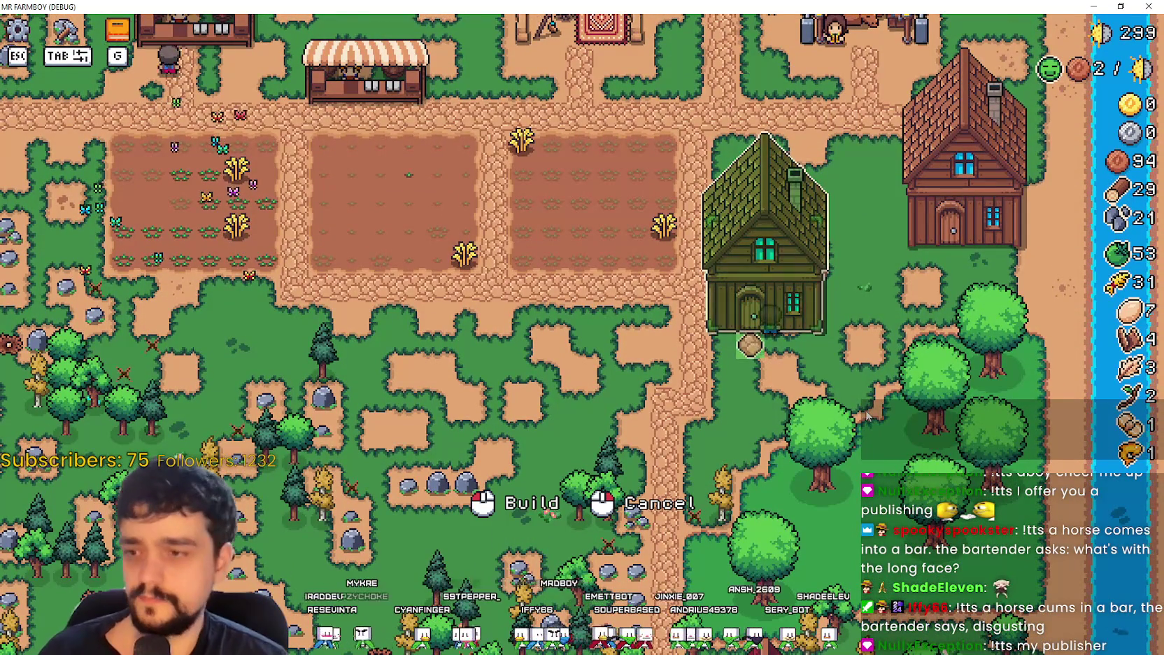
click(867, 414)
Step: Return to the house, pick it up again and carry the preview up toward its old spot
key(w)
key(d)
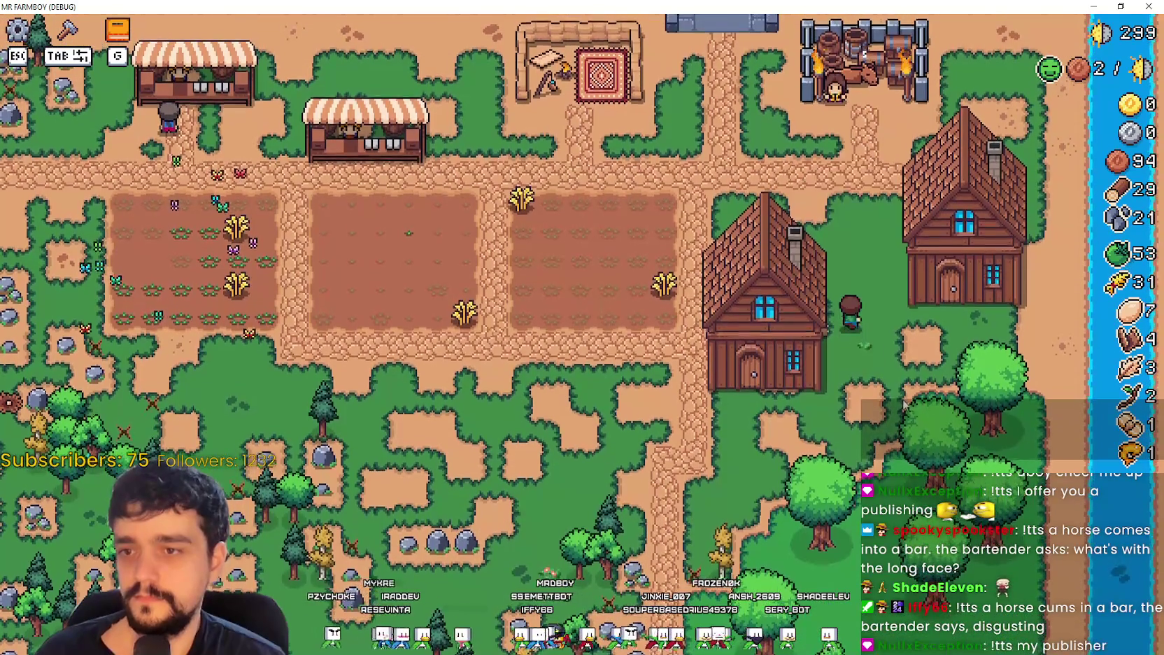
key(s)
key(a)
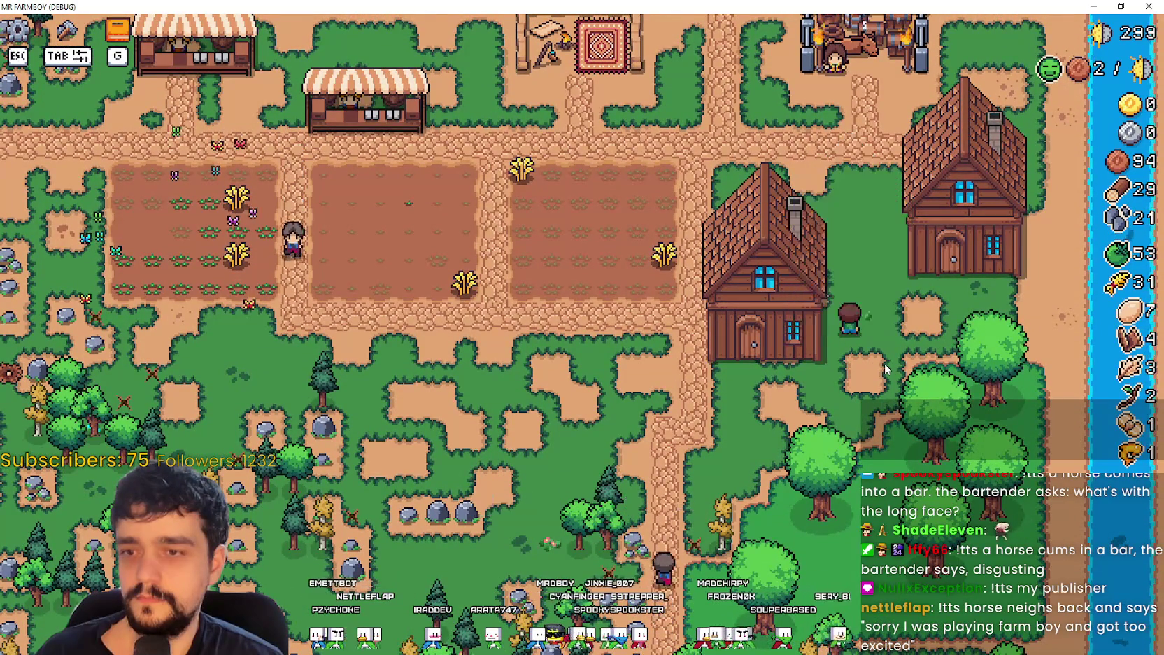
key(a)
key(s)
key(e)
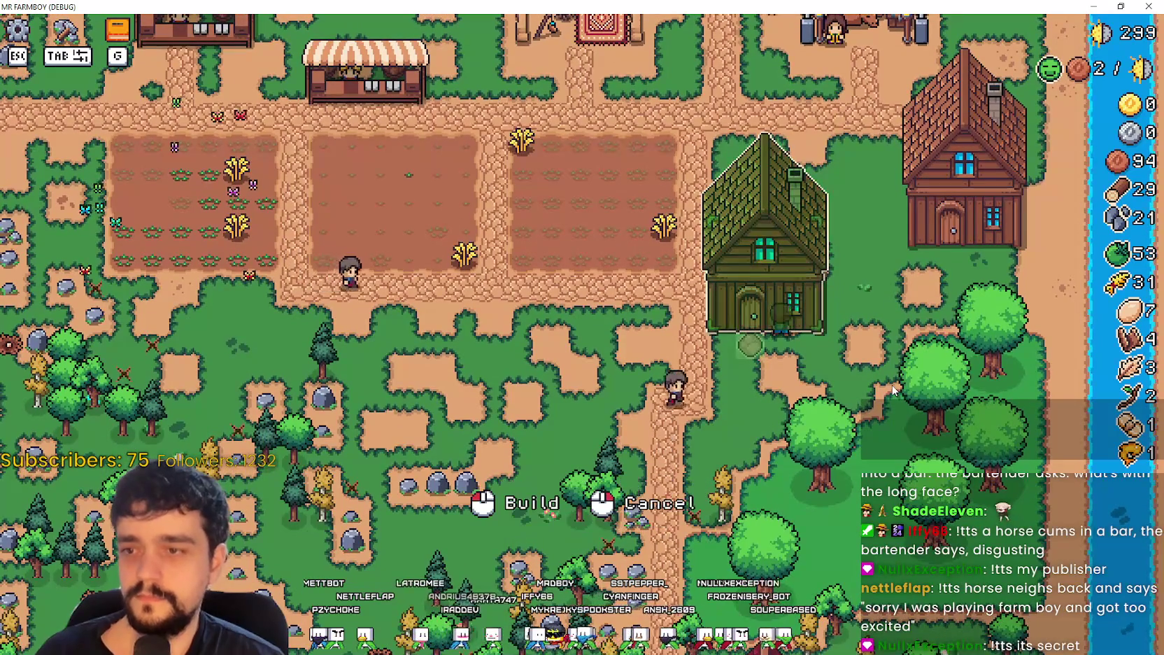
key(w)
key(a)
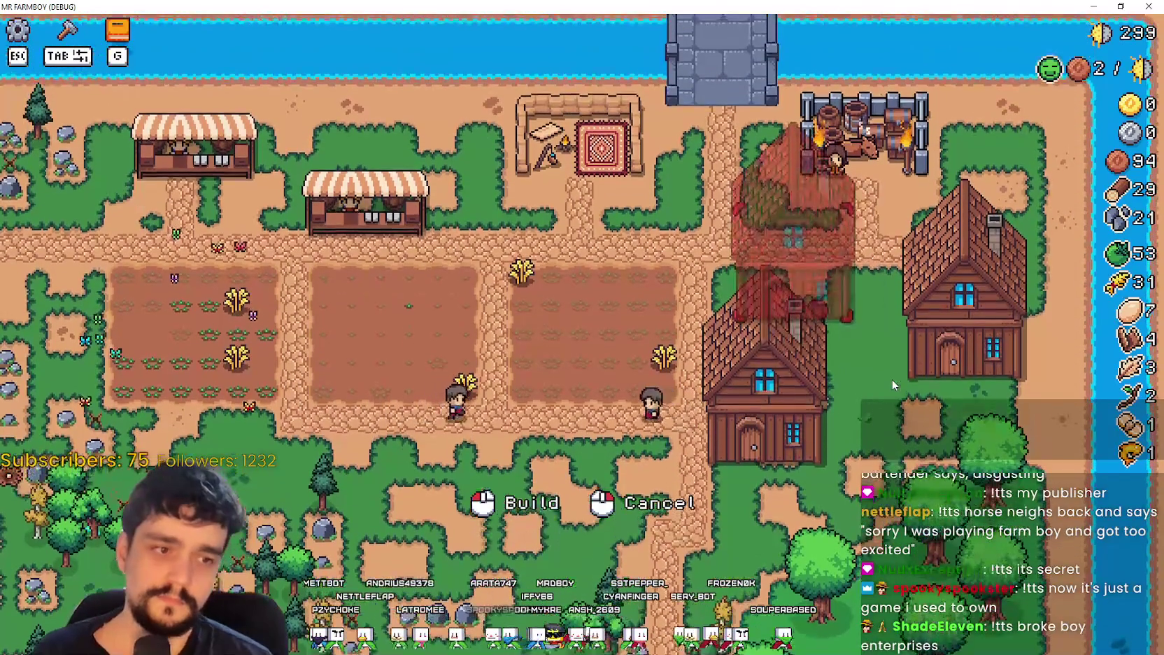
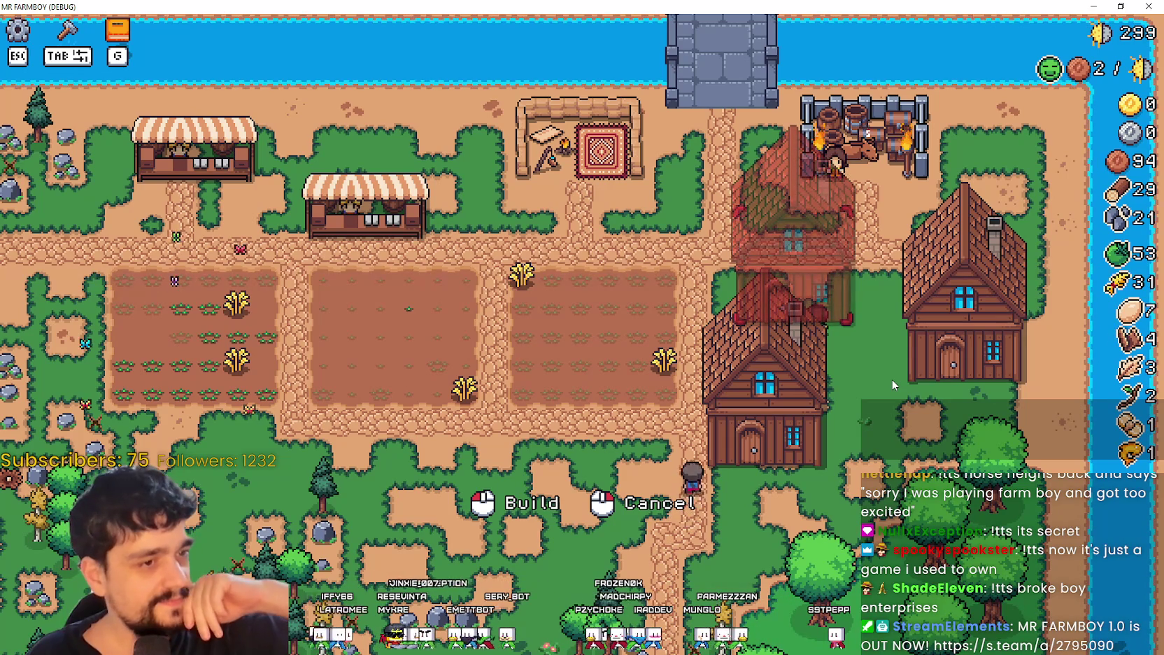
Step: Try setting the house down beside the right-hand house, then cancel that placement
key(s)
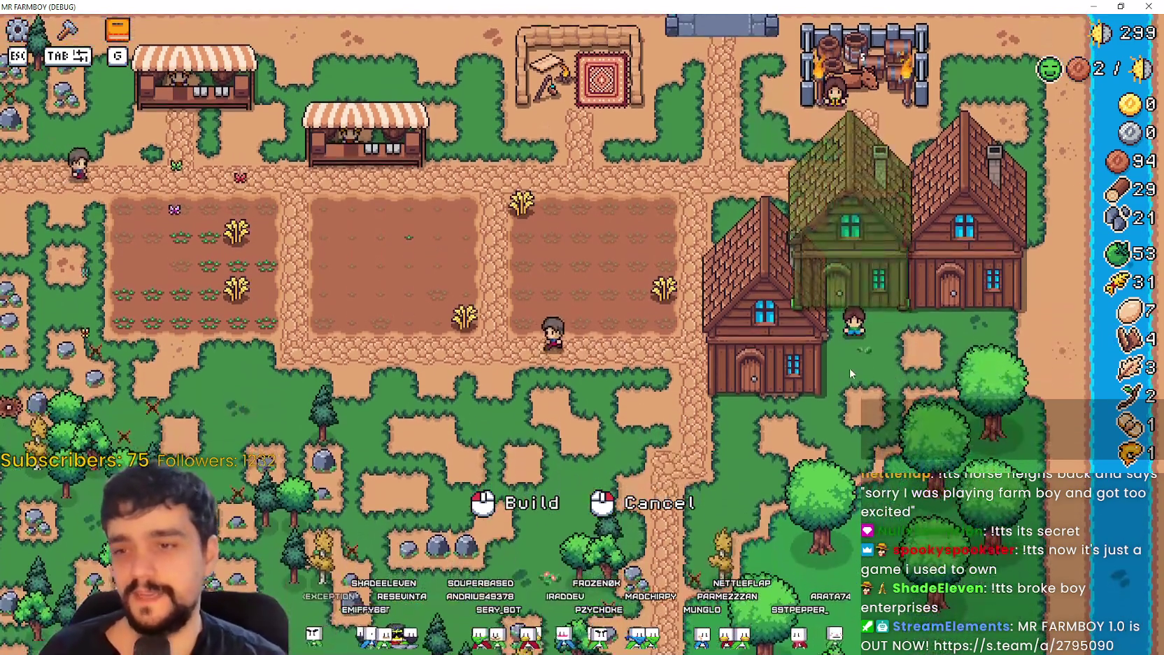
click(941, 375)
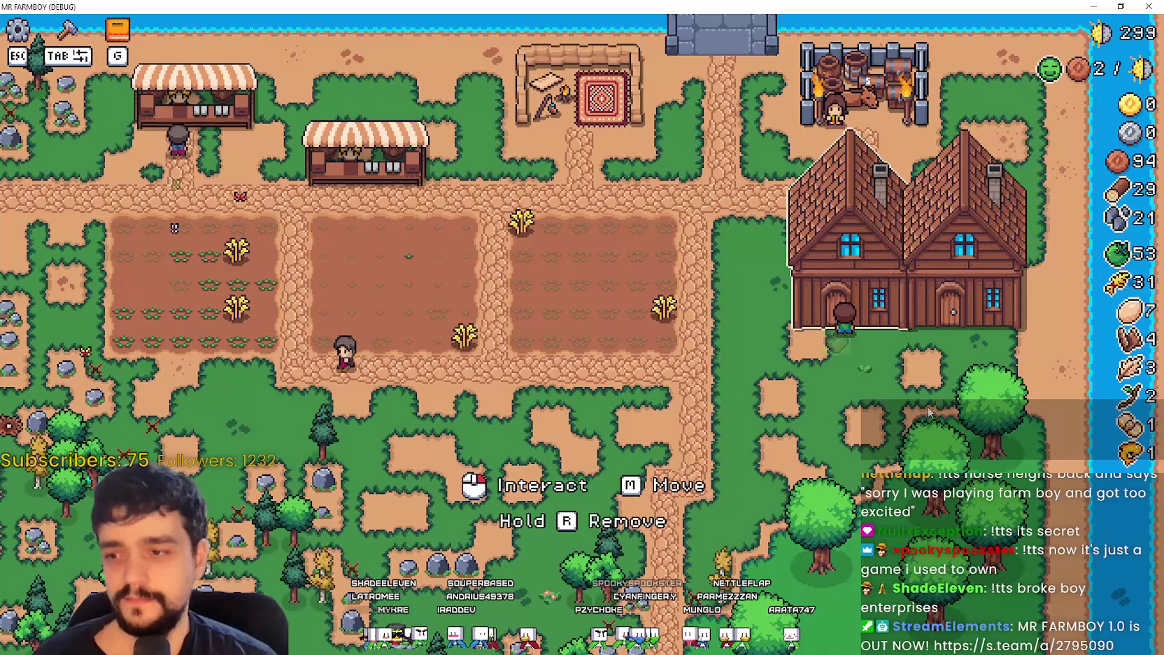
click(930, 413)
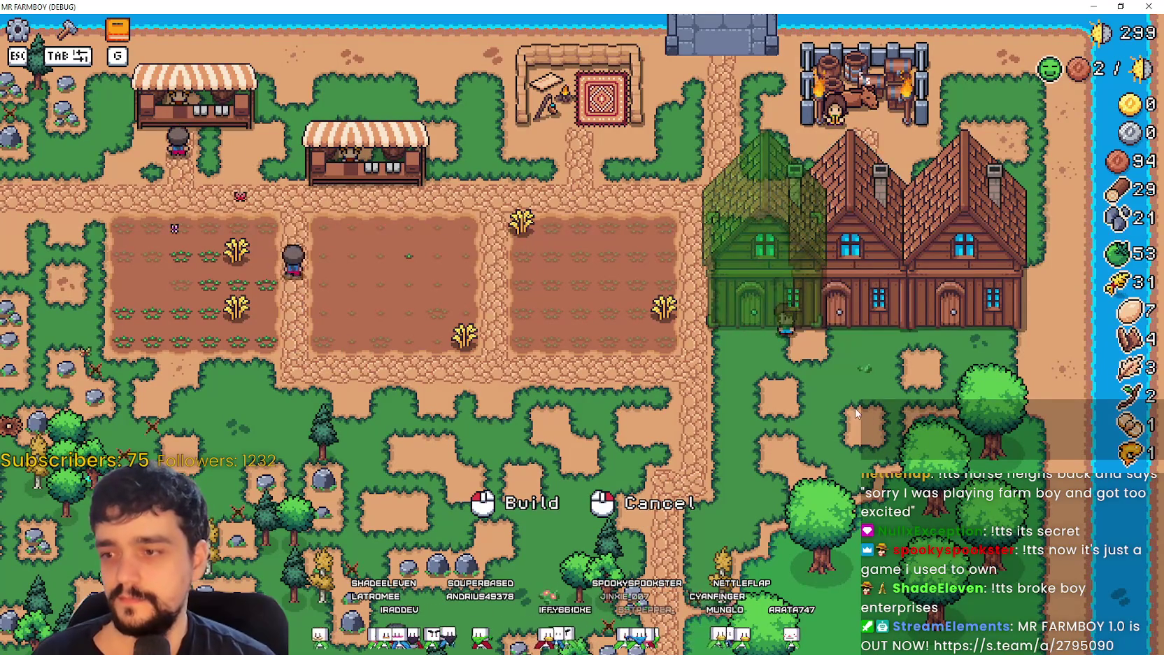
right_click(756, 387)
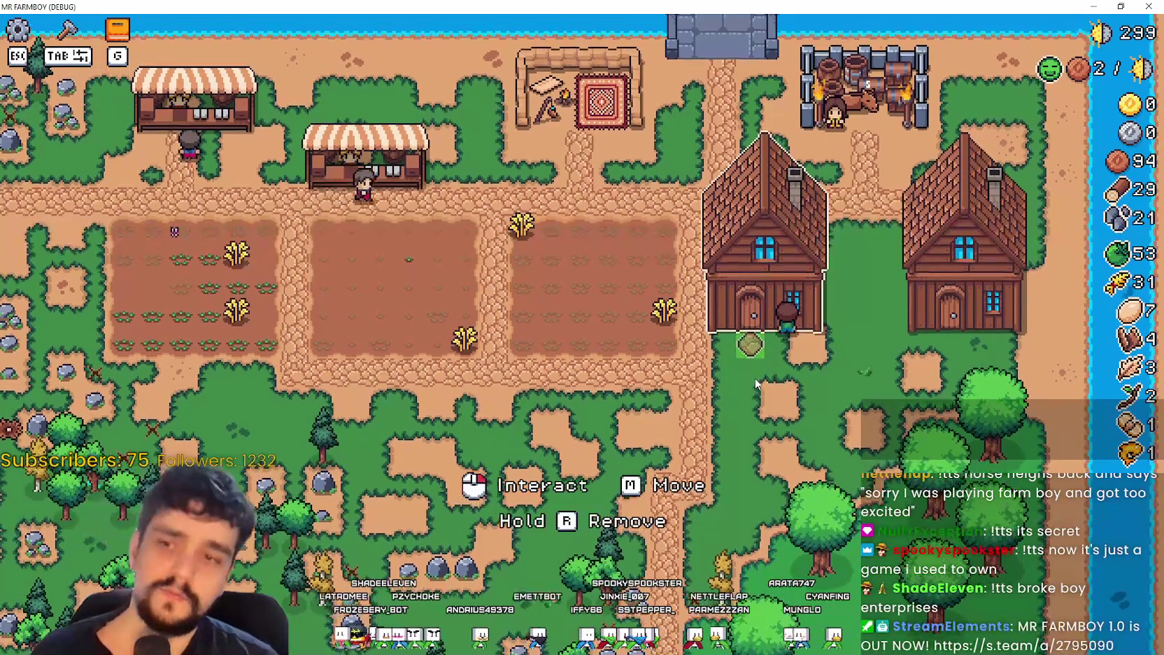
Step: Move the left house right beside the other house, then return to the Godot editor
right_click(763, 280)
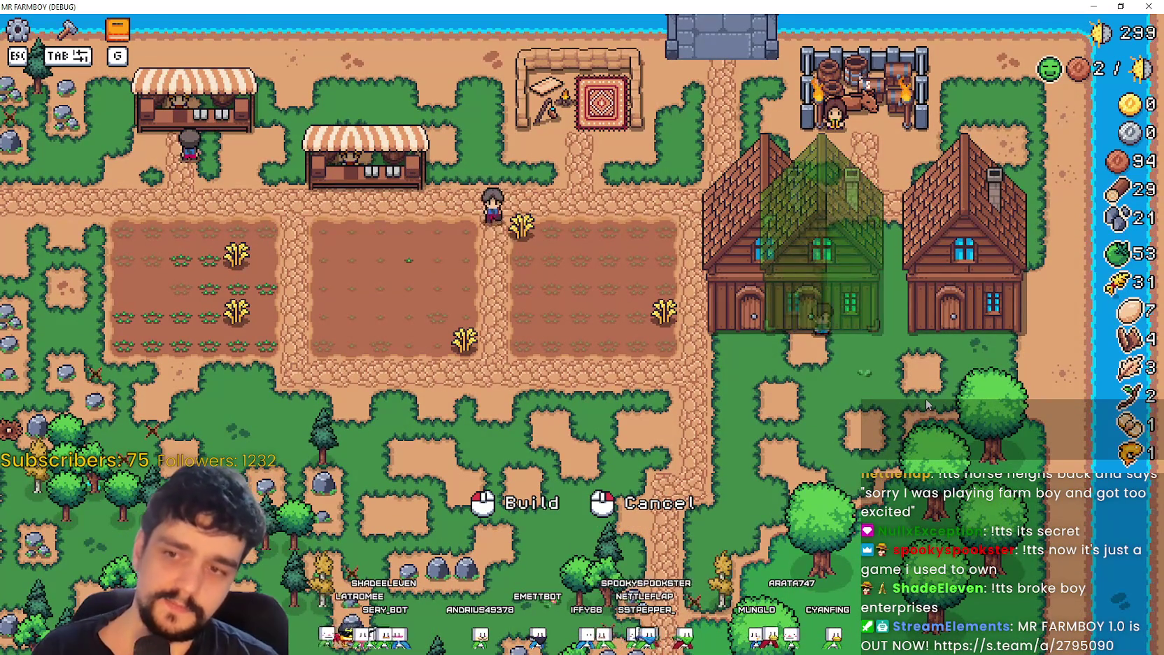
click(884, 387)
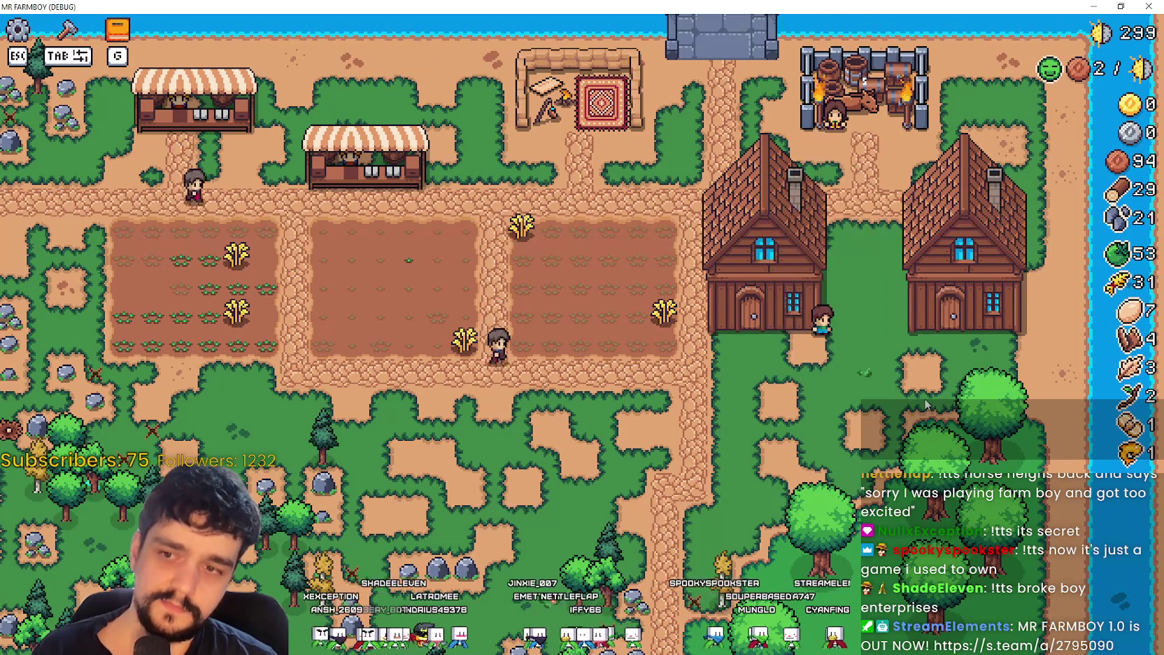
key(m)
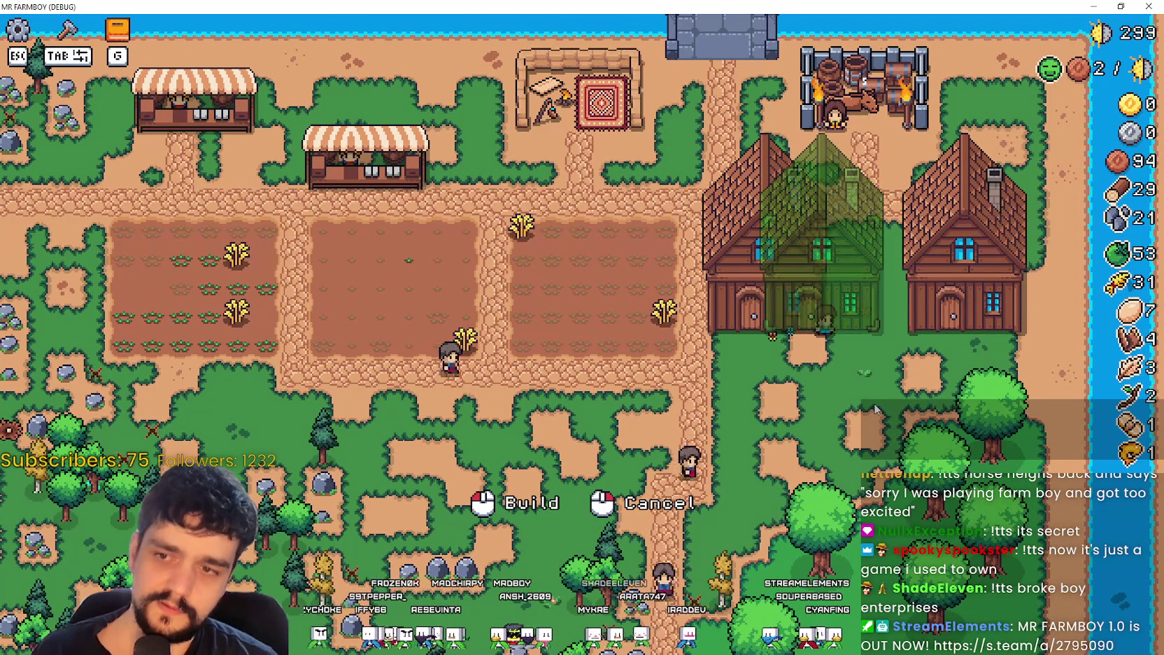
click(875, 410)
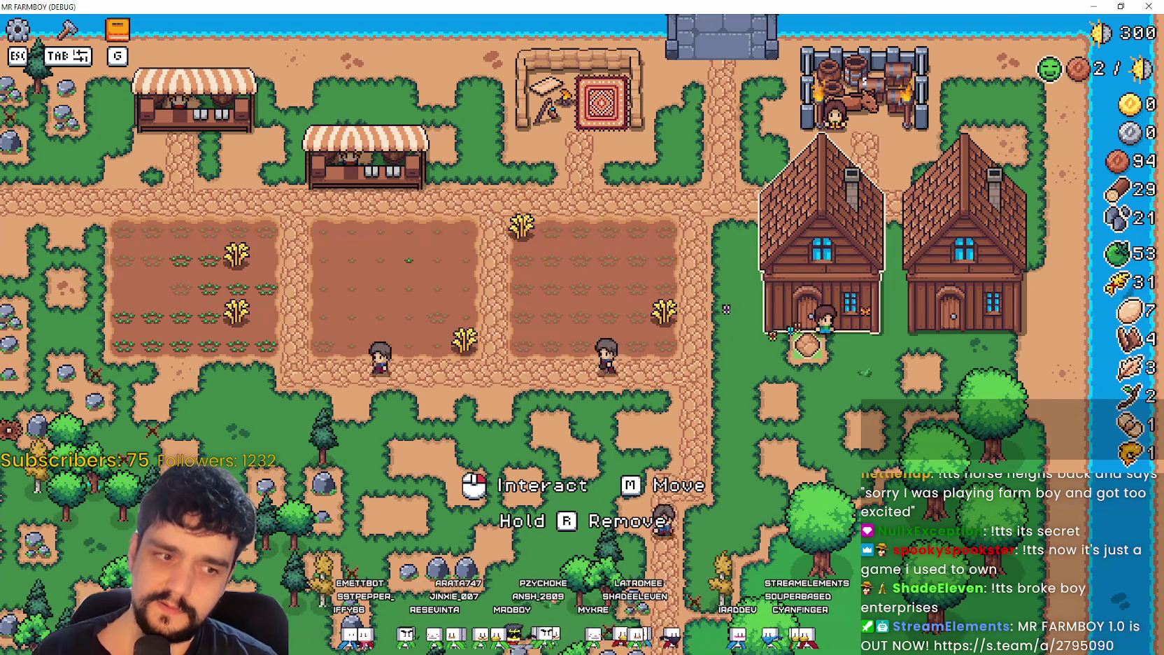
key(alt+Tab)
click(913, 277)
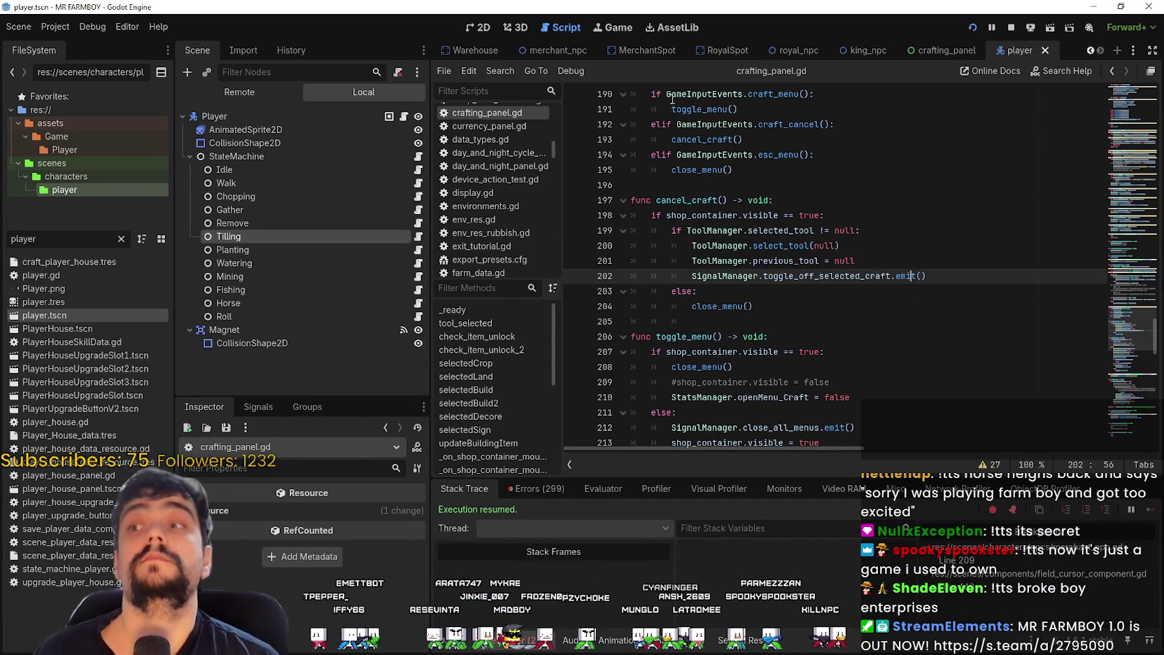
Step: Review the craft_cancel check in crafting_panel's _input and the close_menu code
scroll(1092, 50, up, 6)
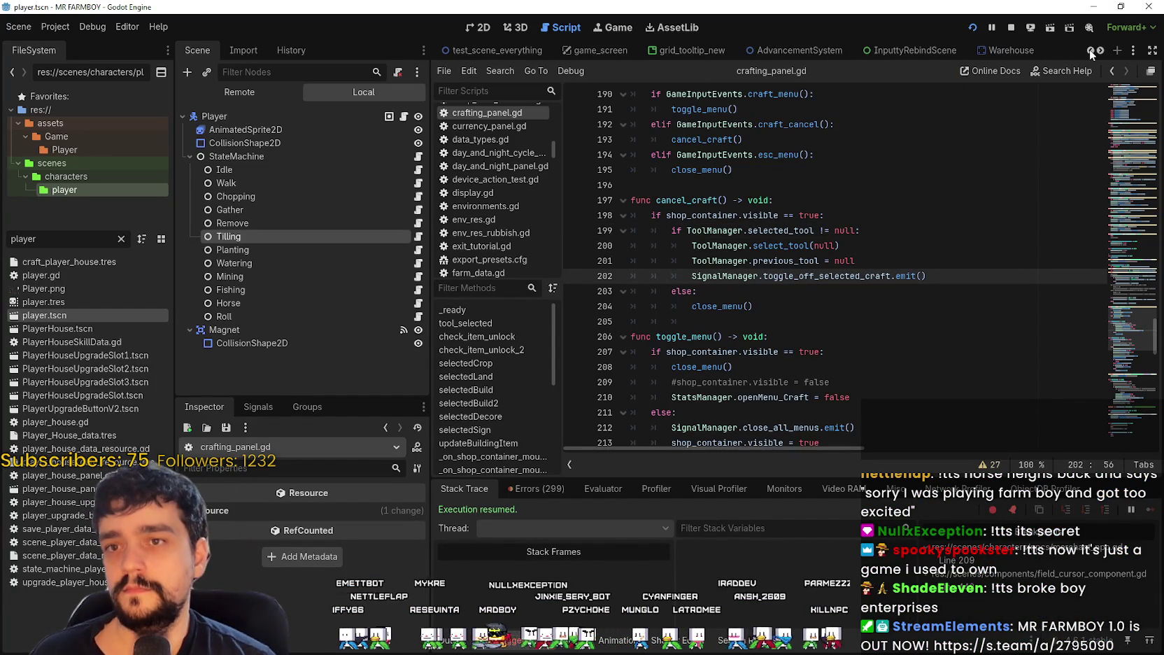
scroll(1101, 55, down, 5)
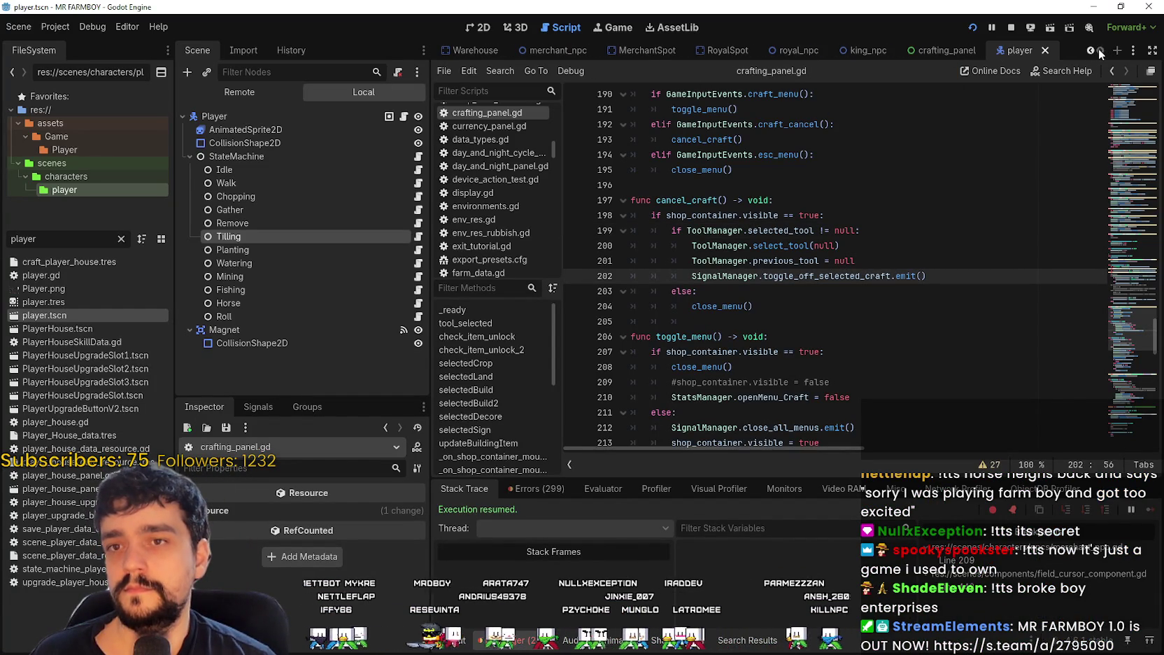
click(935, 50)
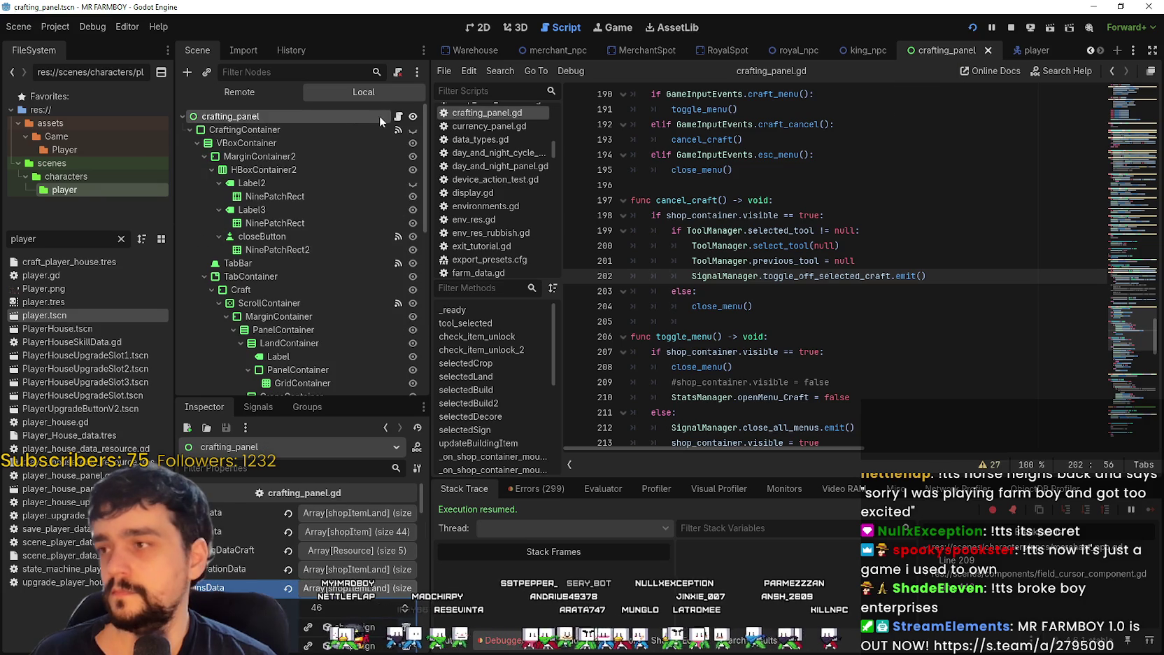
click(870, 290)
scroll(870, 294, up, 4)
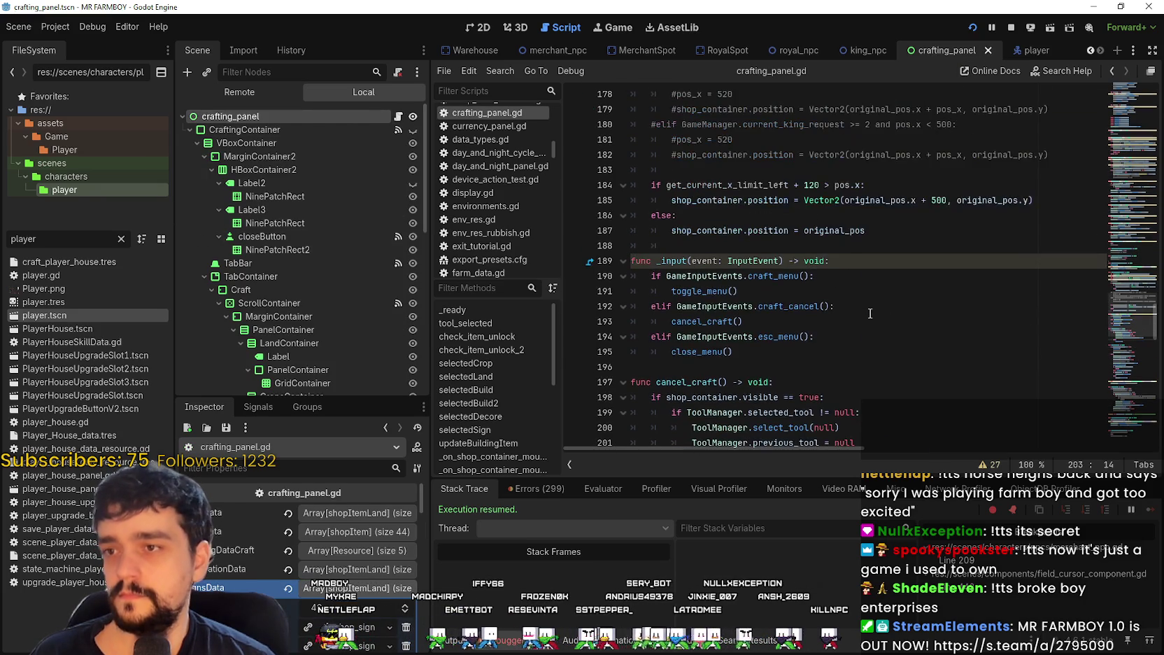
click(870, 313)
scroll(870, 312, down, 1)
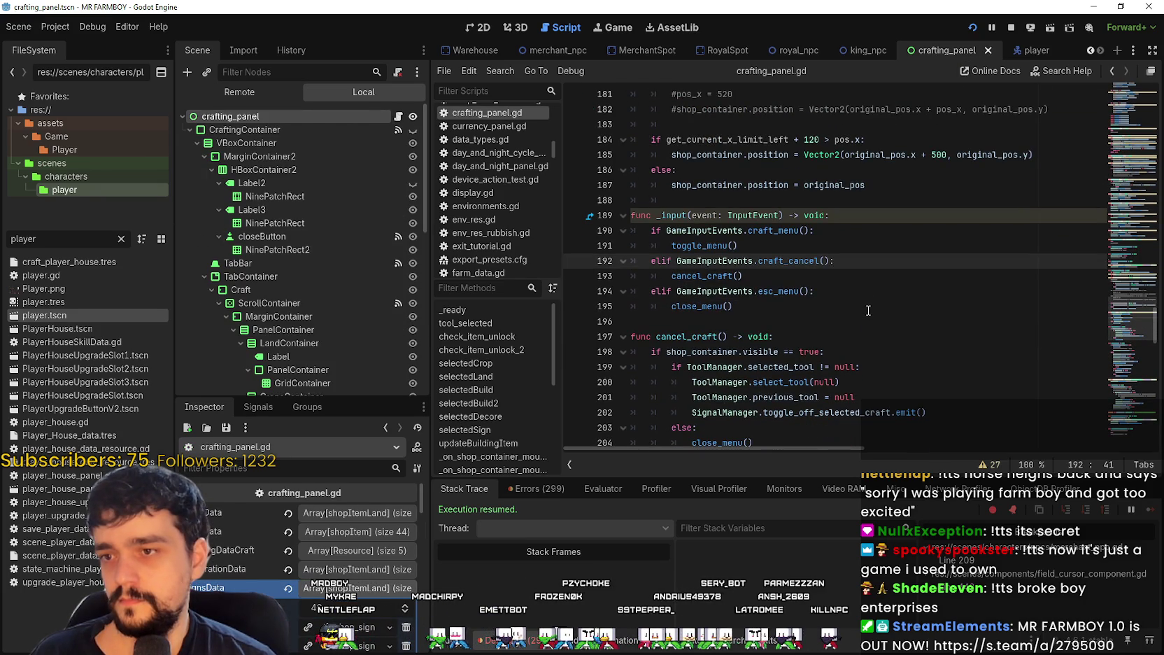
click(868, 310)
scroll(933, 329, down, 2)
click(810, 227)
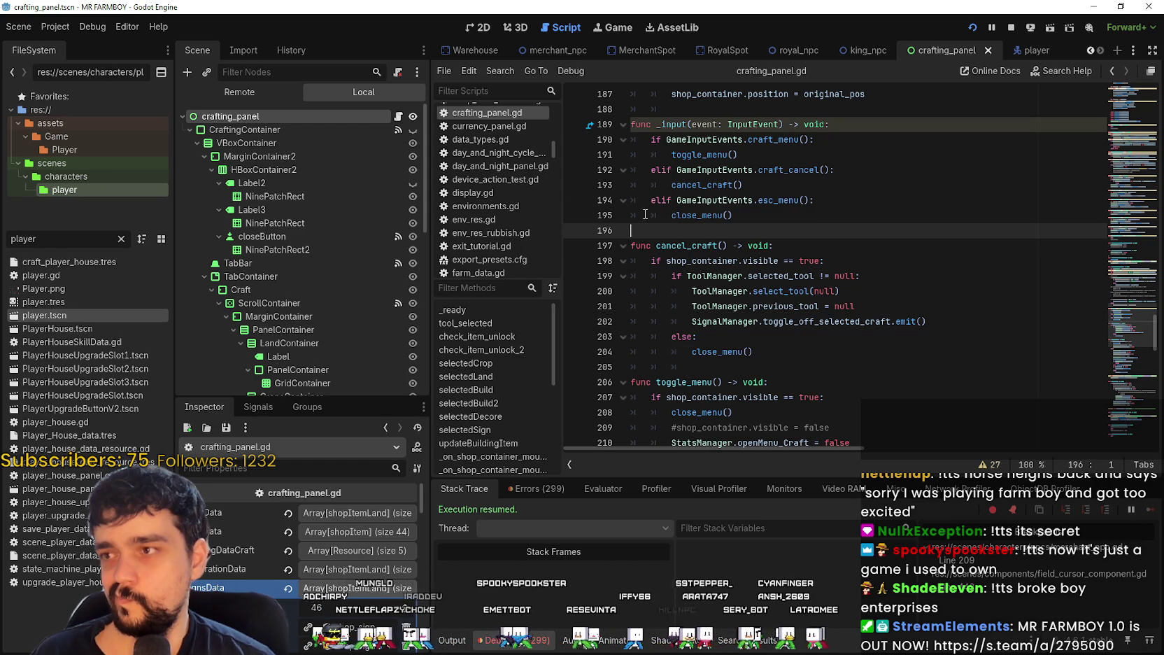
Step: Scroll back through the earlier scene tabs and open test_scene_everything
click(77, 238)
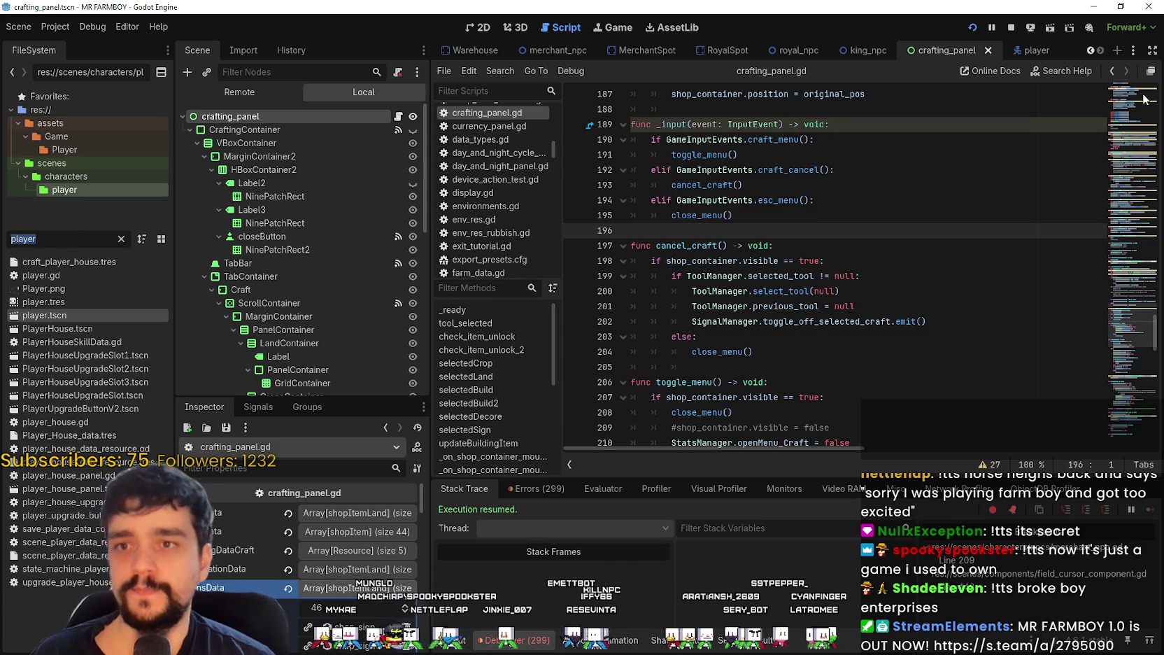
click(1091, 52)
click(1091, 51)
click(1091, 51)
click(1091, 52)
click(1091, 51)
click(1091, 51)
click(1091, 51)
click(1091, 52)
click(1091, 52)
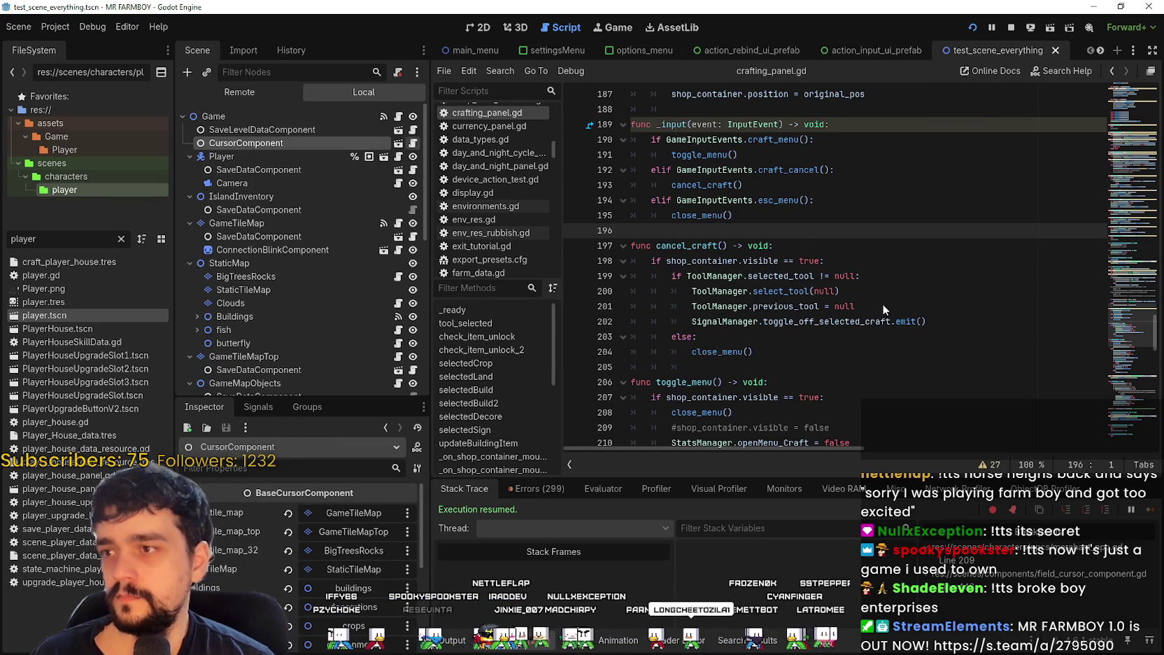
scroll(1140, 285, up, 10)
Step: Open field_cursor_component.gd and select the add_building call name near line 23
drag(1129, 216, 1119, 57)
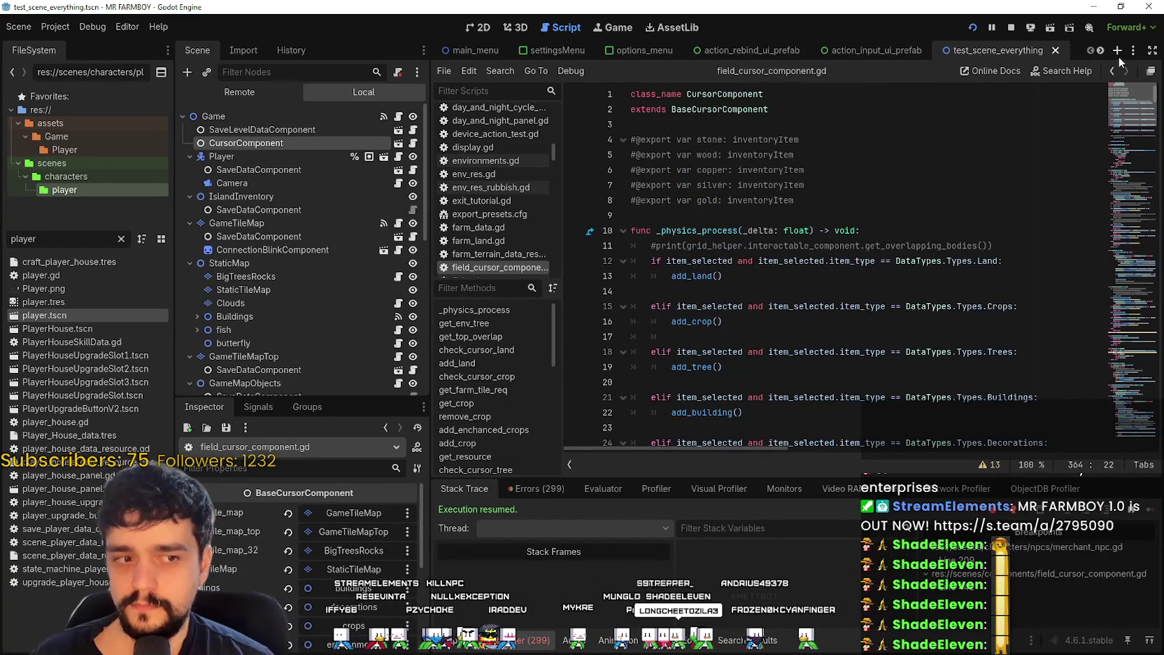
scroll(749, 349, down, 4)
click(762, 286)
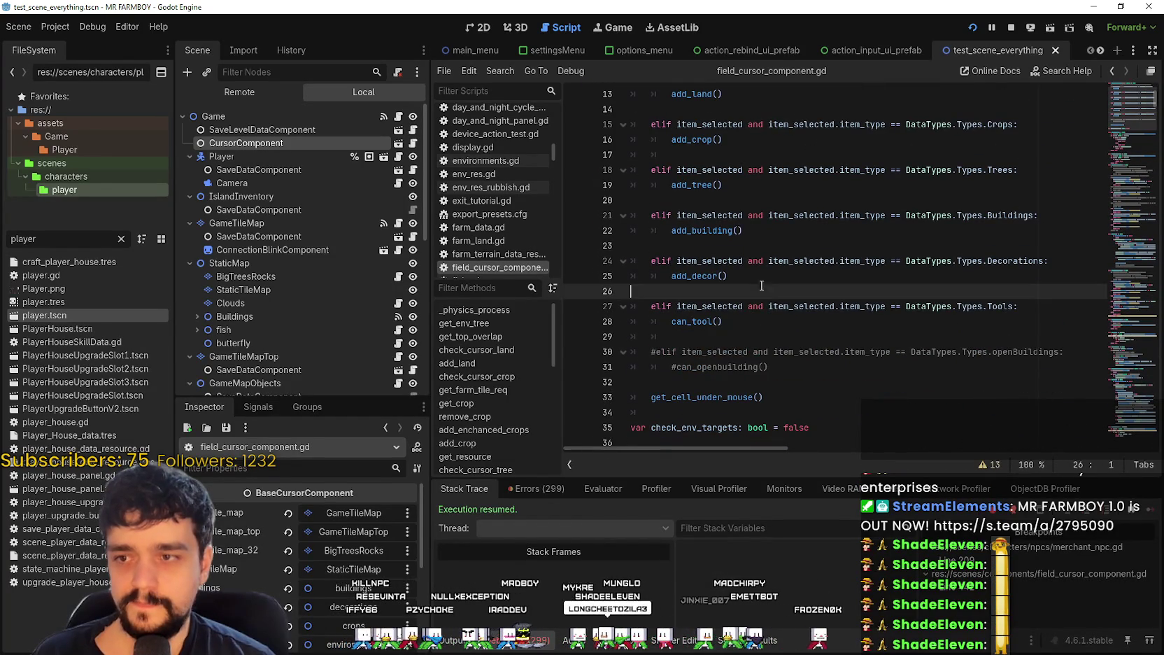
click(716, 234)
click(701, 242)
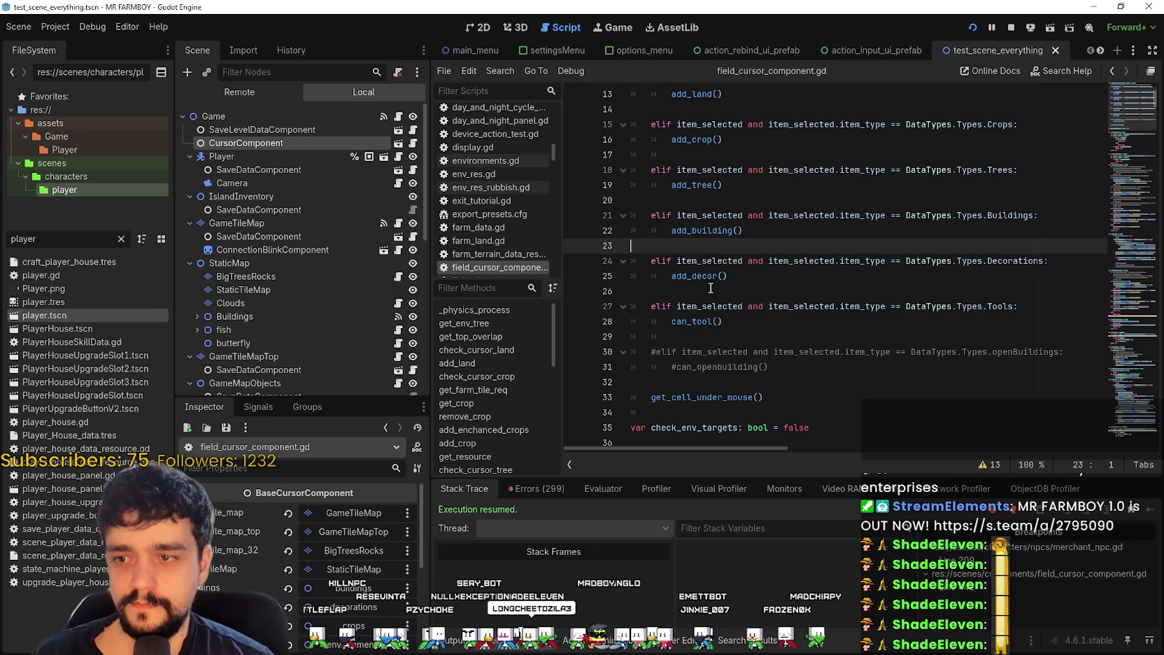
double_click(698, 230)
Step: Search for add_building to reach its definition at line 356
scroll(689, 273, up, 2)
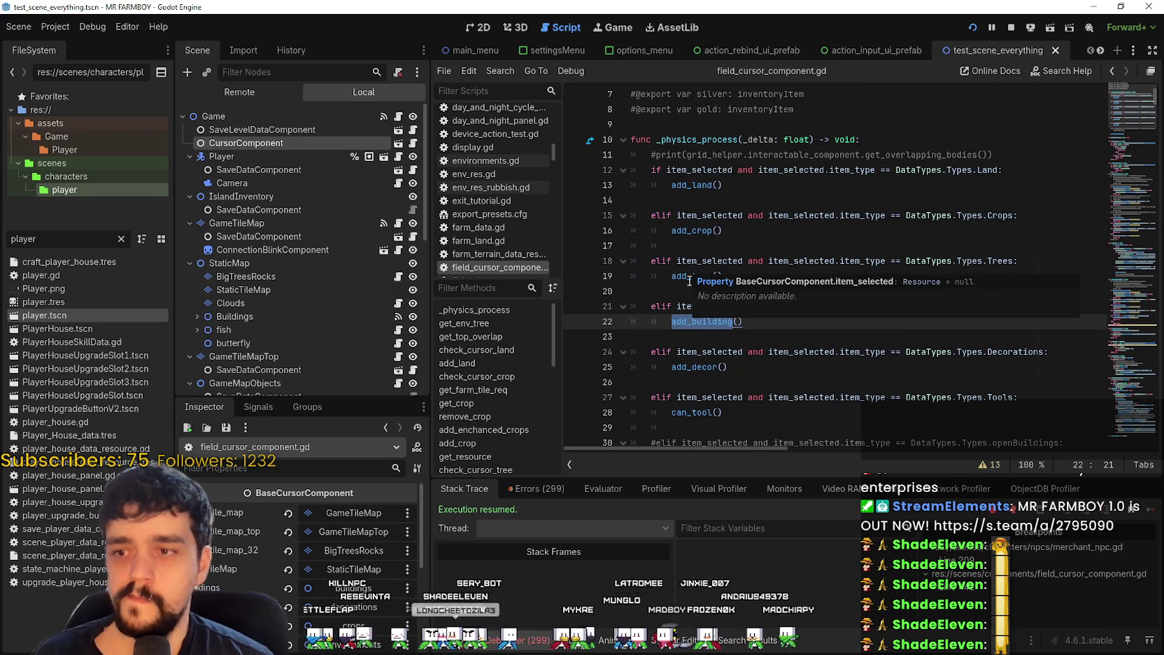
key(ctrl+f)
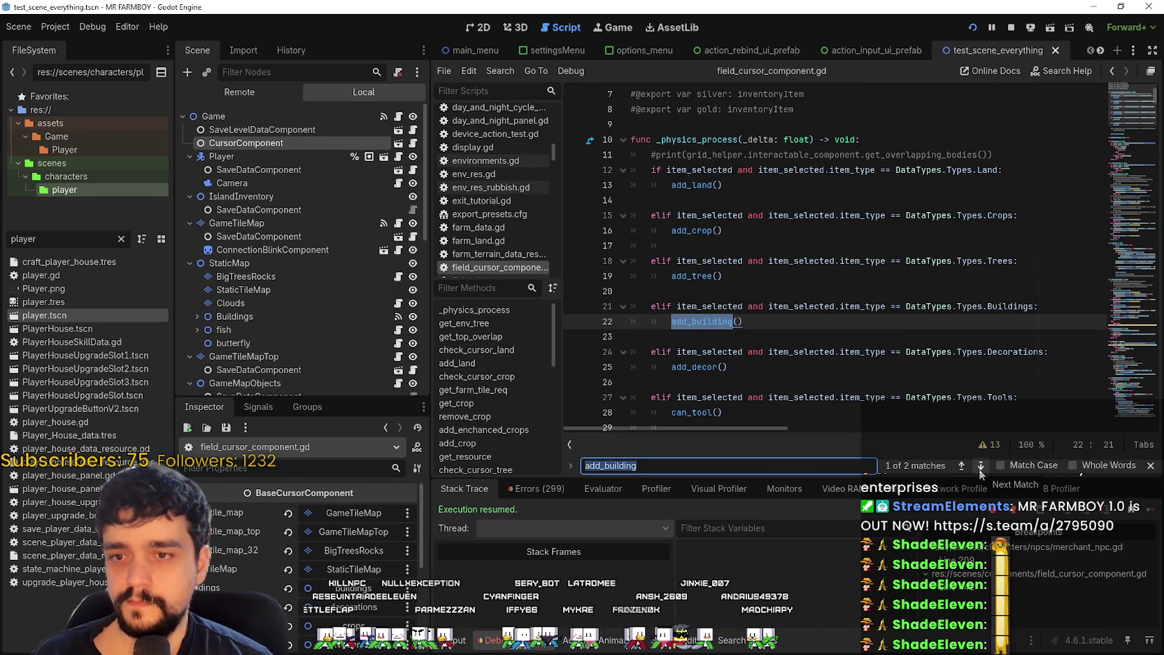
click(980, 466)
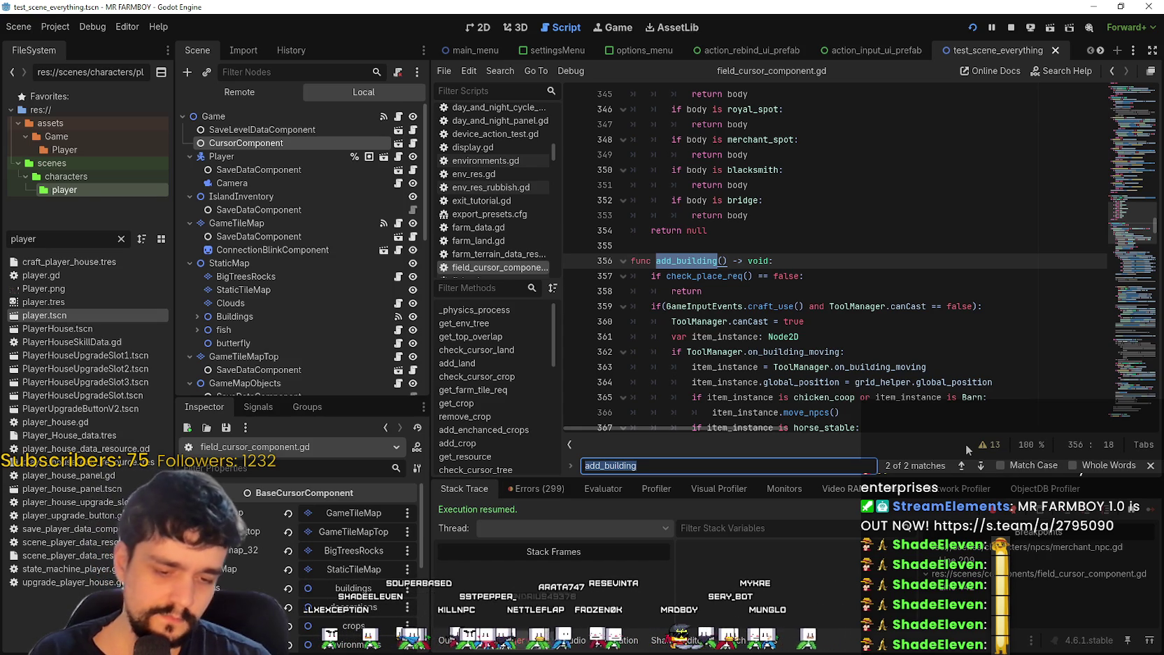
double_click(776, 306)
scroll(883, 228, down, 3)
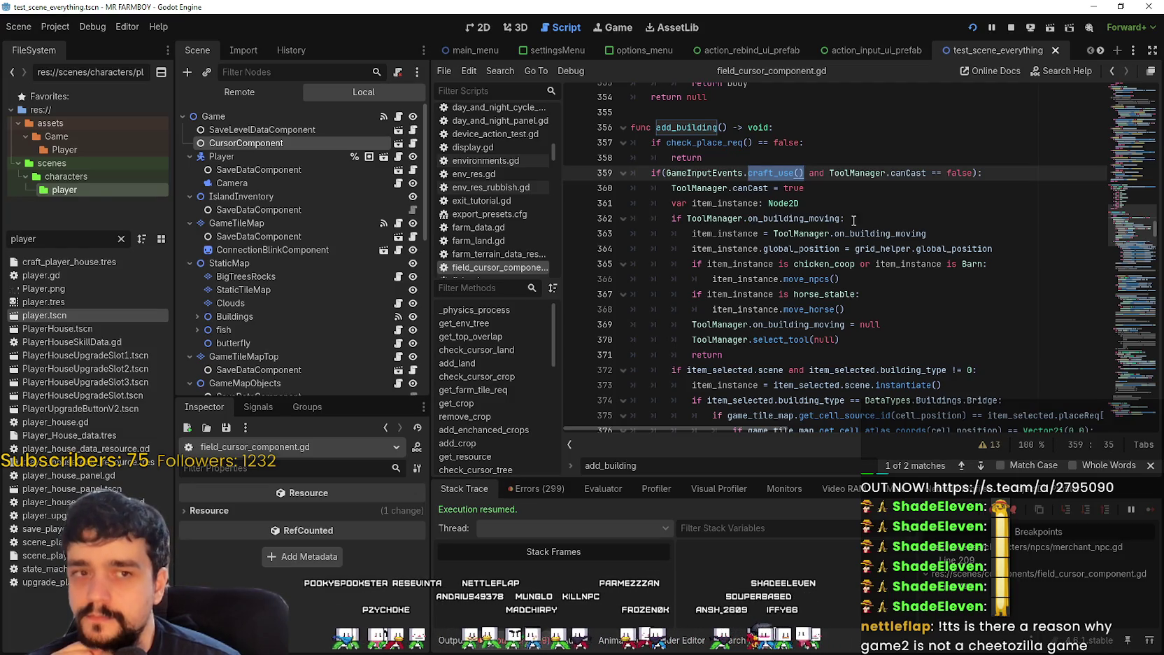
Step: Read the start of add_building, from the early return on line 358 to the bridge check on 376
click(824, 188)
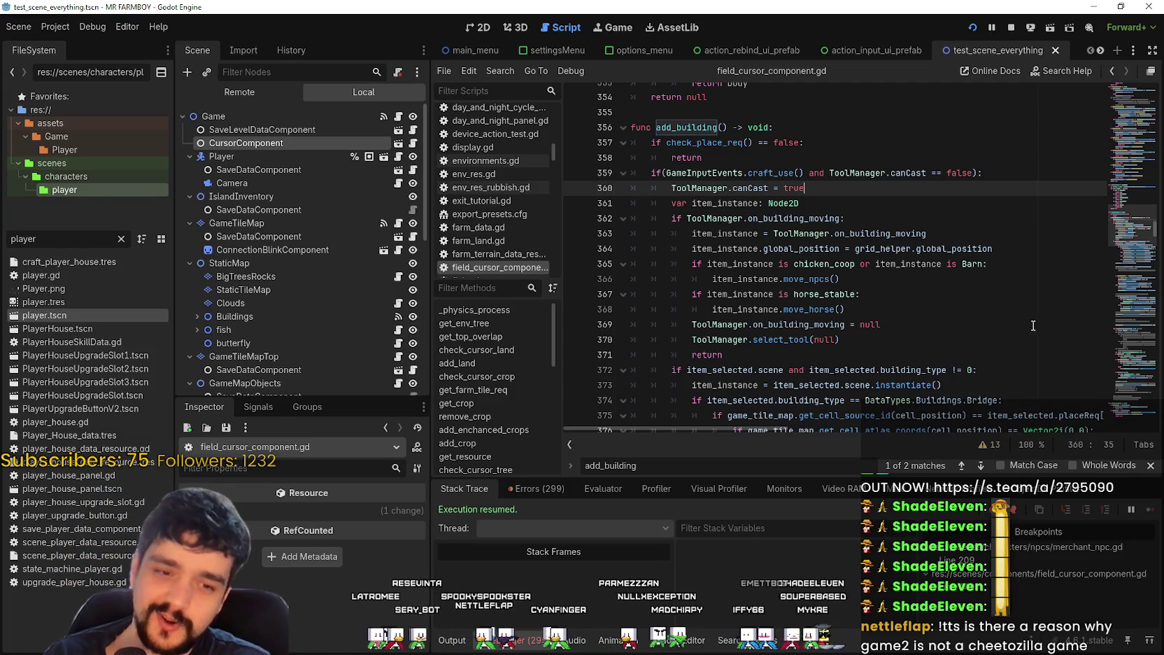
click(956, 221)
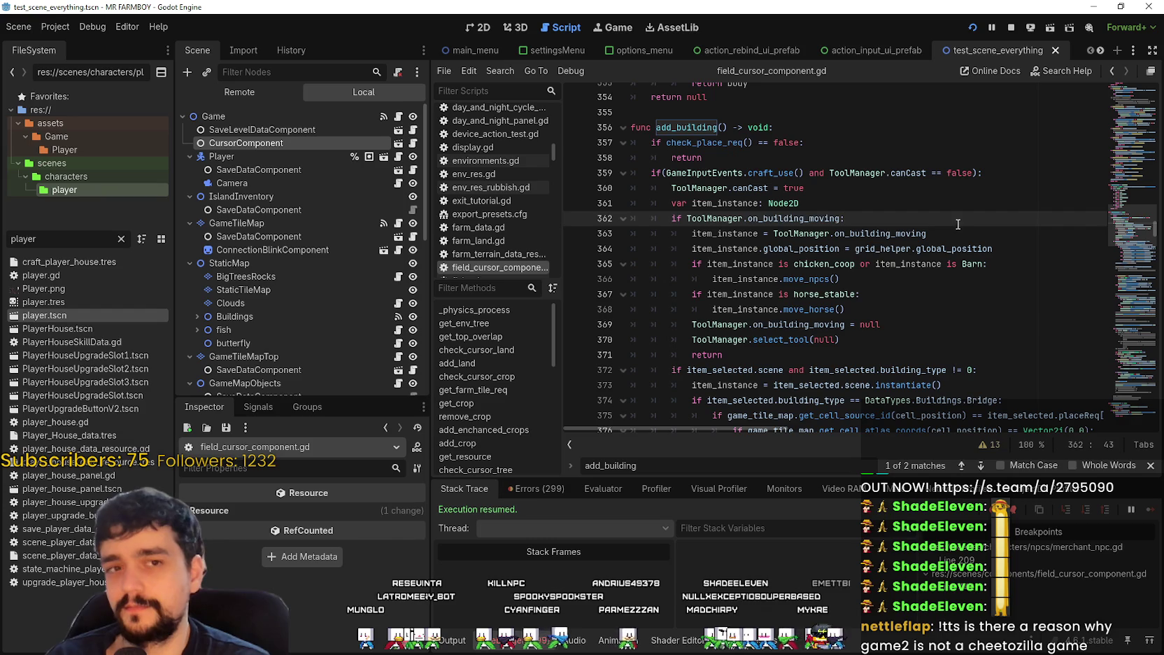
click(758, 143)
click(768, 155)
key(Down)
key(Down)
key(Down)
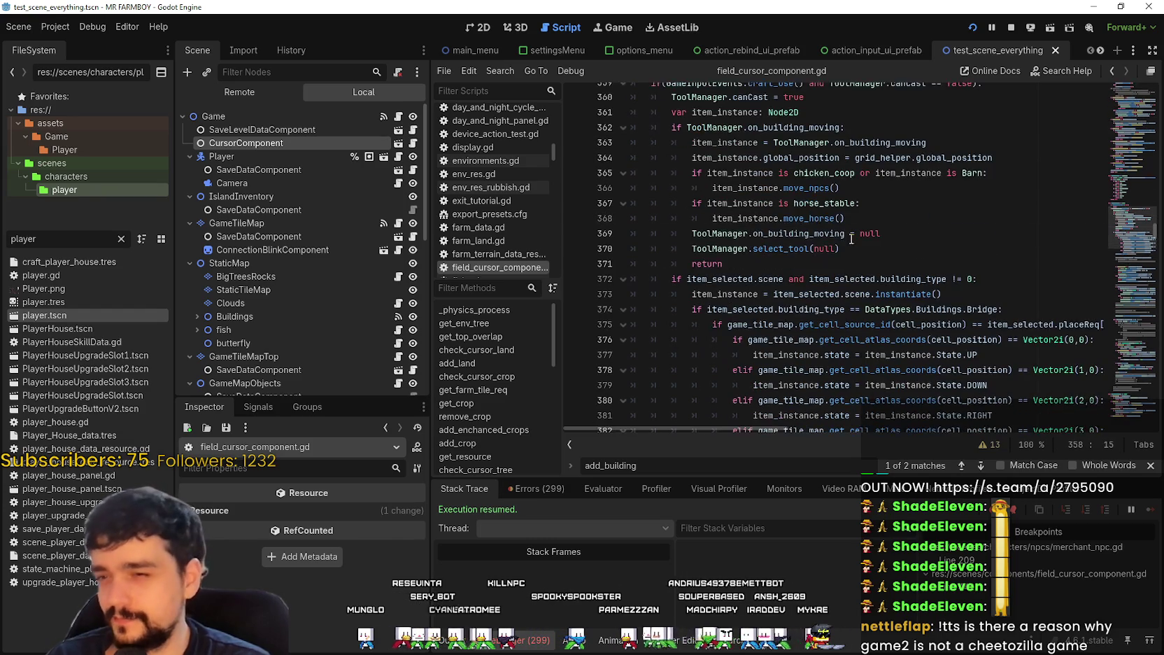
key(End)
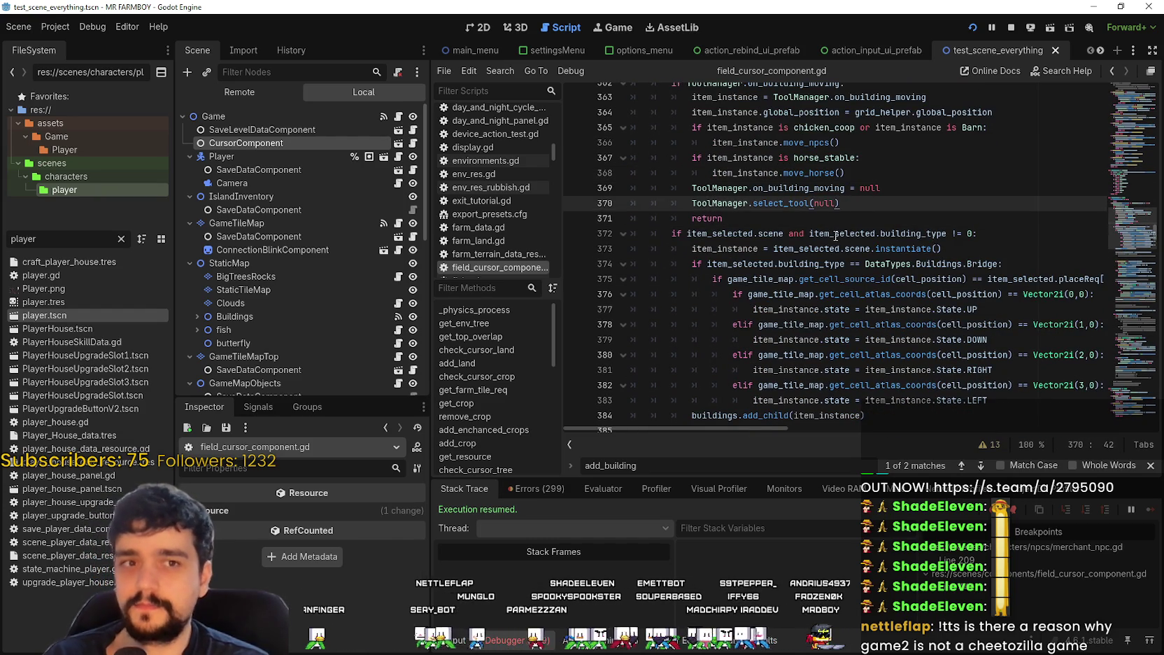
scroll(836, 235, up, 1)
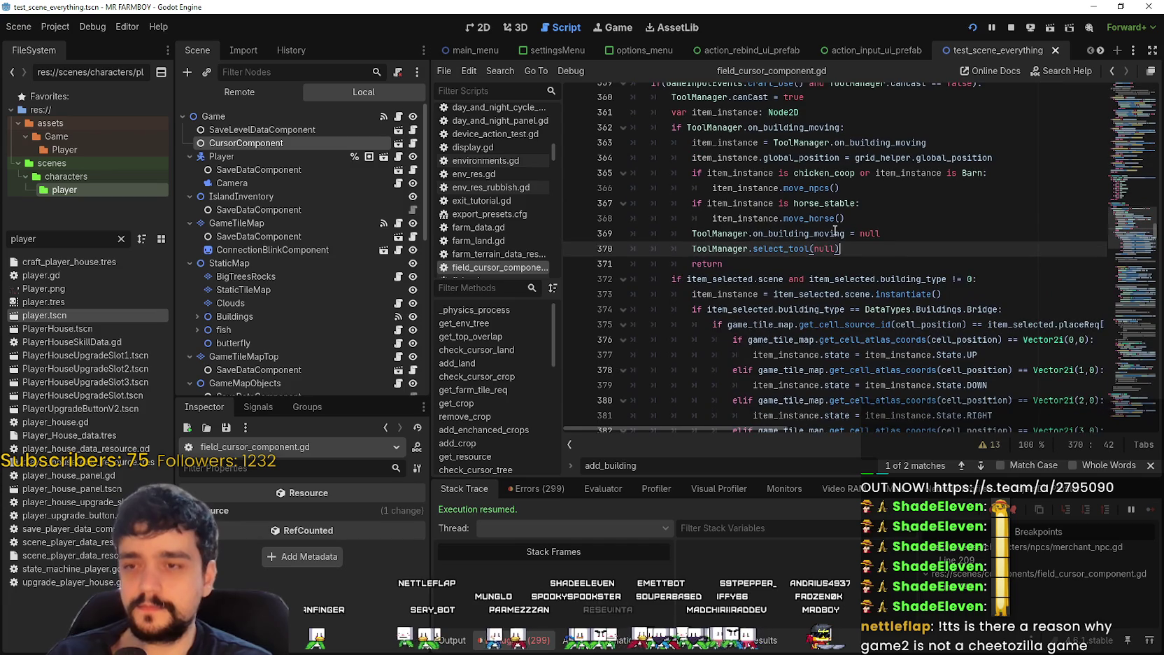
scroll(881, 246, down, 2)
click(874, 251)
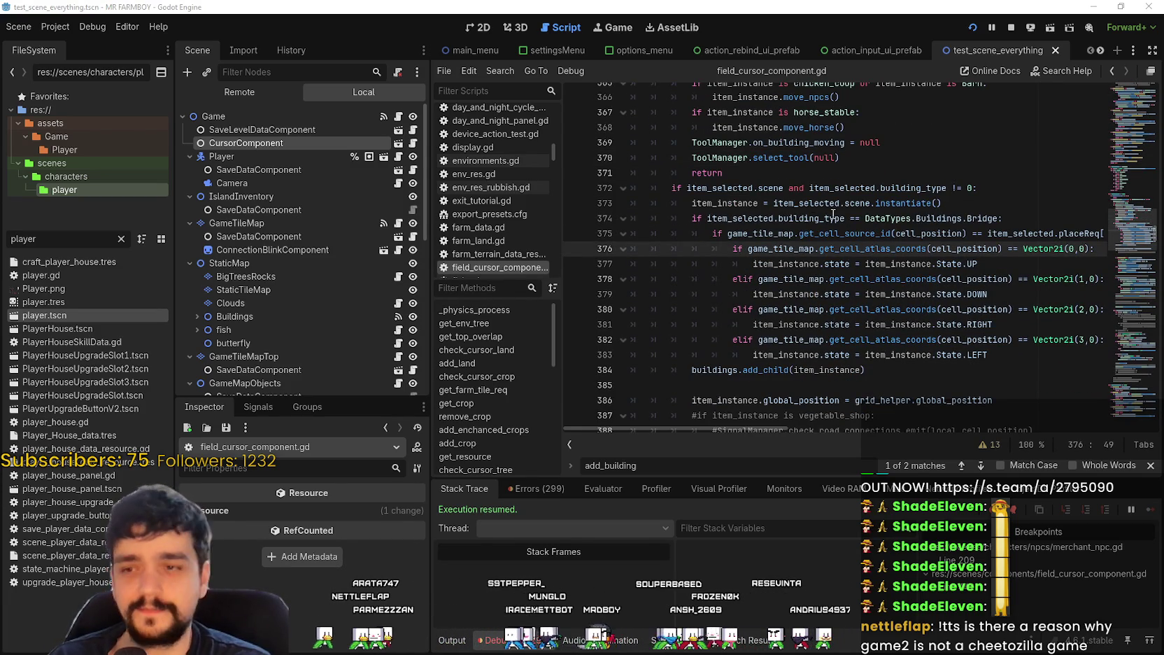
Step: Browse further down the script to around line 443 and back up to add_building
scroll(875, 294, down, 2)
click(874, 296)
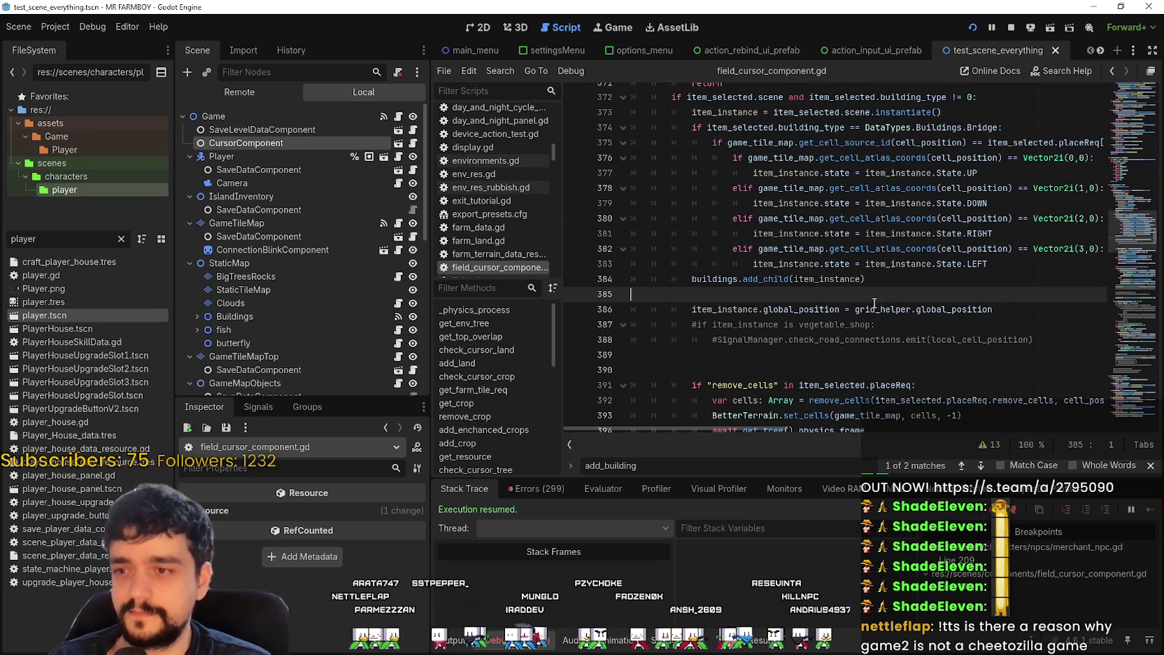
scroll(889, 298, down, 1)
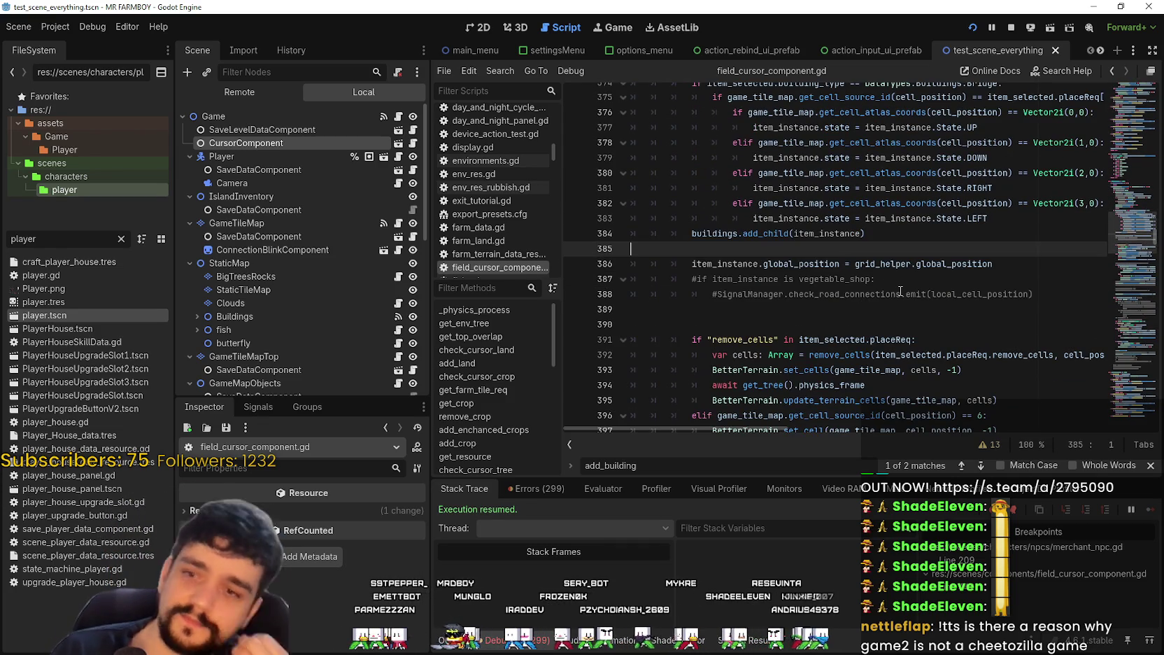
scroll(819, 291, down, 6)
scroll(818, 291, down, 6)
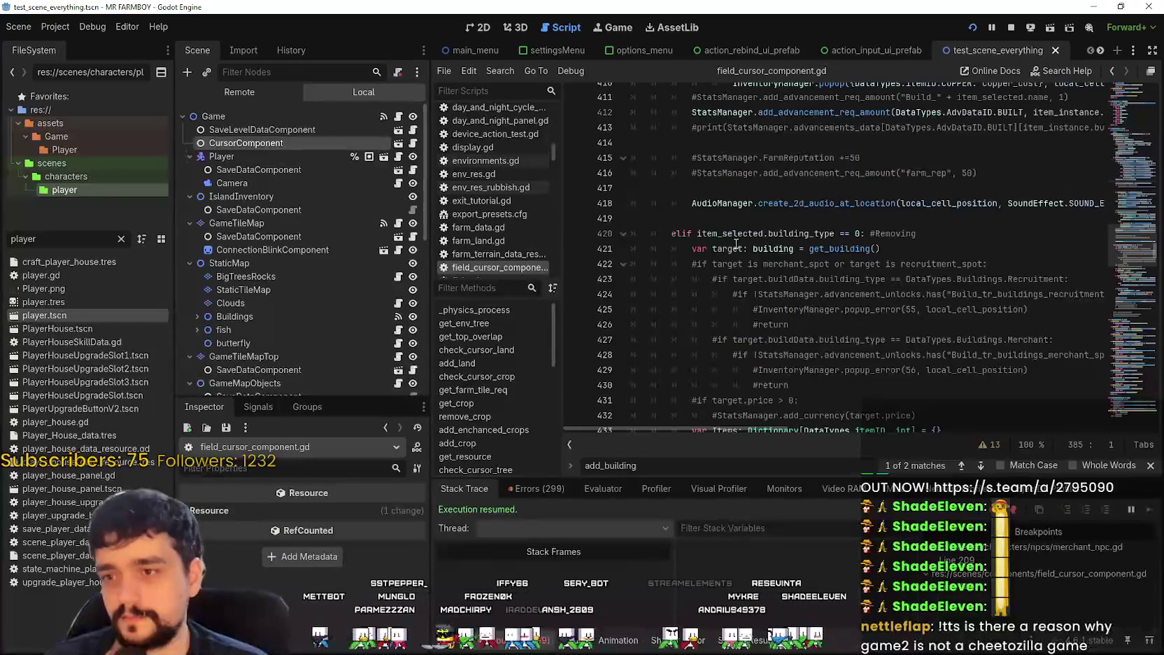
scroll(693, 230, down, 9)
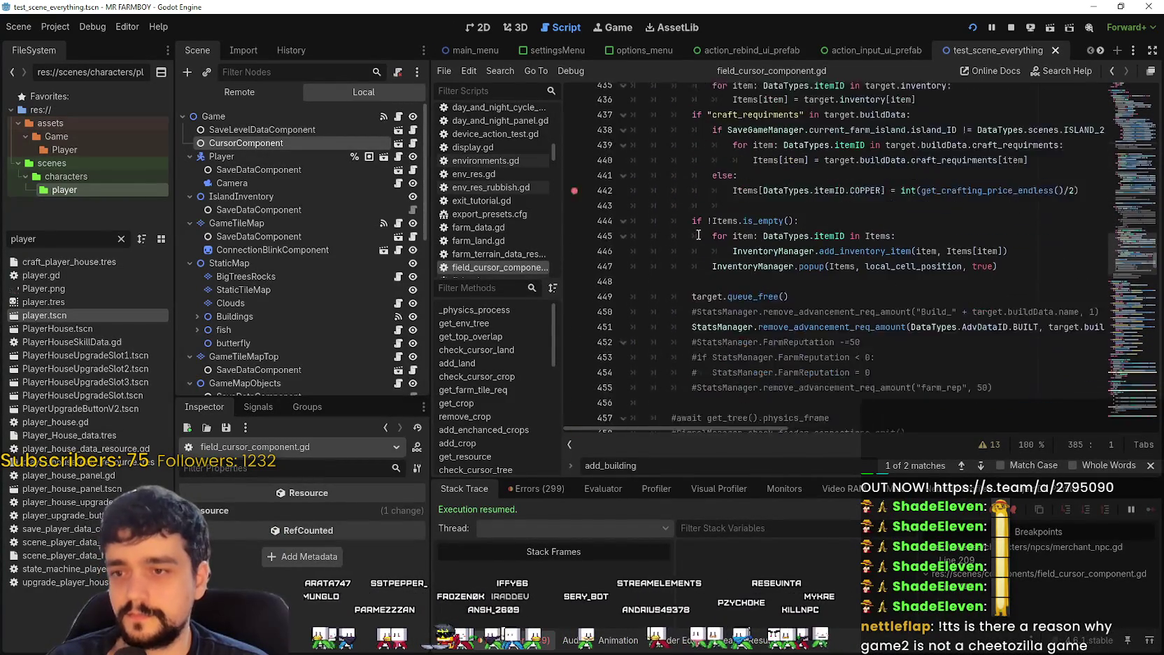
scroll(696, 228, up, 1)
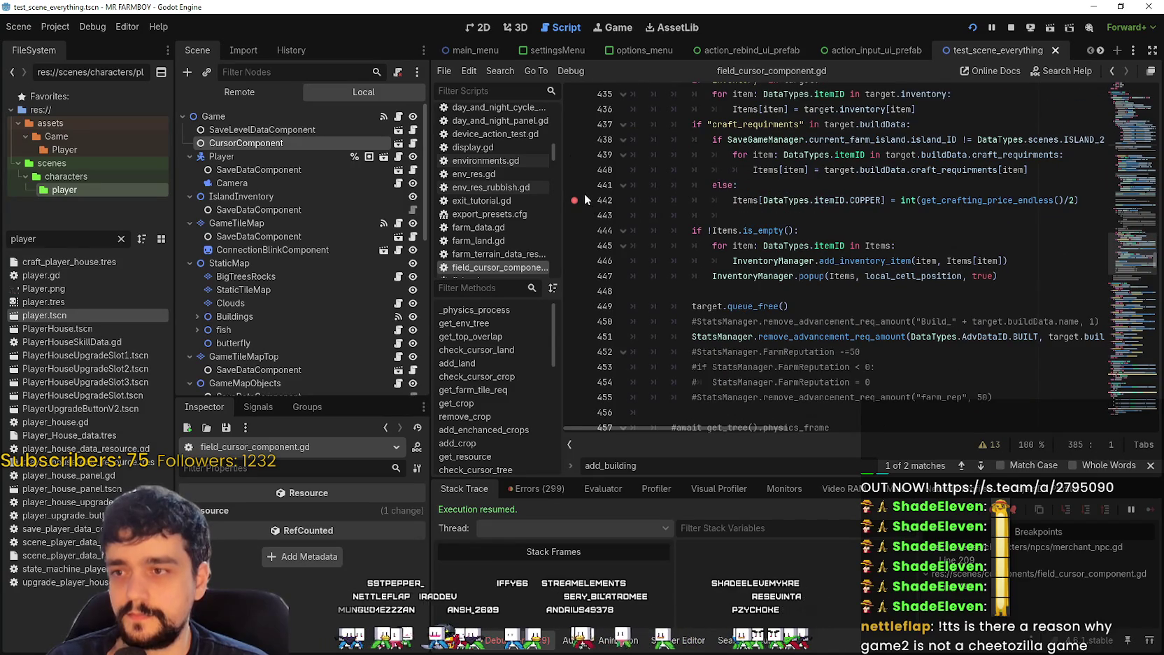
click(809, 213)
scroll(692, 300, up, 15)
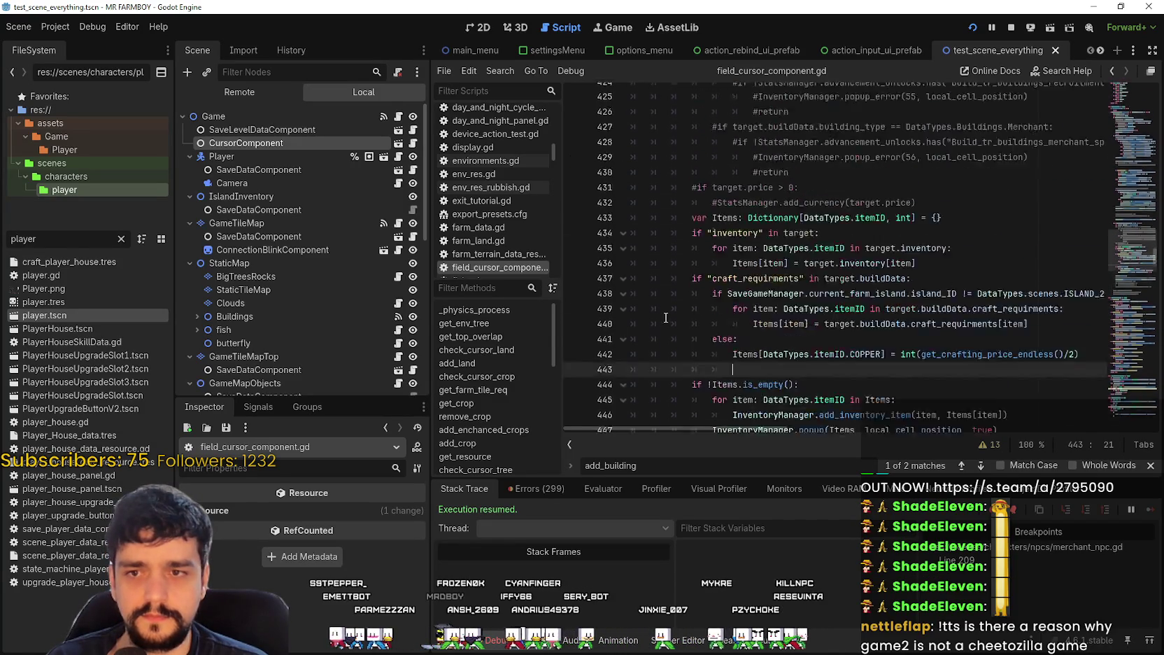
scroll(692, 301, up, 7)
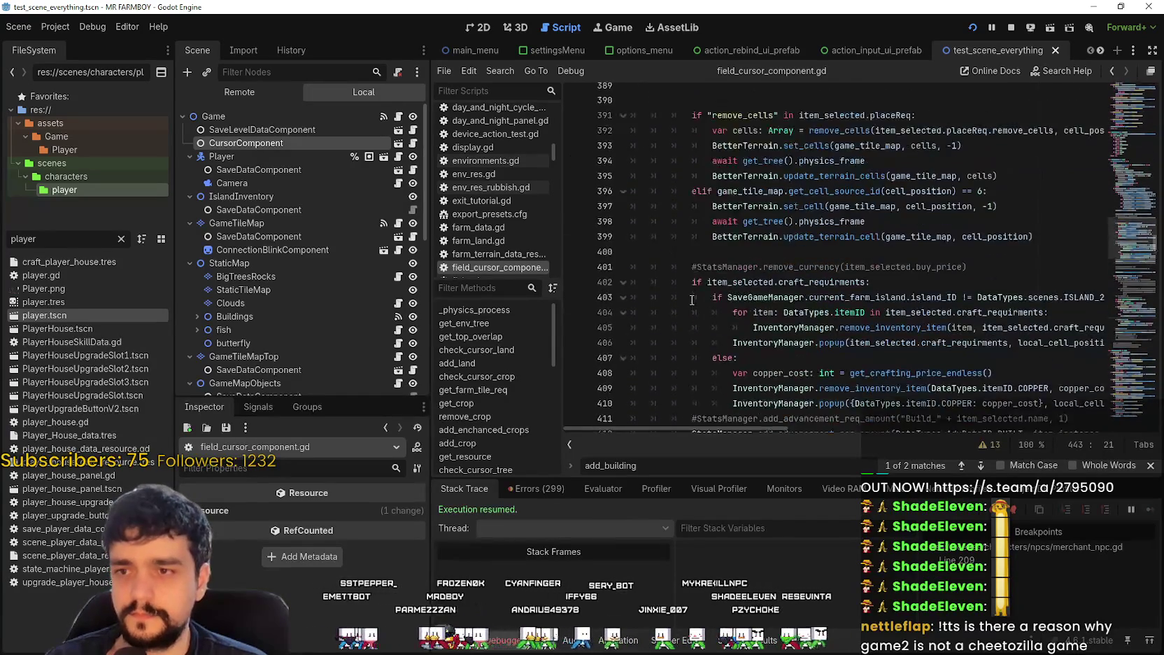
scroll(693, 294, up, 7)
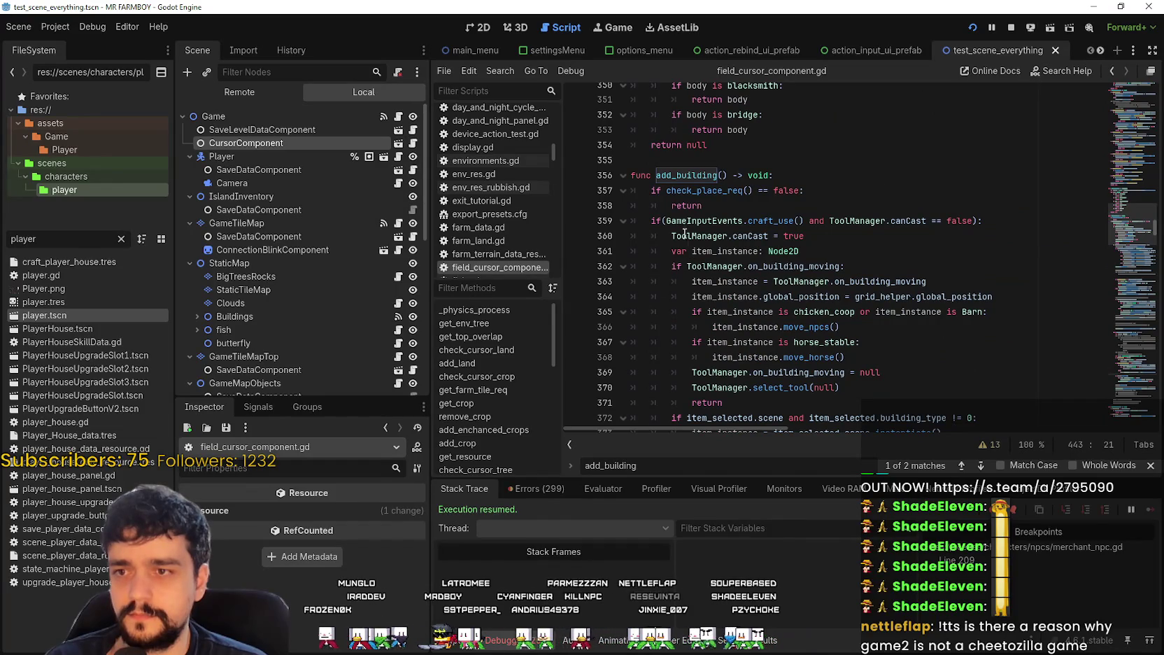
Step: Set a breakpoint on line 360's ToolManager.canCast assignment and switch to the game
click(670, 236)
click(575, 237)
click(766, 238)
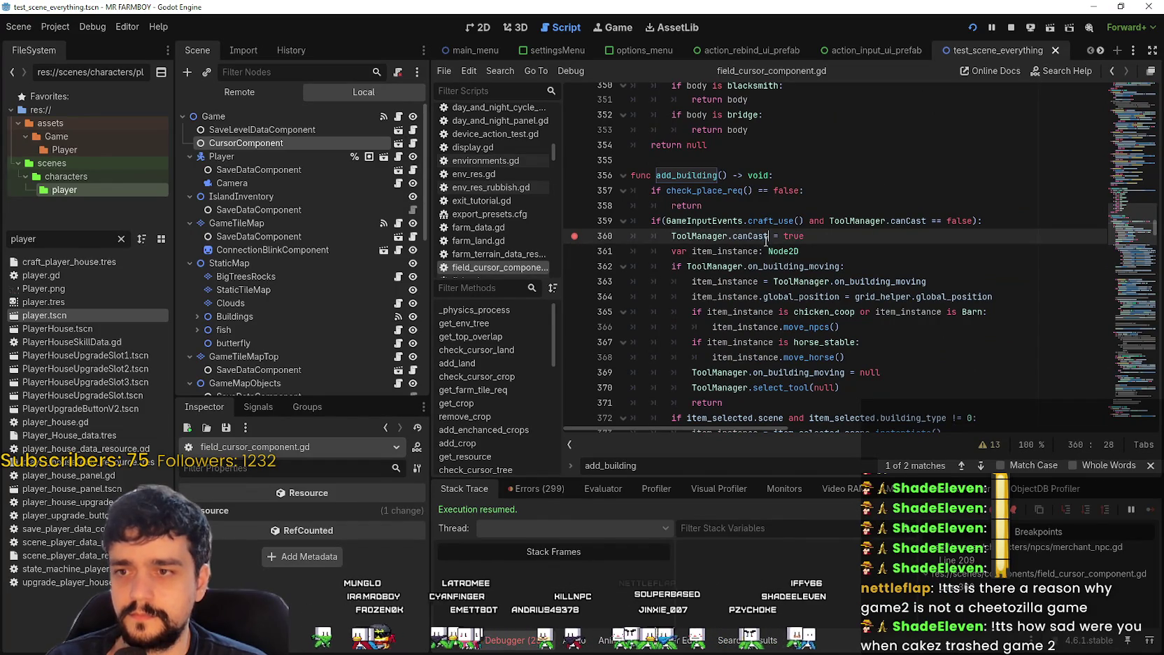
key(alt+Tab)
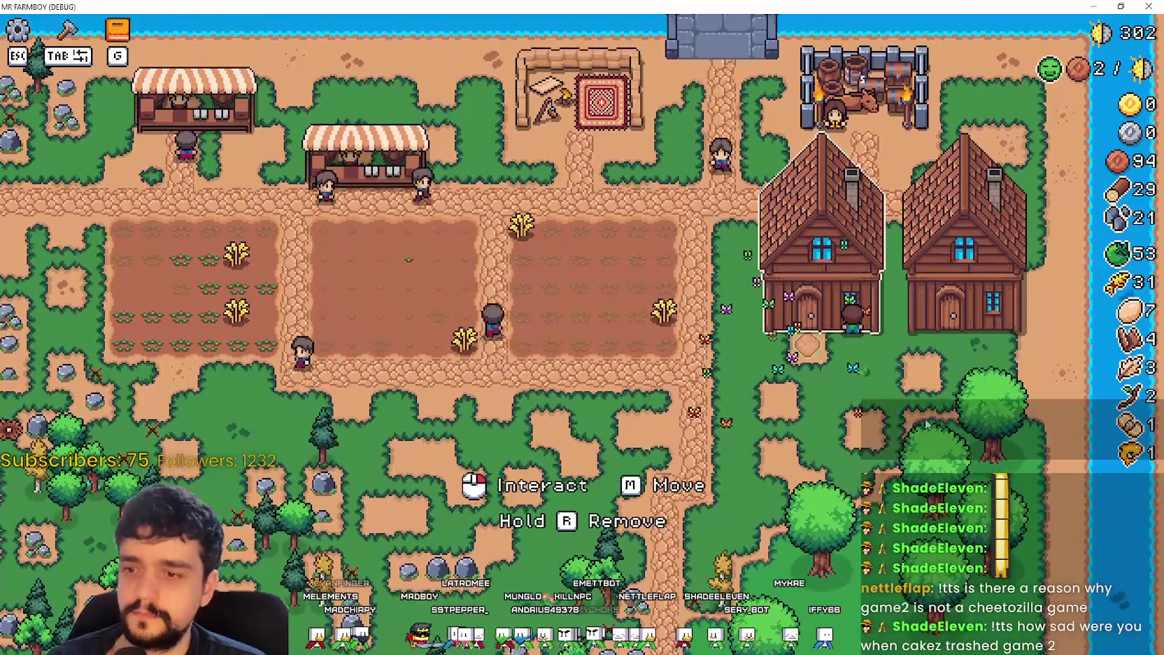
Step: Place a building in build mode so the game pauses at the line 360 breakpoint
right_click(923, 422)
key(s)
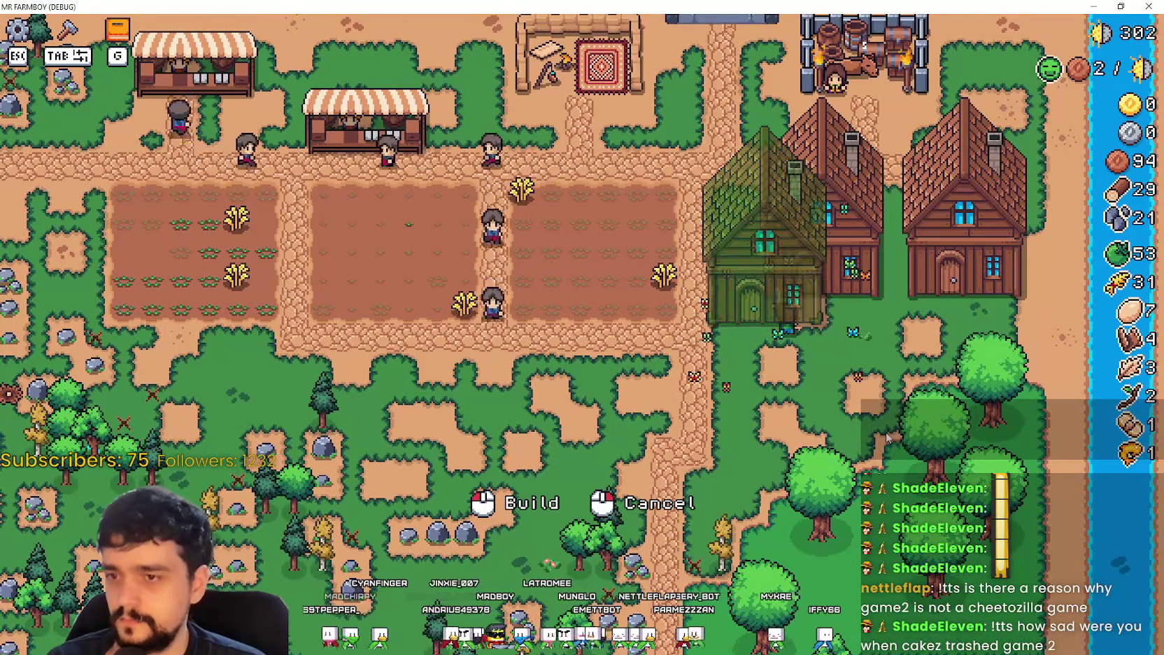
click(886, 434)
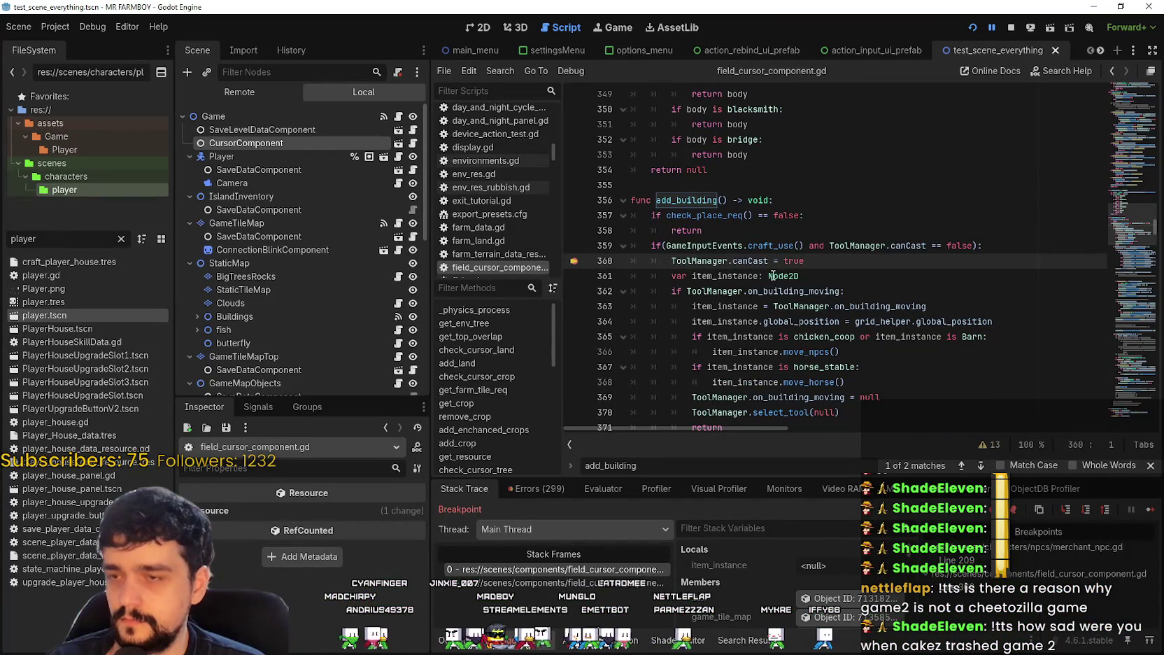
mouse_move(778, 273)
drag(805, 261, 654, 266)
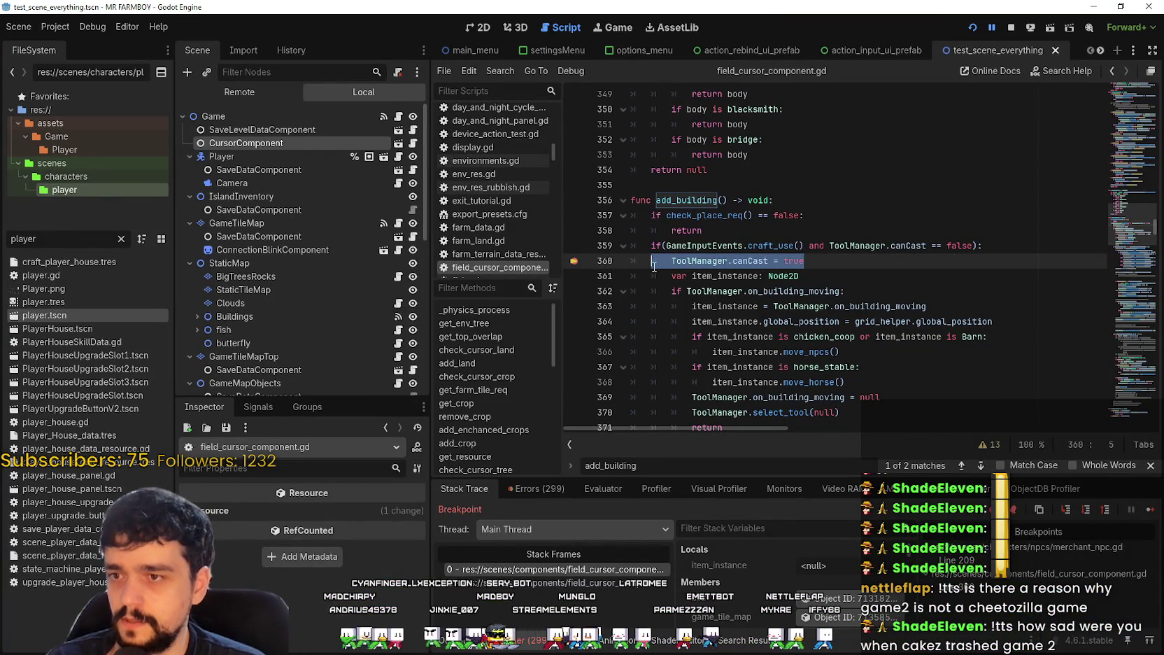
Step: Jump to the calling stack frame and inspect the add_building() call on line 22 in _physics_process
click(617, 583)
click(777, 261)
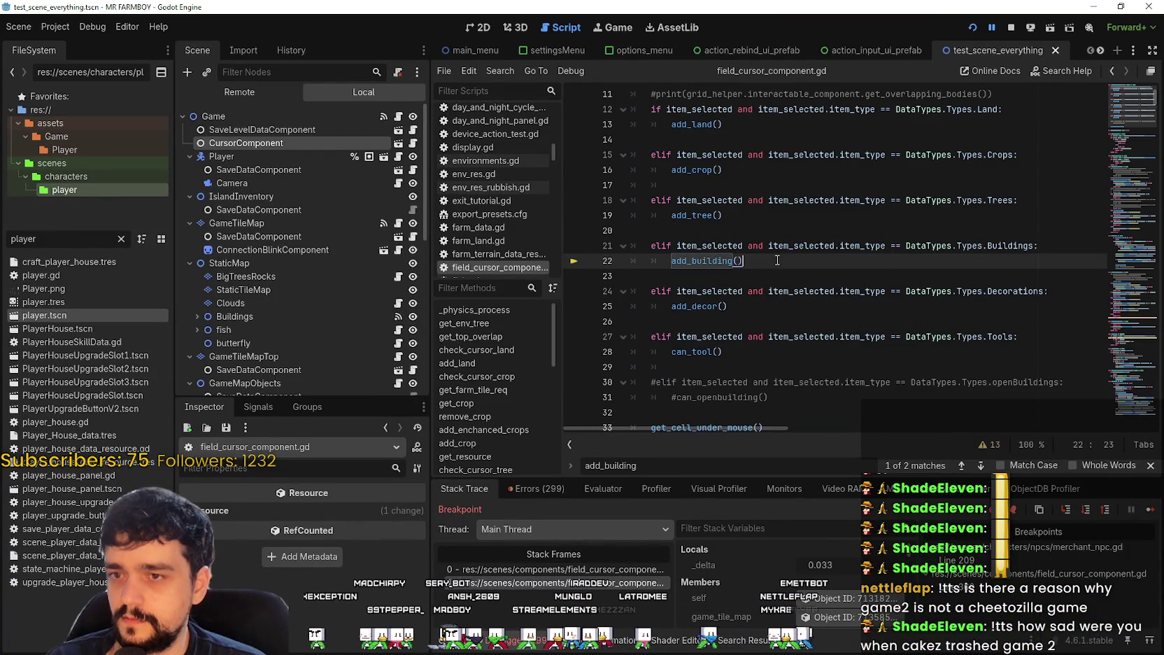
scroll(783, 283, down, 5)
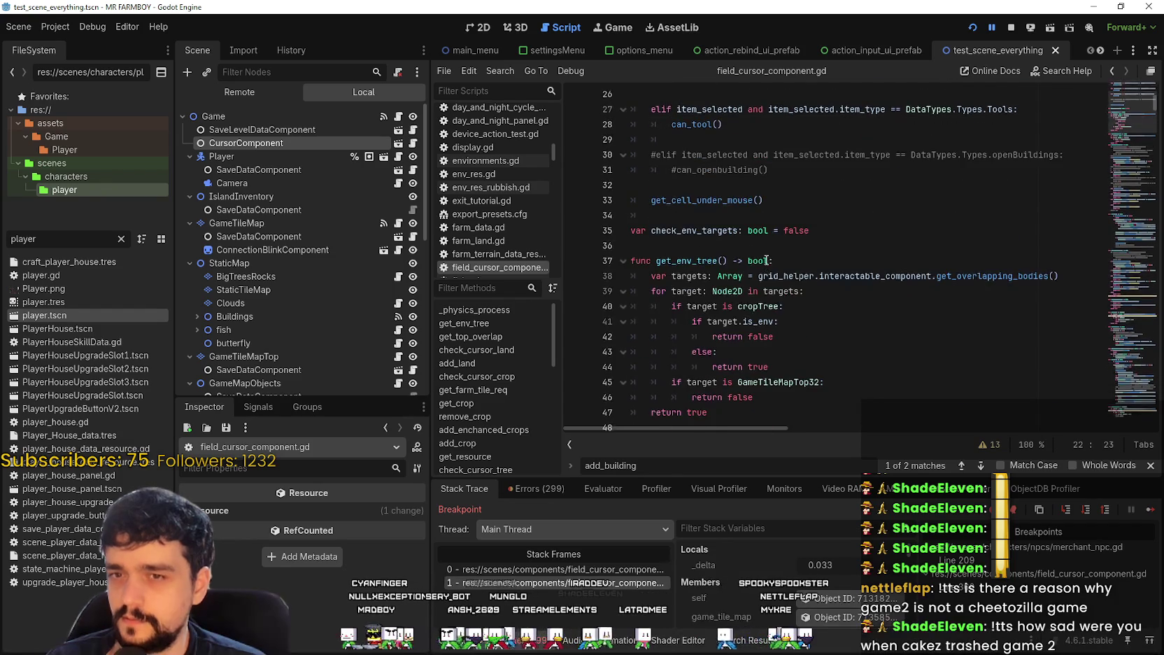
scroll(1124, 105, up, 4)
scroll(1123, 105, down, 5)
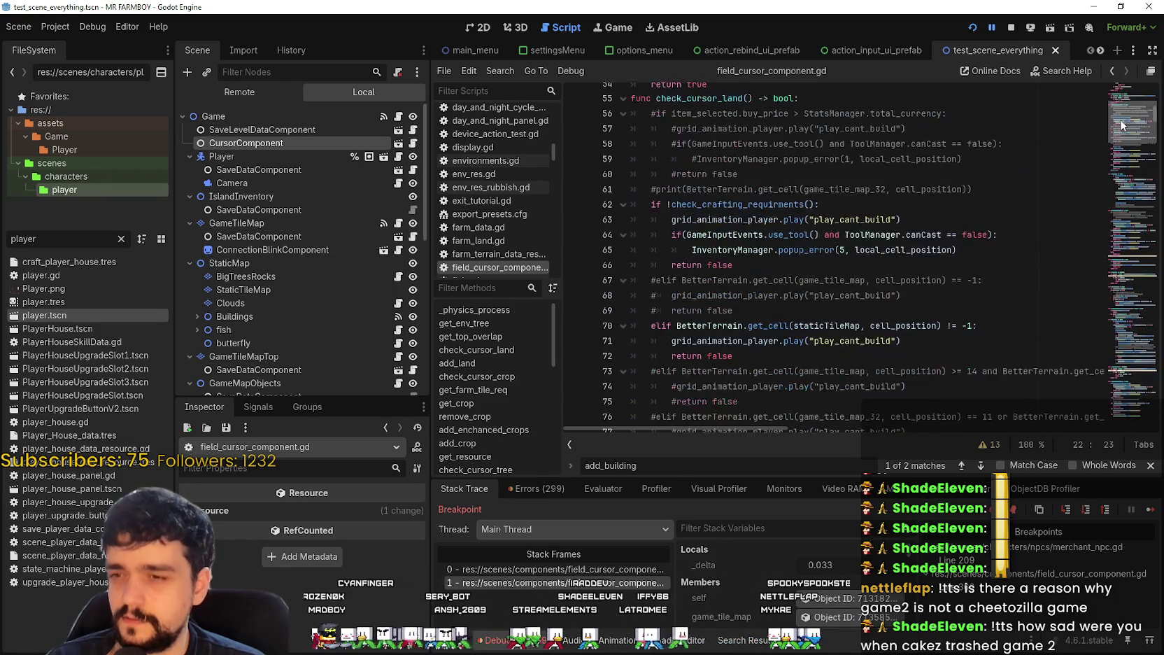
scroll(1121, 119, up, 6)
scroll(1128, 109, up, 4)
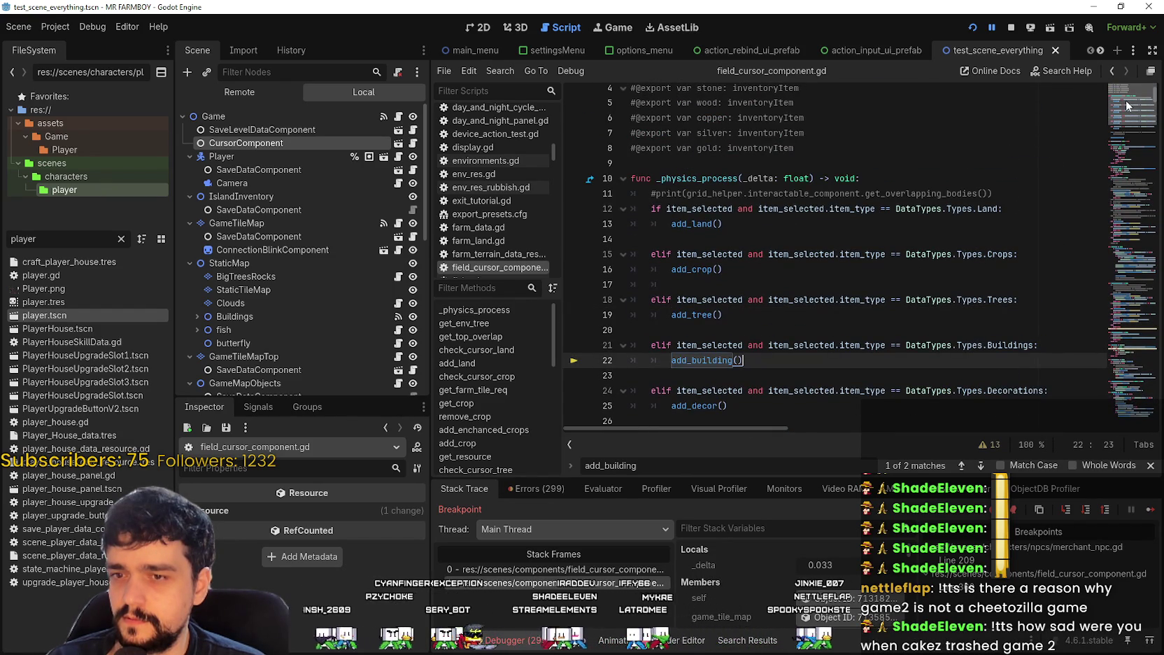
scroll(1125, 112, down, 8)
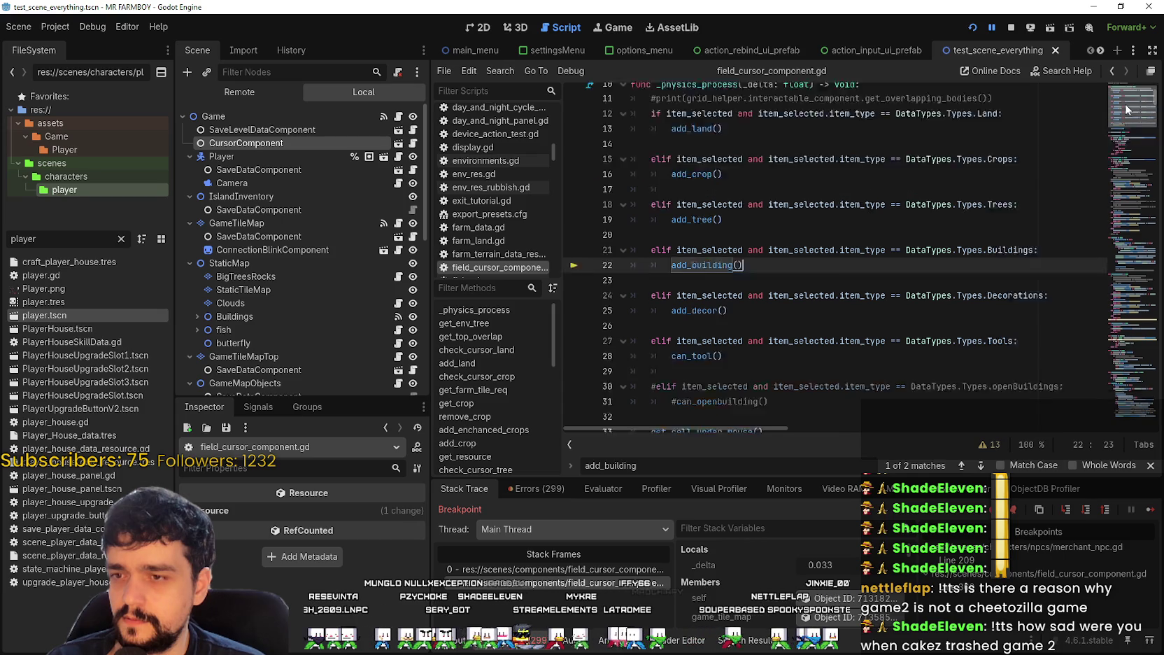
Step: Browse the script through the minimap and close the add_building Find bar
scroll(1124, 119, down, 3)
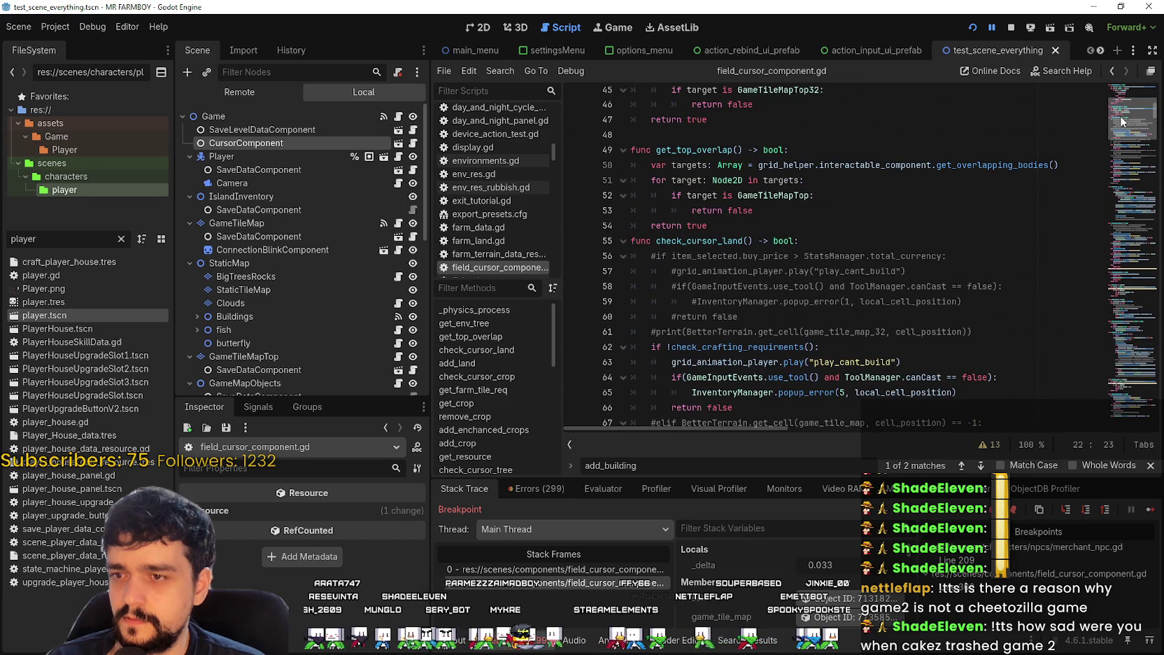
scroll(1114, 124, down, 3)
mouse_move(1114, 124)
mouse_down()
mouse_move(1102, 164)
mouse_move(1105, 412)
mouse_move(1113, 443)
mouse_move(1127, 405)
mouse_move(1135, 426)
mouse_up()
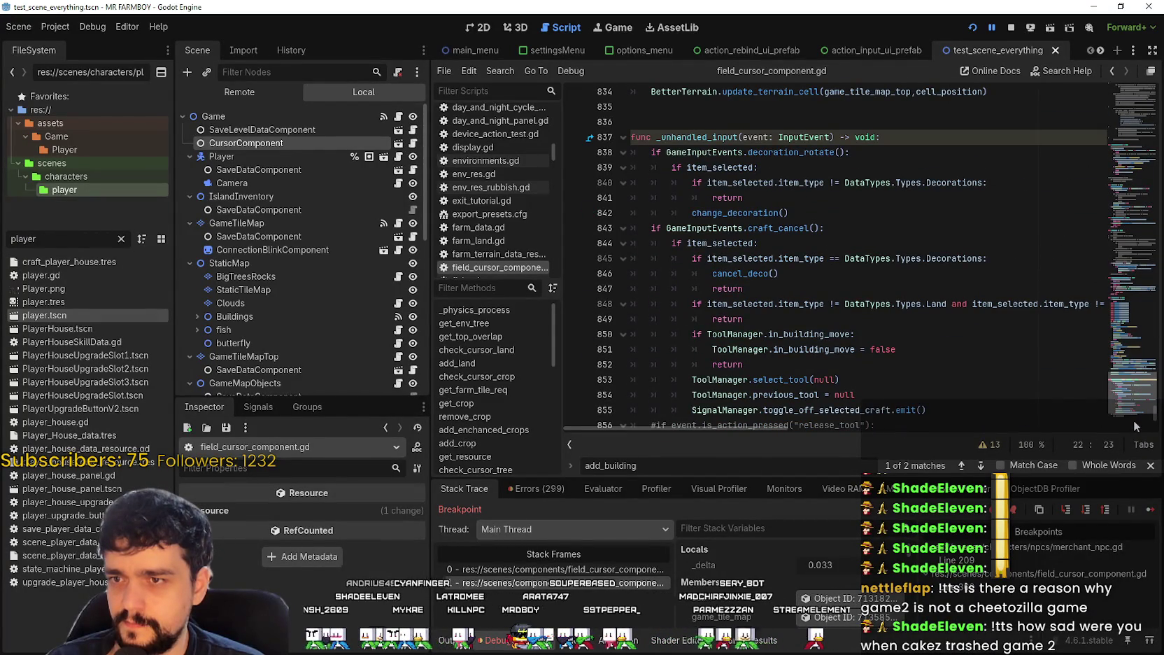
drag(1136, 426, 1129, 406)
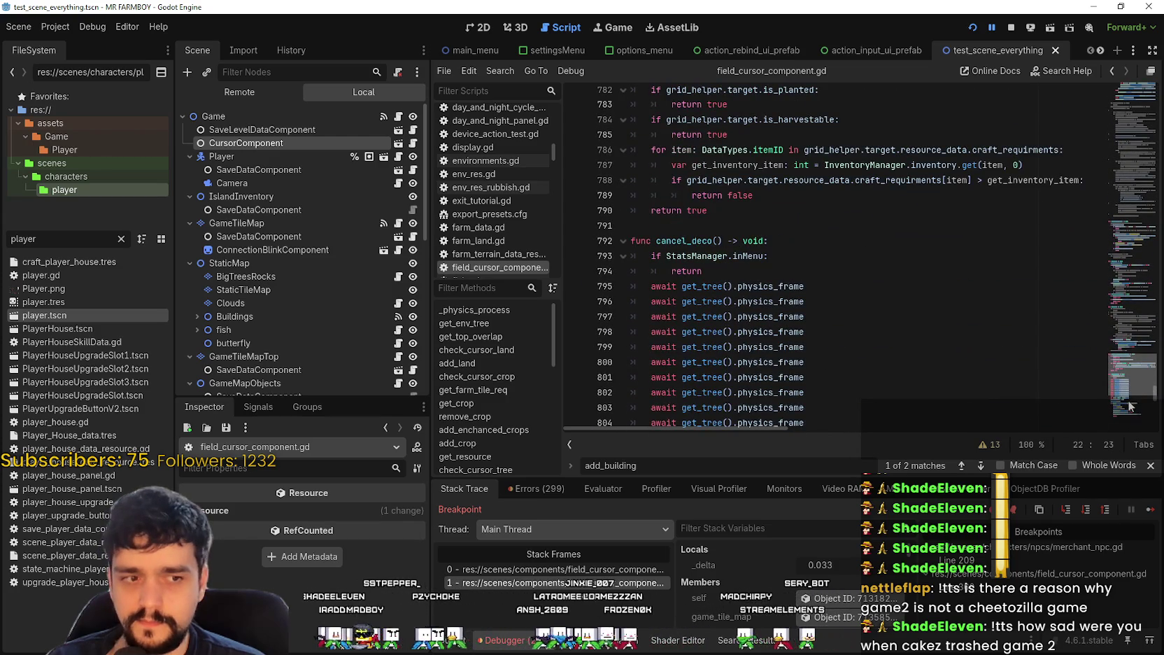
scroll(904, 315, up, 4)
scroll(904, 315, up, 2)
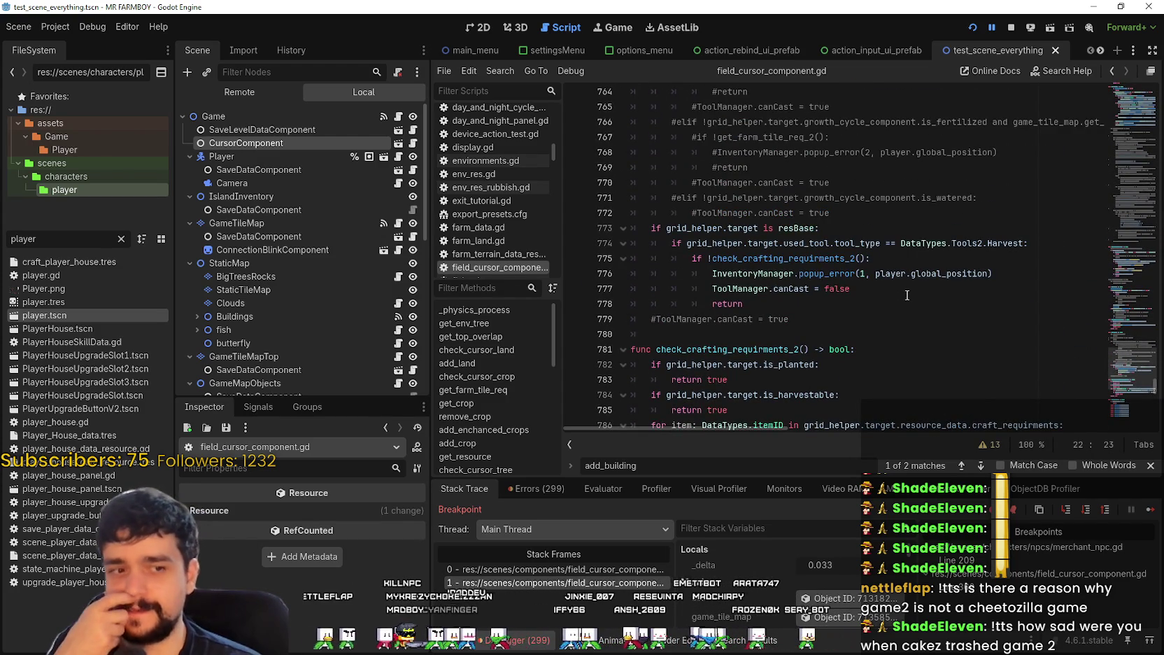
scroll(905, 293, up, 3)
scroll(952, 392, up, 3)
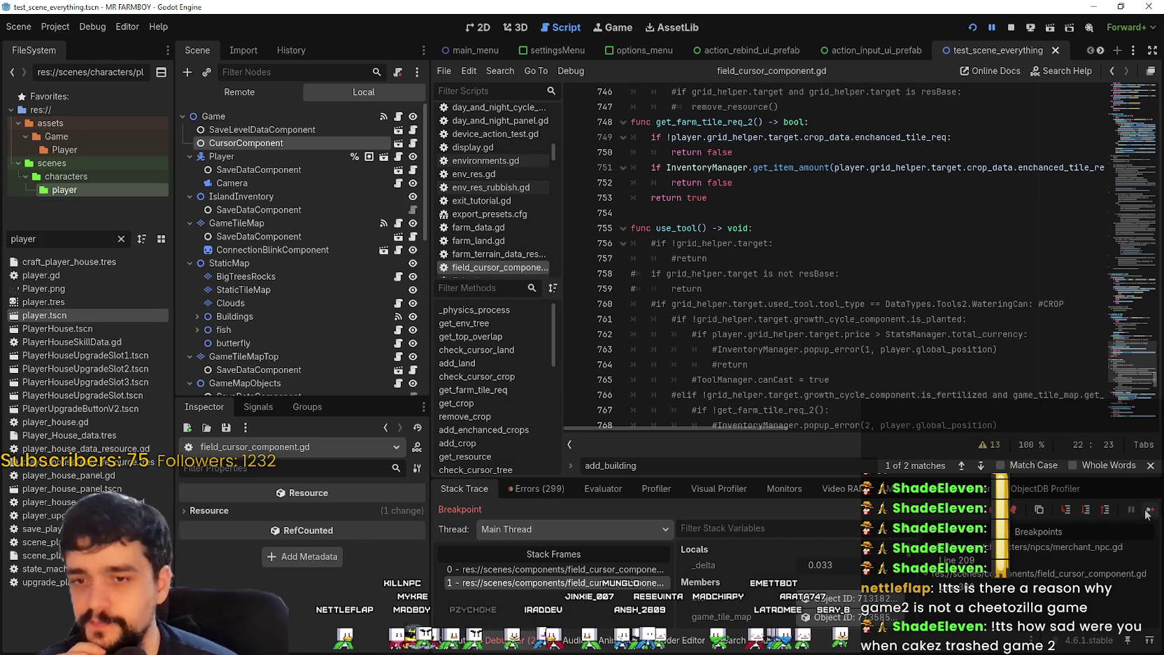
click(1151, 466)
Step: Inspect the commented-out use_tool checks on lines 759–779, including the popup_error return
scroll(928, 340, down, 4)
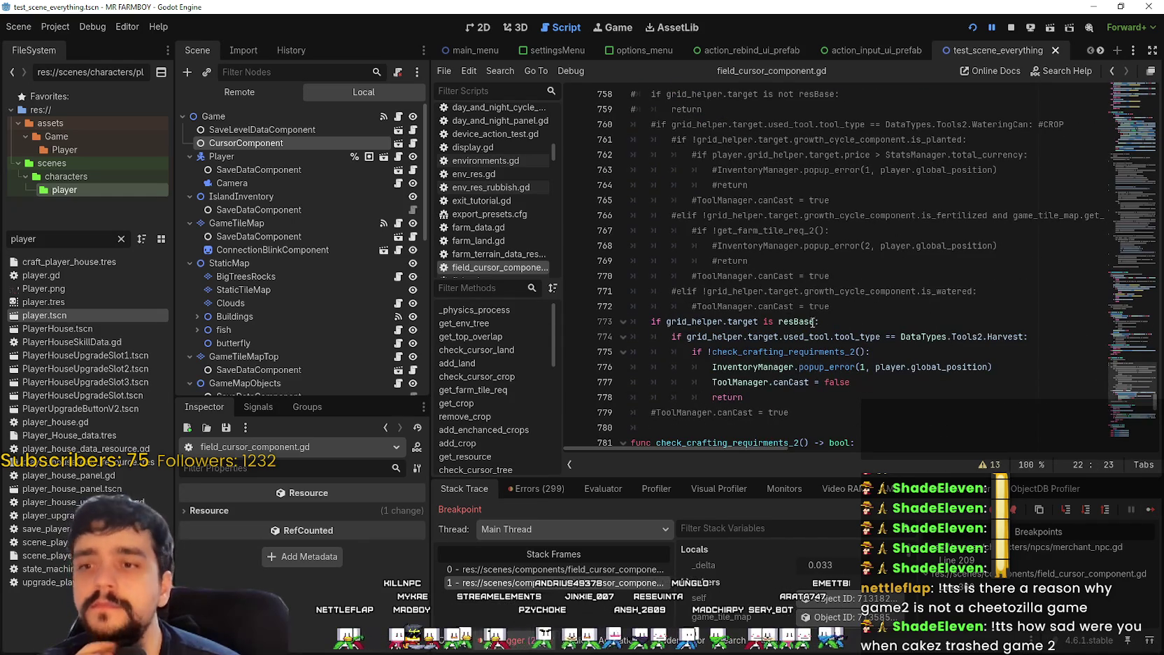
click(816, 297)
scroll(818, 298, up, 5)
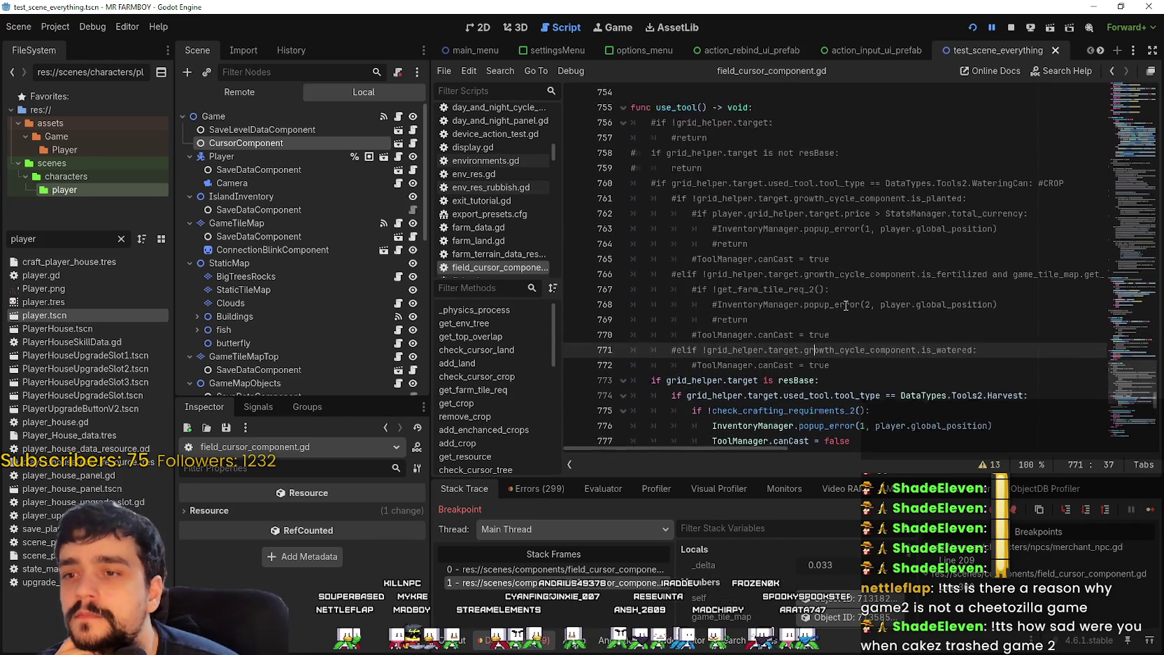
click(791, 250)
scroll(843, 287, down, 6)
click(824, 358)
click(824, 351)
scroll(860, 338, up, 2)
mouse_move(866, 353)
mouse_down()
mouse_move(735, 280)
mouse_move(619, 139)
mouse_up()
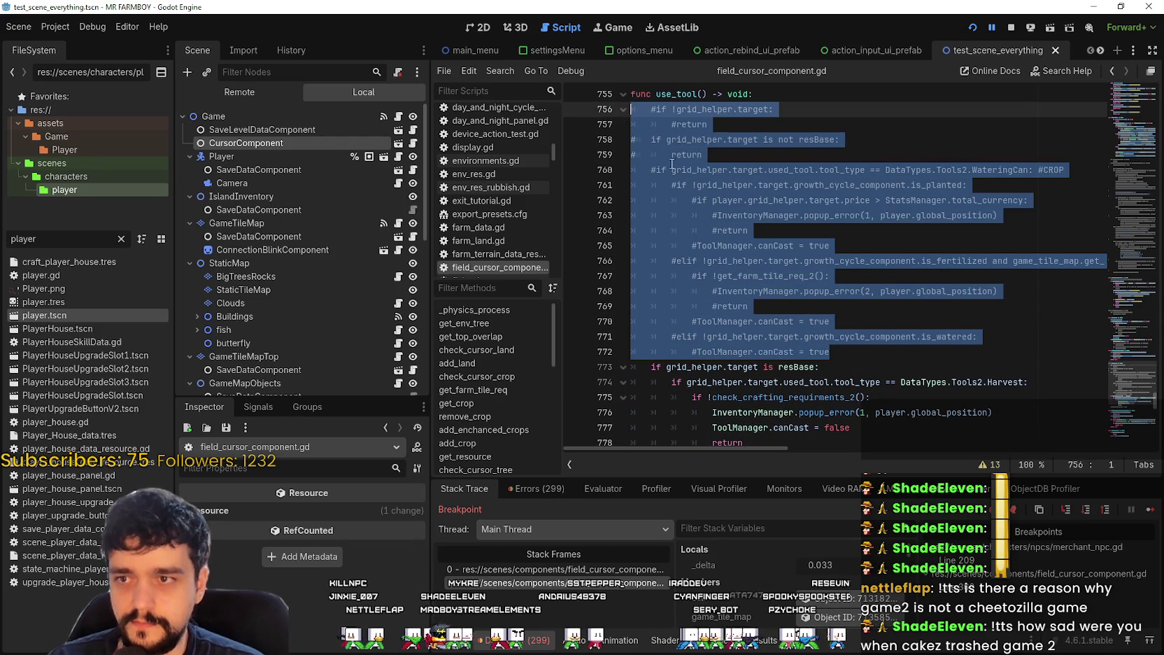
scroll(921, 370, down, 1)
click(921, 367)
click(917, 402)
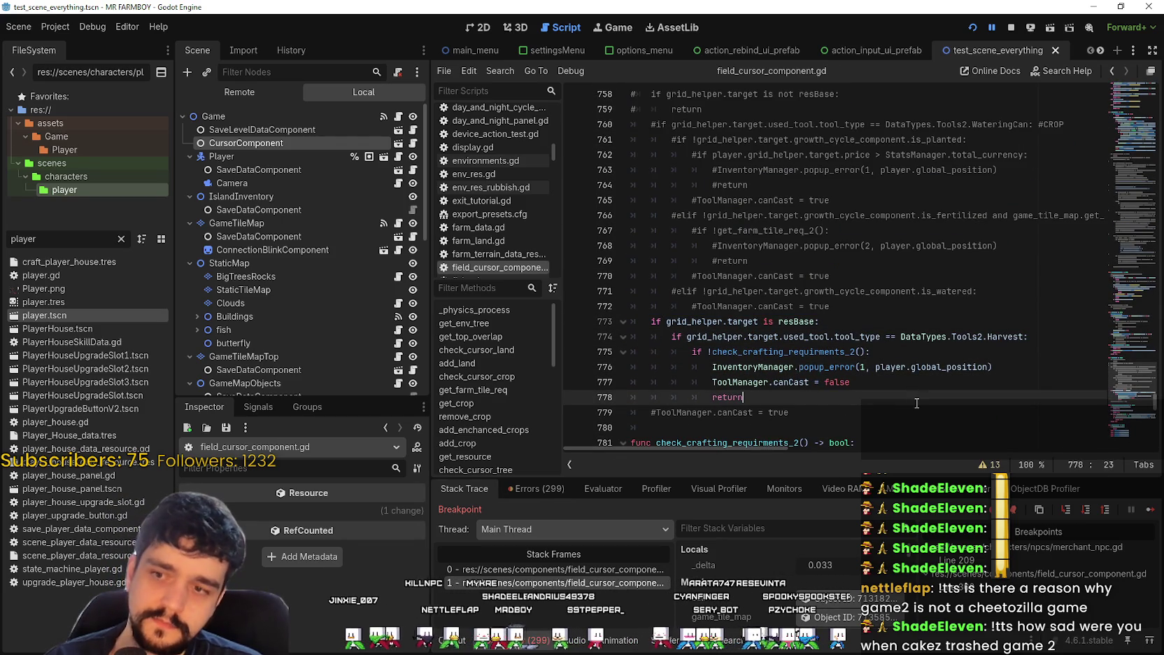
scroll(977, 334, up, 10)
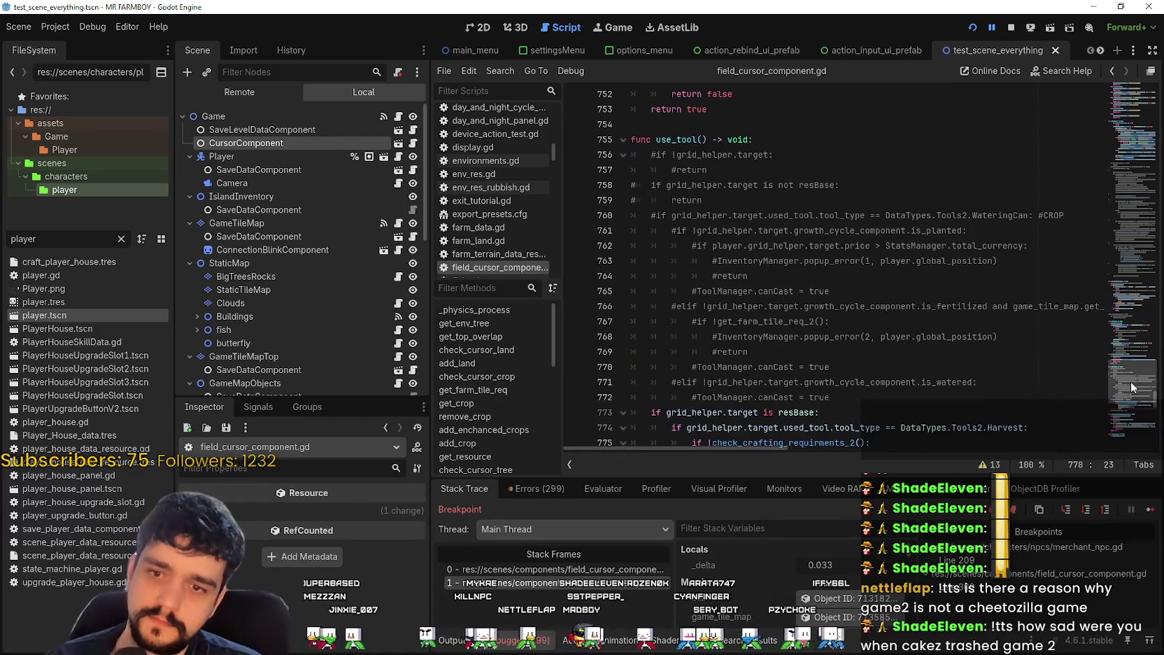
scroll(1132, 373, up, 2)
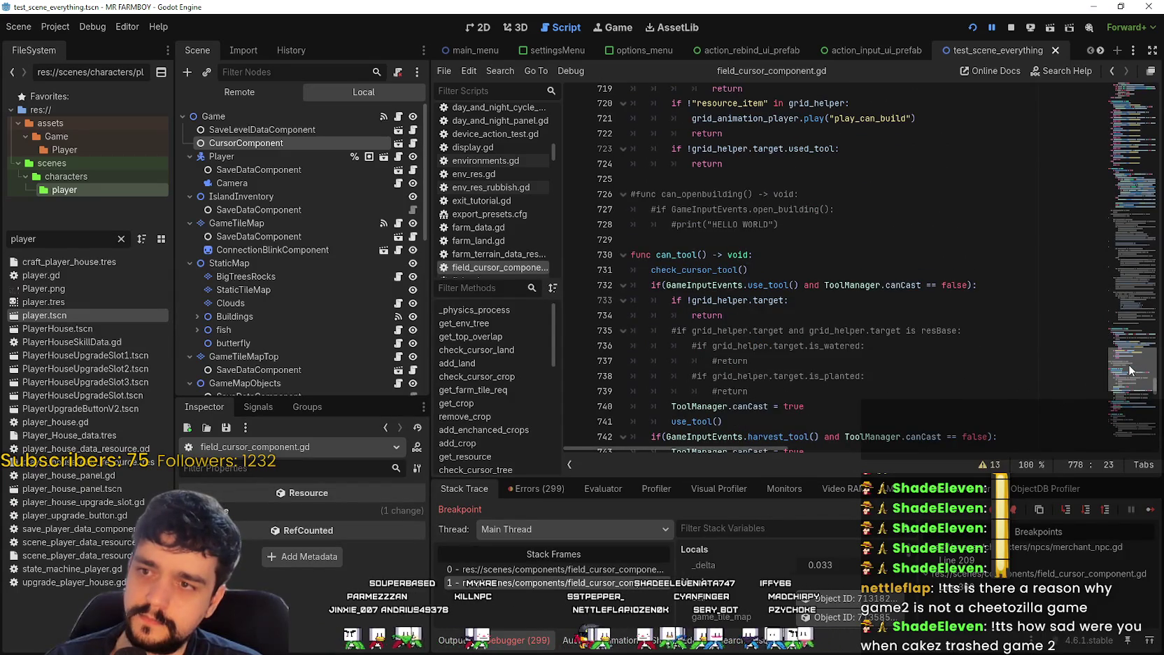
scroll(1131, 371, down, 1)
Step: Find func can_tool() and select its use_tool() call on line 732
drag(831, 326, 624, 267)
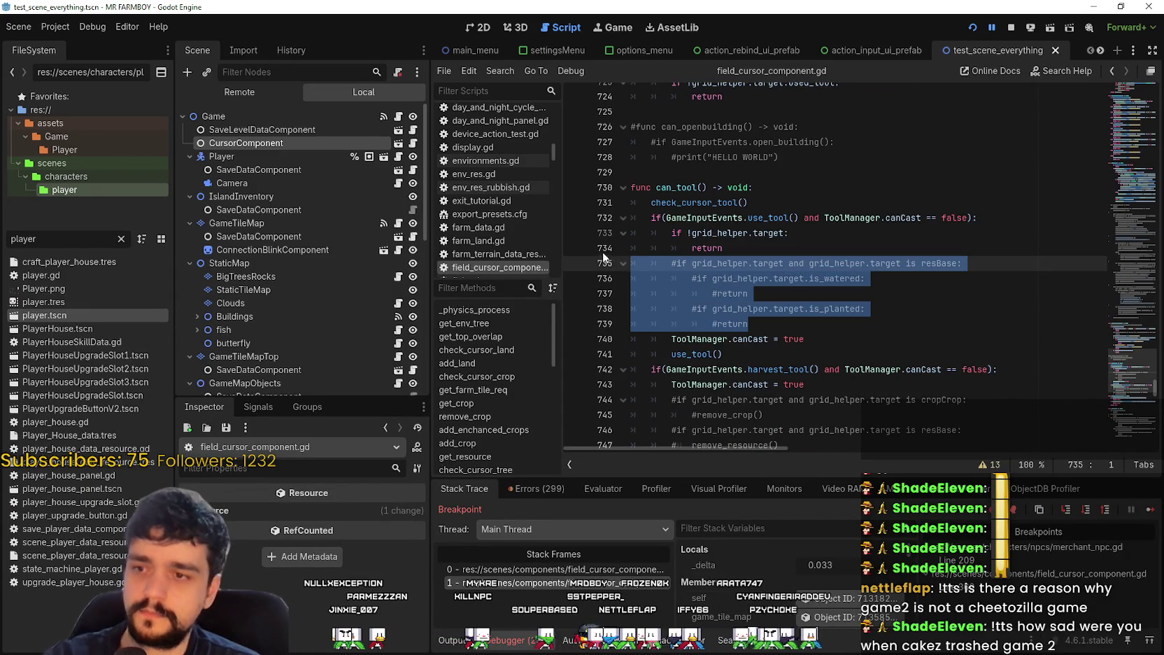
scroll(751, 283, down, 3)
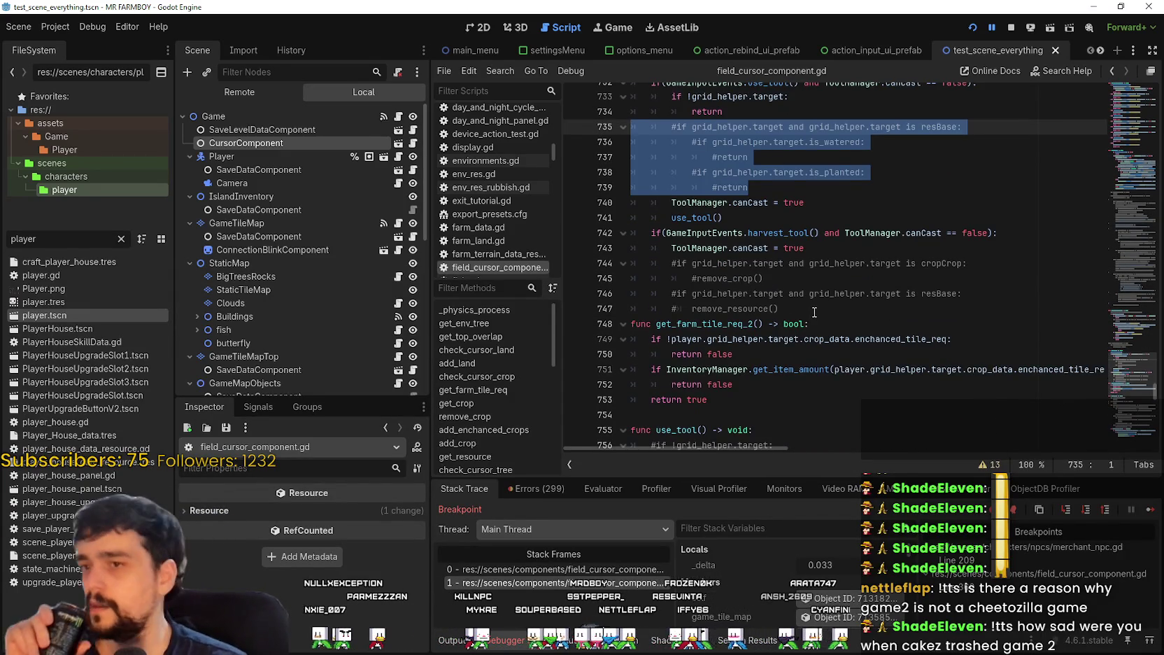
scroll(810, 330, up, 3)
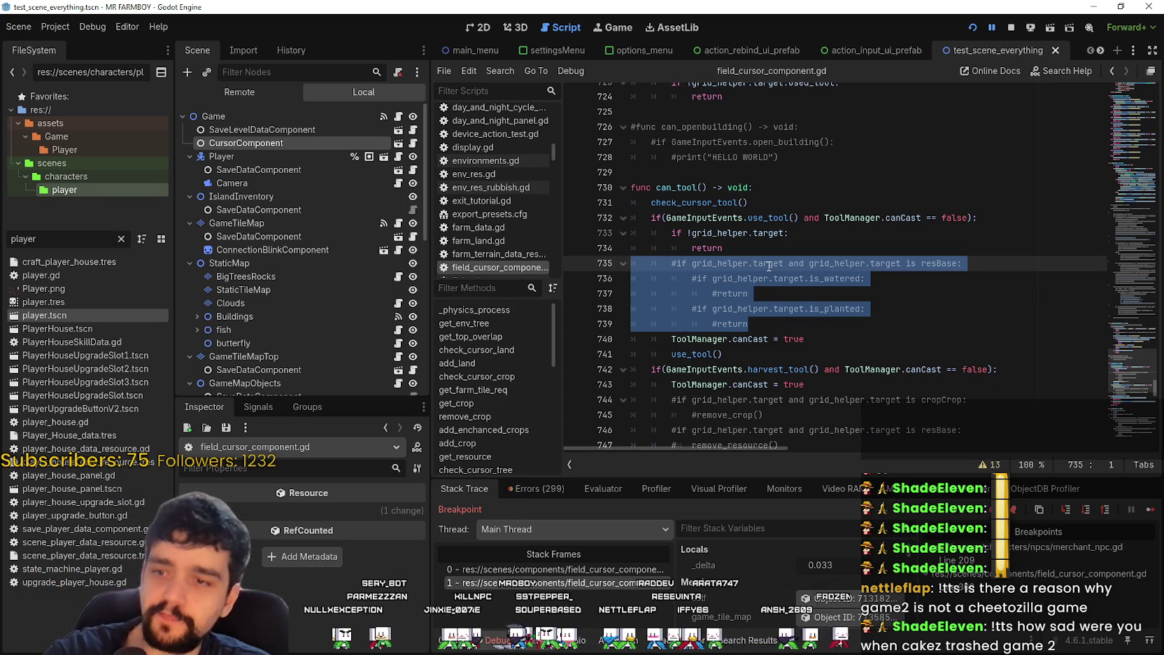
click(845, 262)
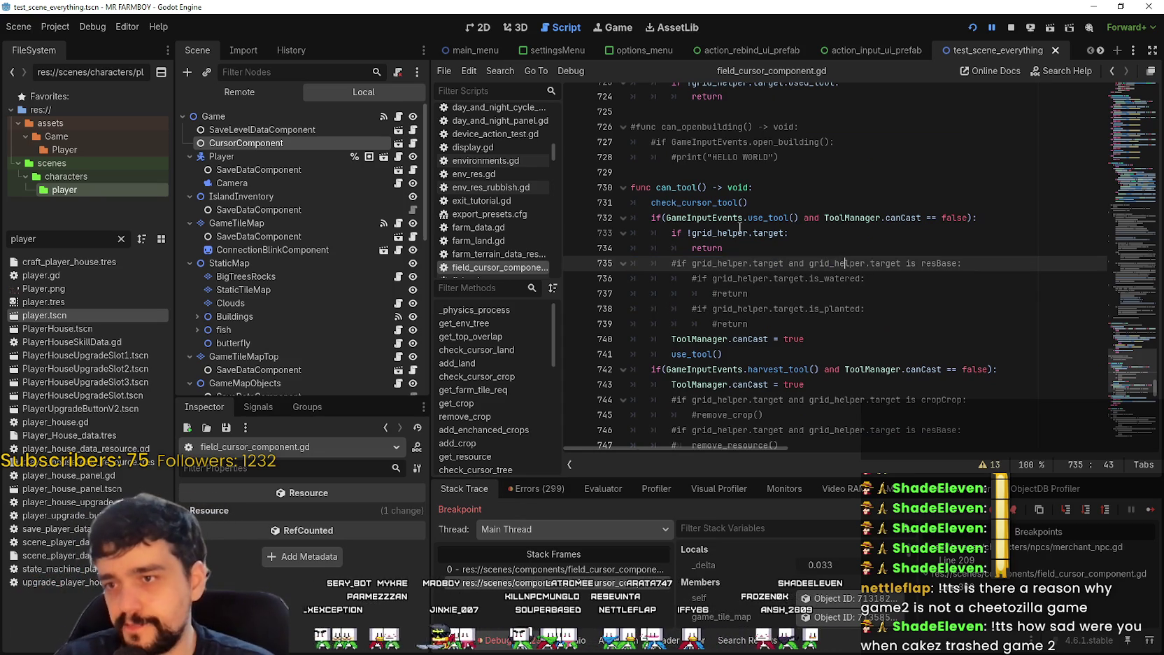
key(ctrl+z)
drag(750, 218, 801, 218)
scroll(768, 379, down, 2)
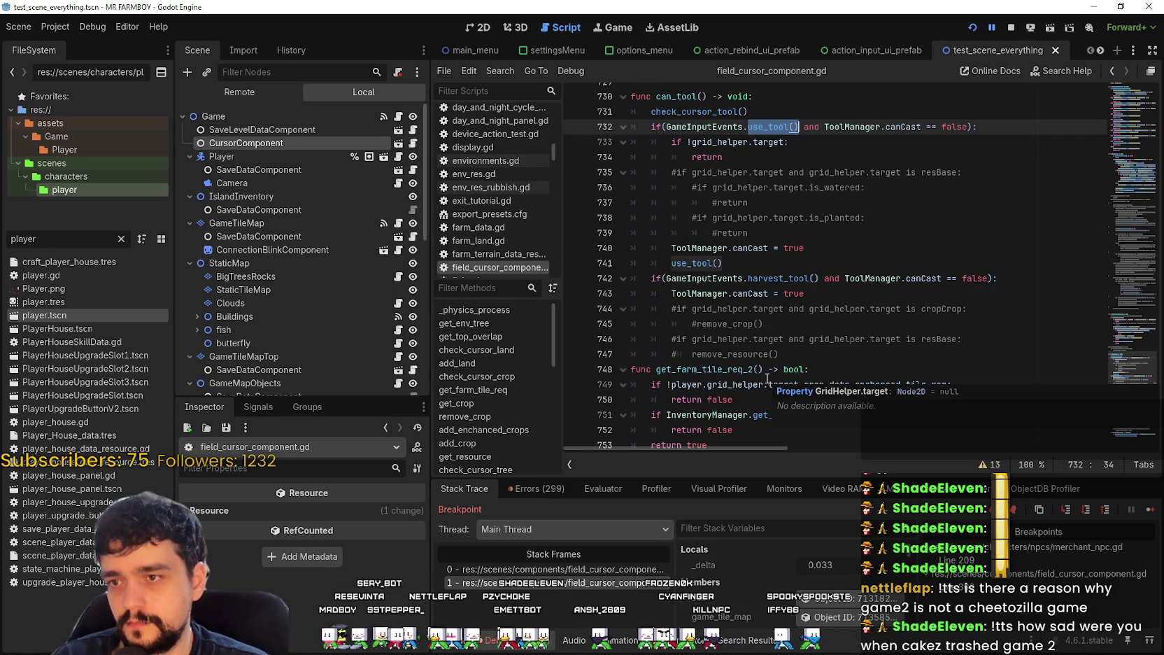
Step: Change line 732 to call GameInputEvents.craft_use(), save field_cursor_component.gd, and continue execution
text(craft)
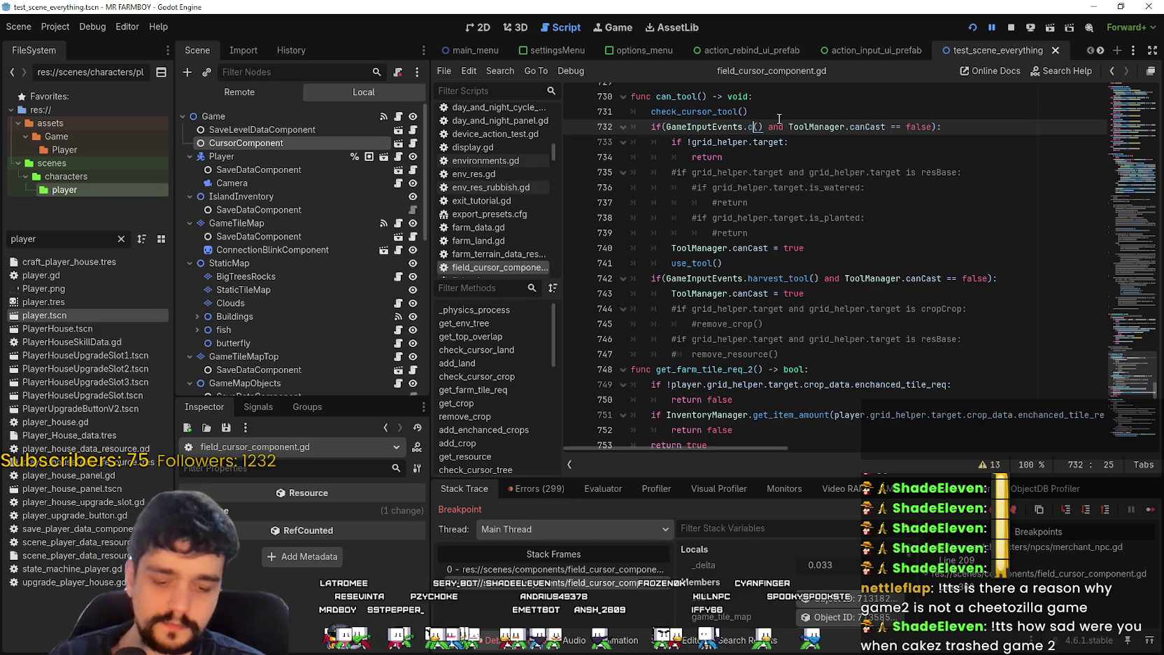
key(Down)
key(Down)
key(Down)
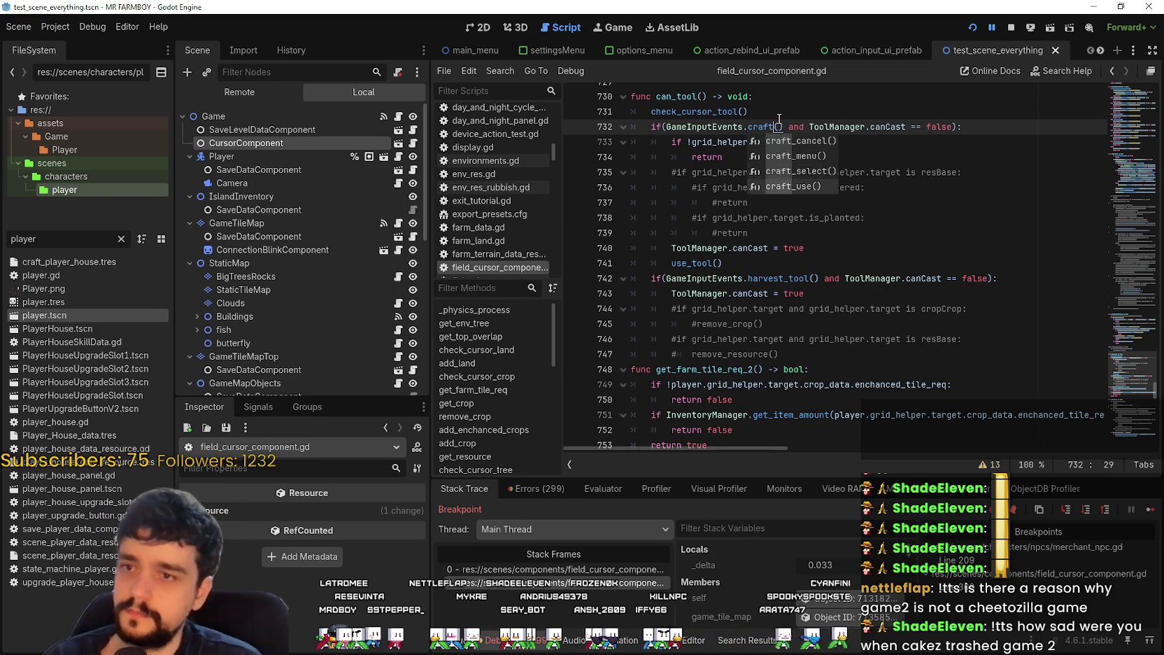
key(Return)
click(761, 261)
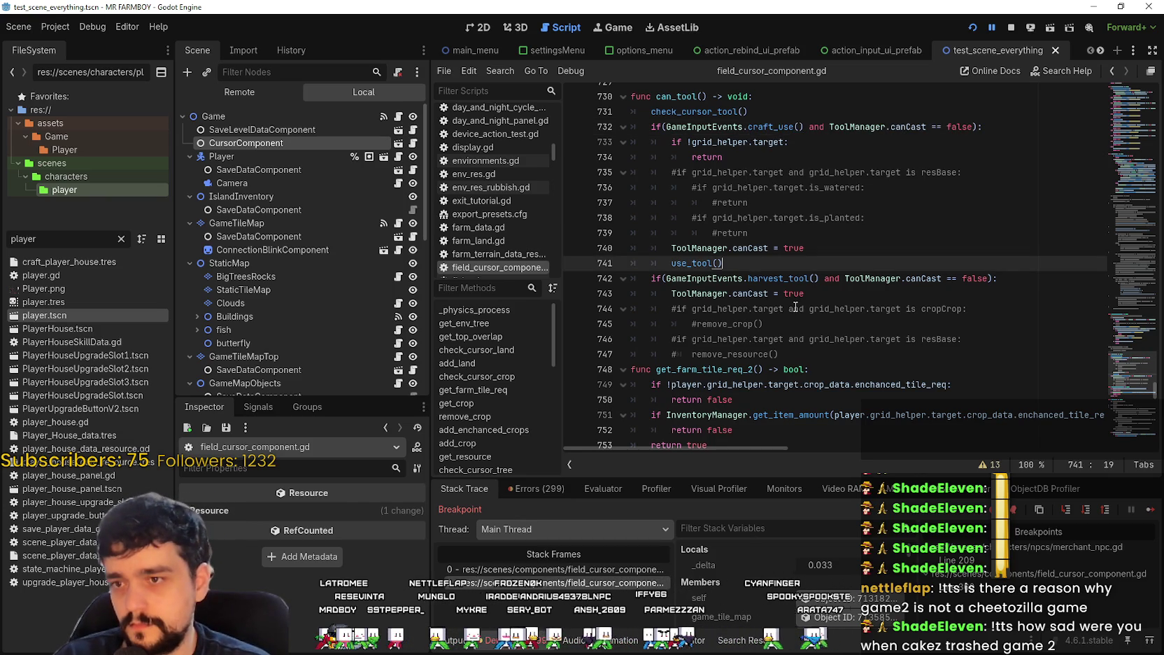
key(ctrl+s)
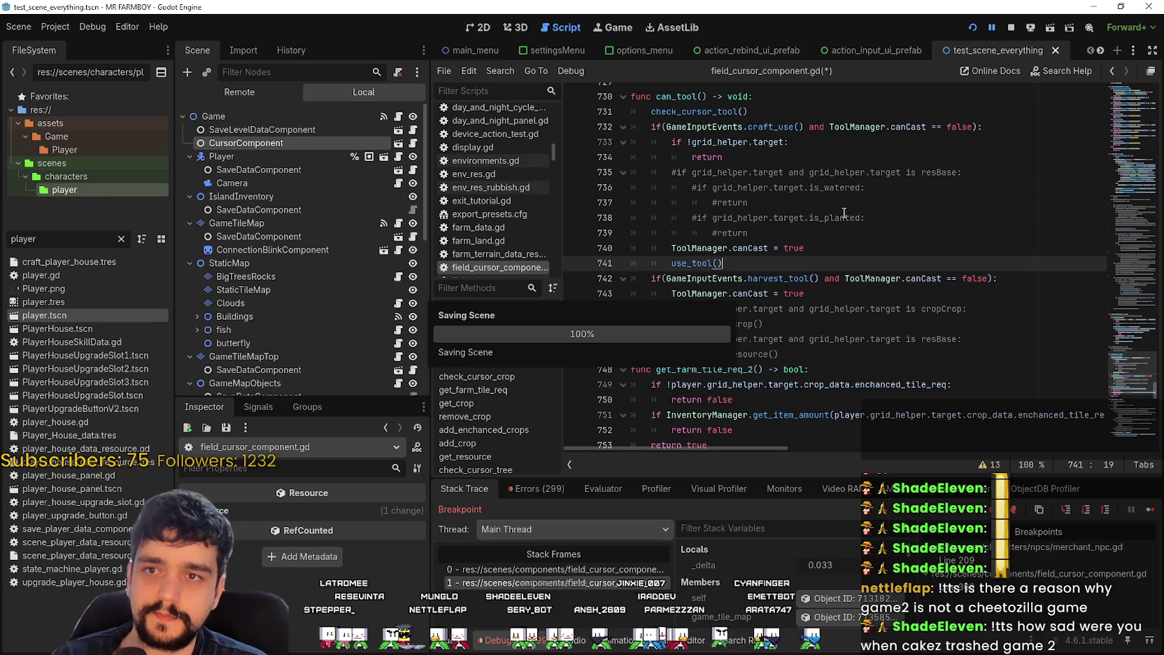
click(1152, 510)
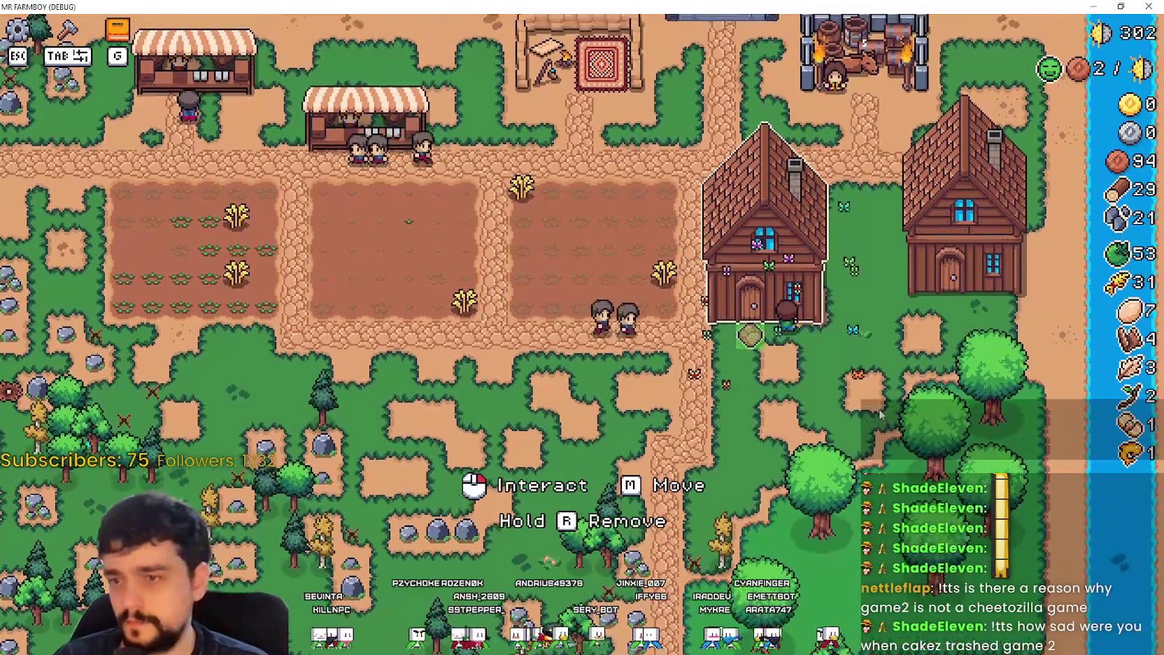
Step: Move the house preview to the right, place it, and resume the game from the breakpoint
key(a)
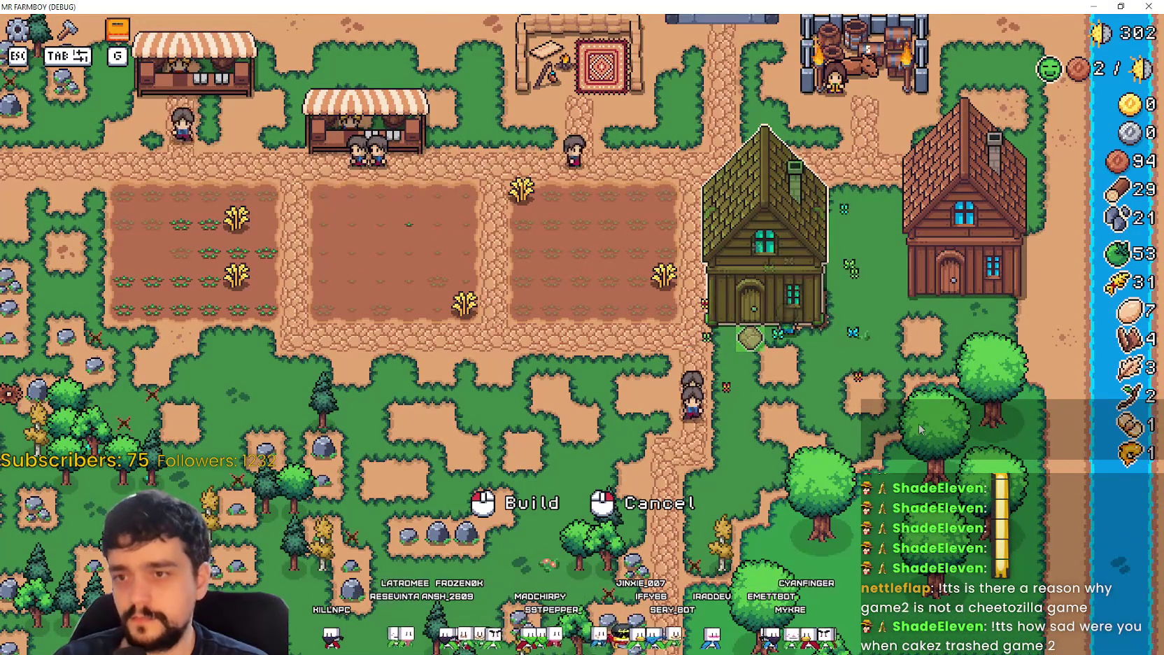
key(d)
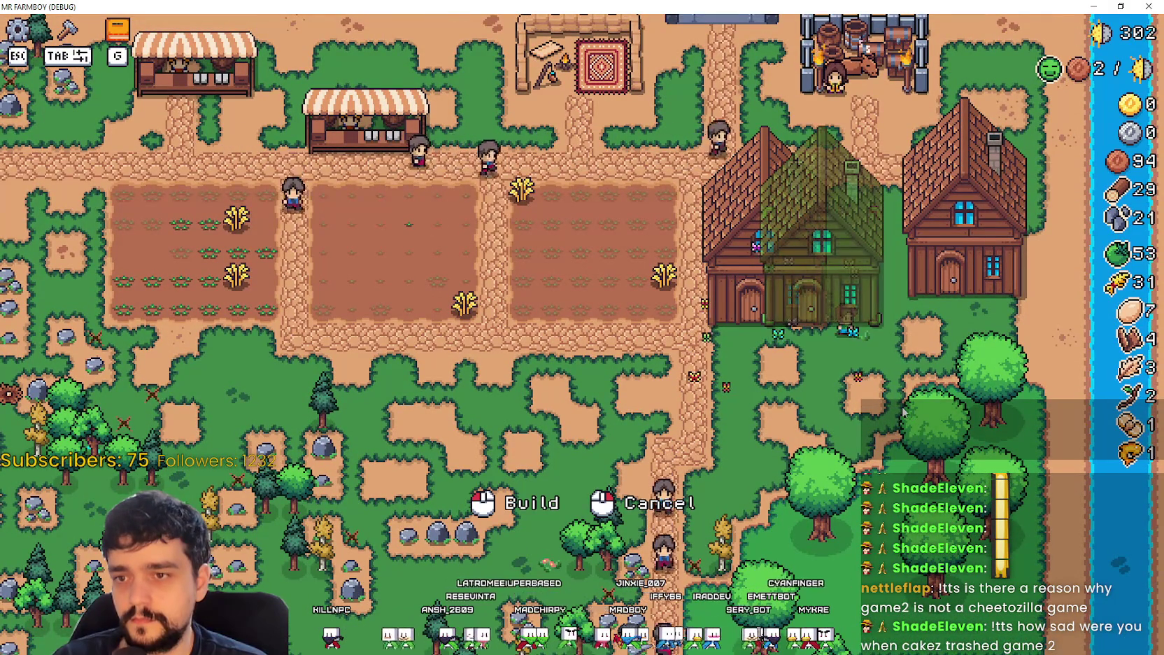
click(920, 422)
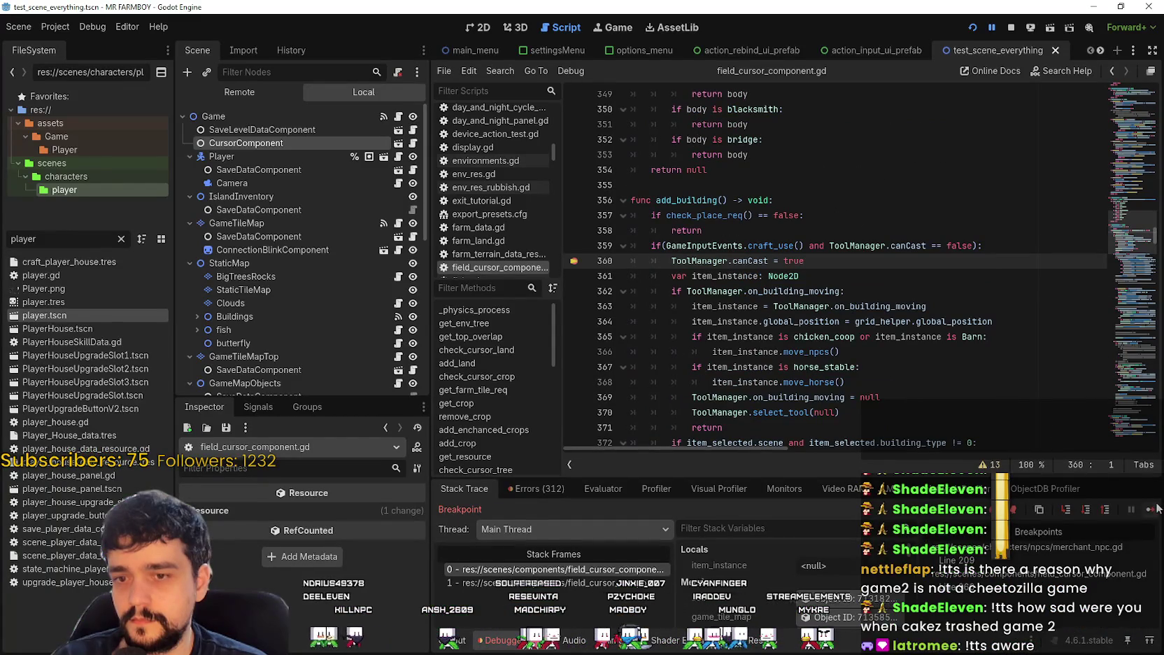
key(F12)
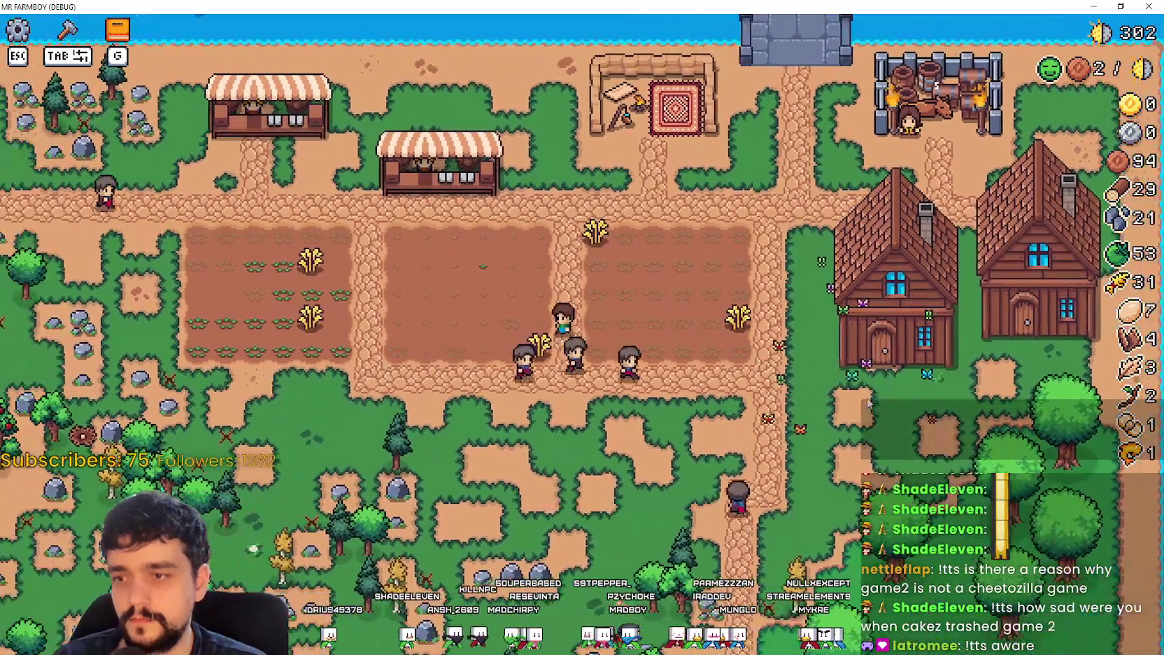
Step: Walk into the left field and harvest the ripe wheat with V
key(a)
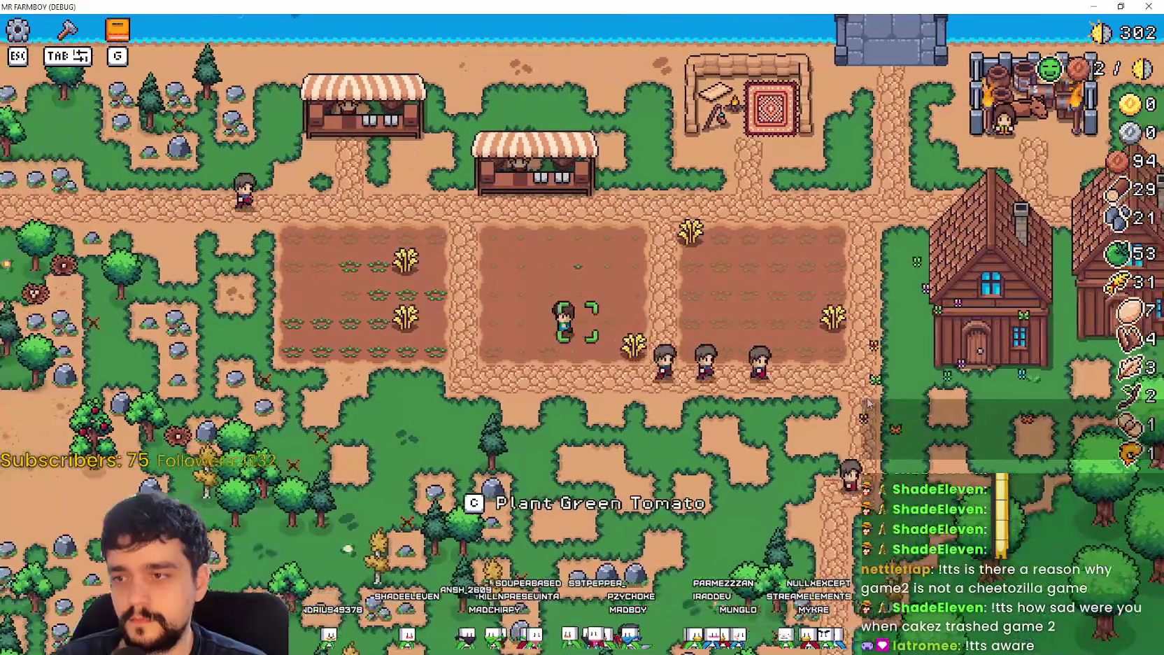
key(a)
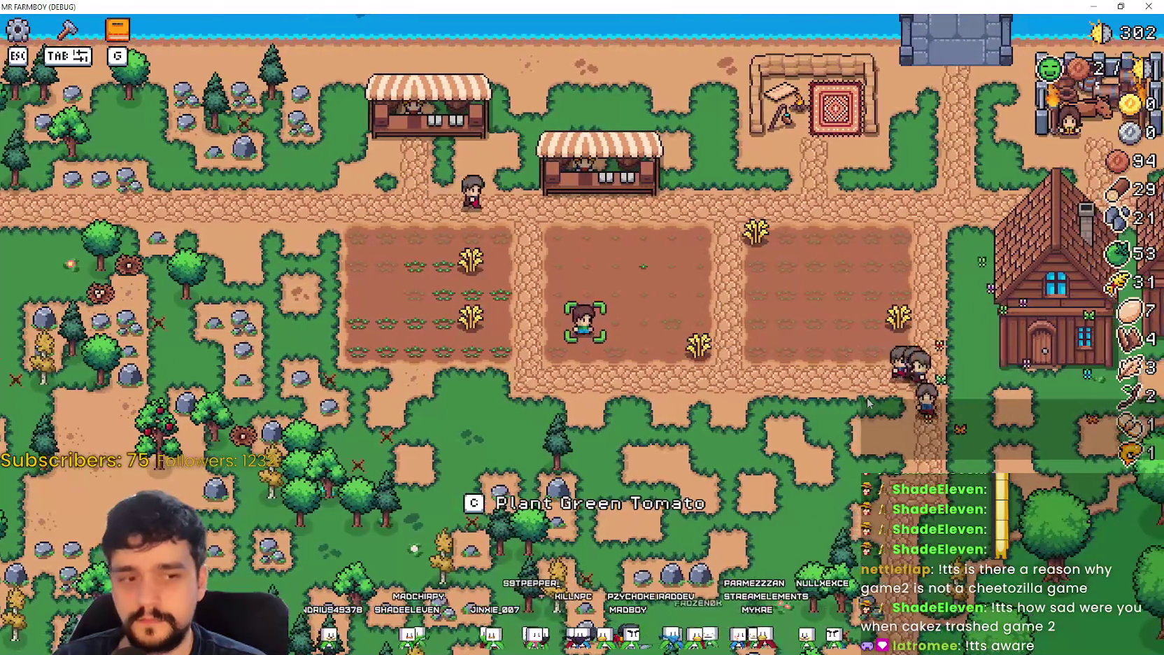
key(w)
key(d)
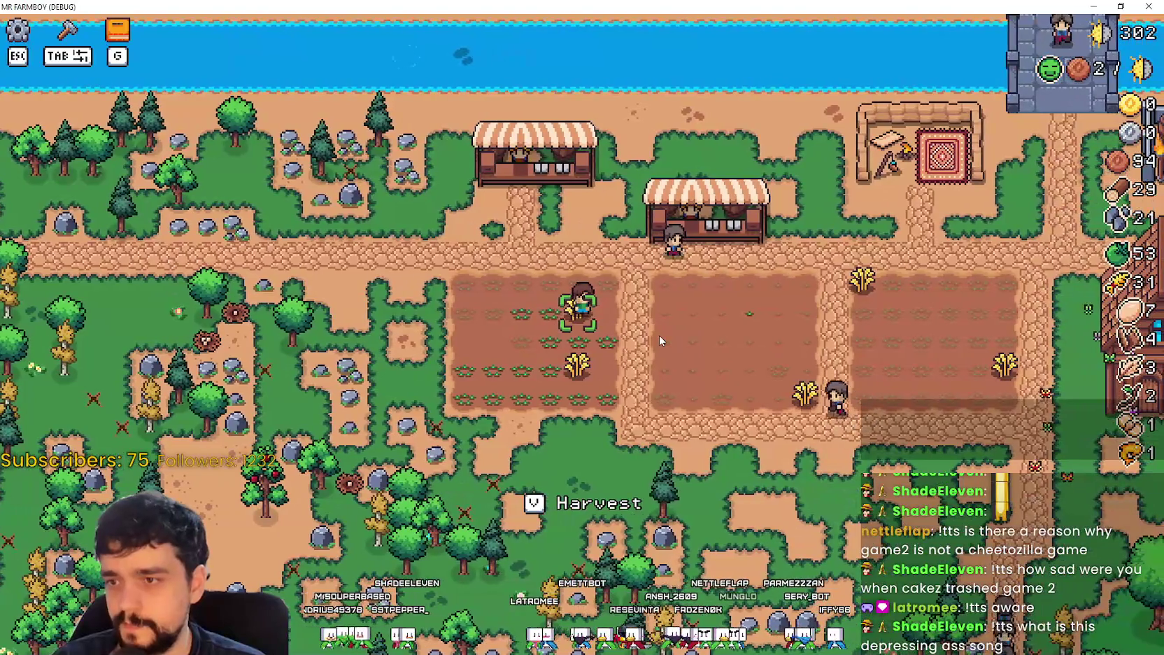
key(v)
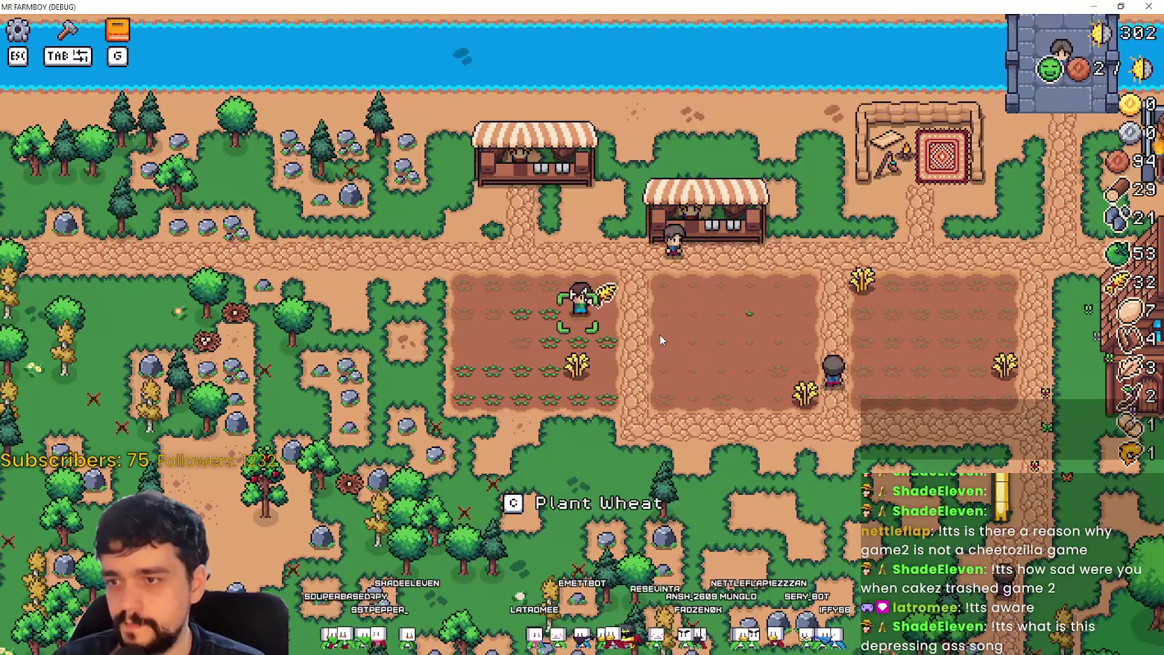
key(d)
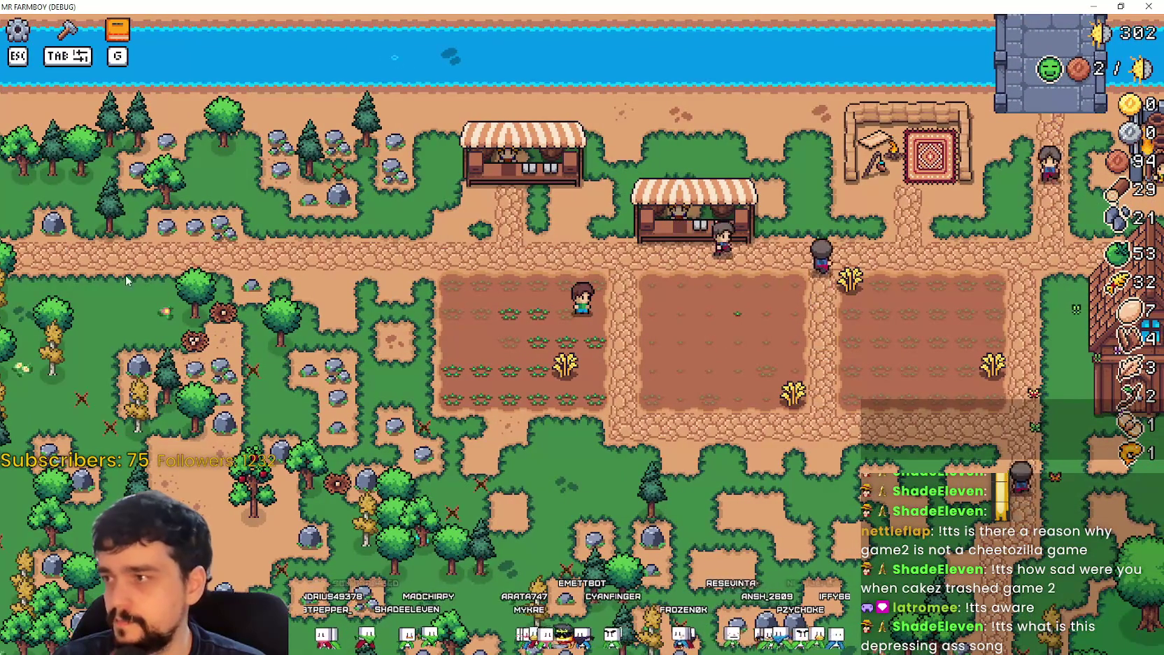
Step: Plant and water wheat seeds on several empty tiles with C
key(Tab)
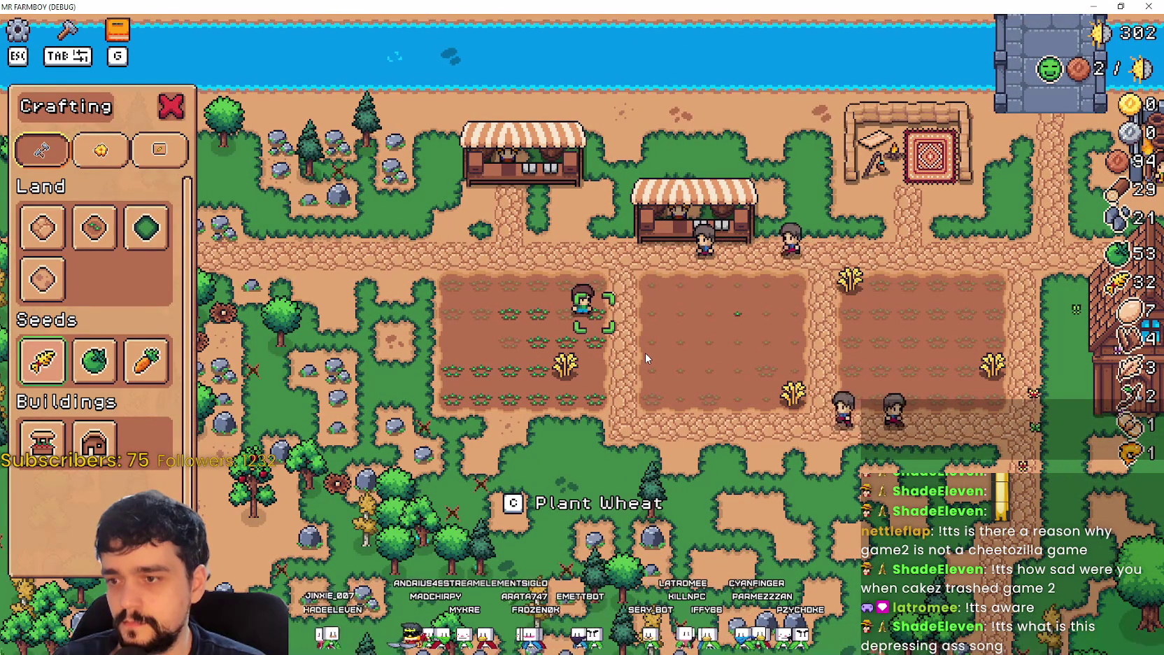
key(c)
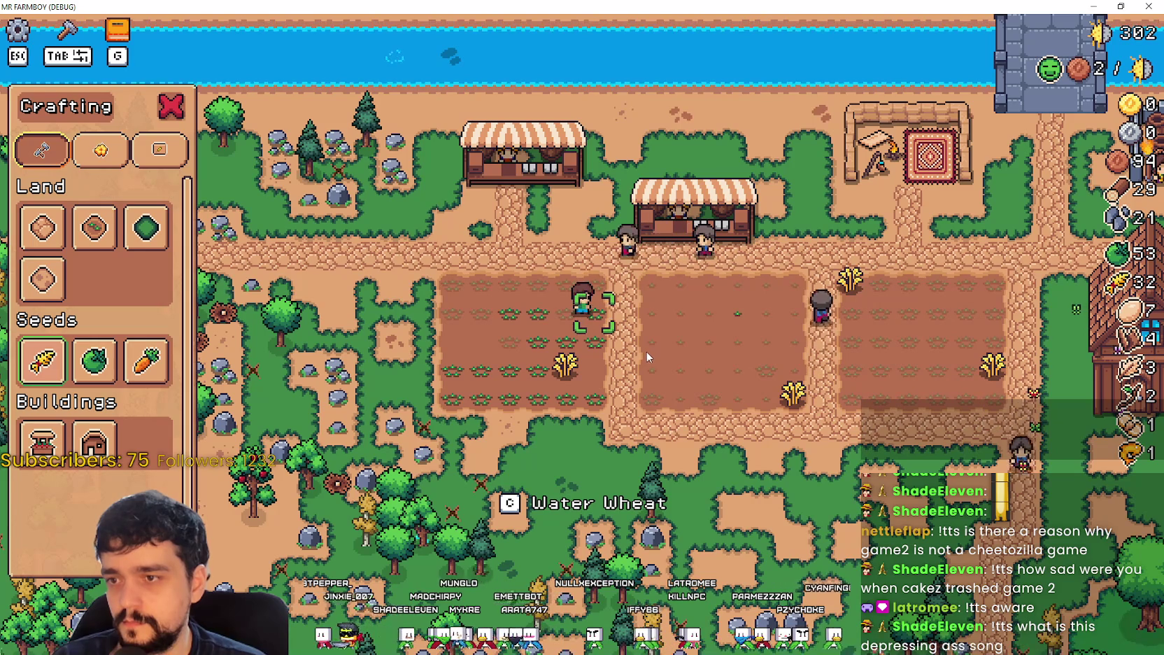
key(c)
key(c)
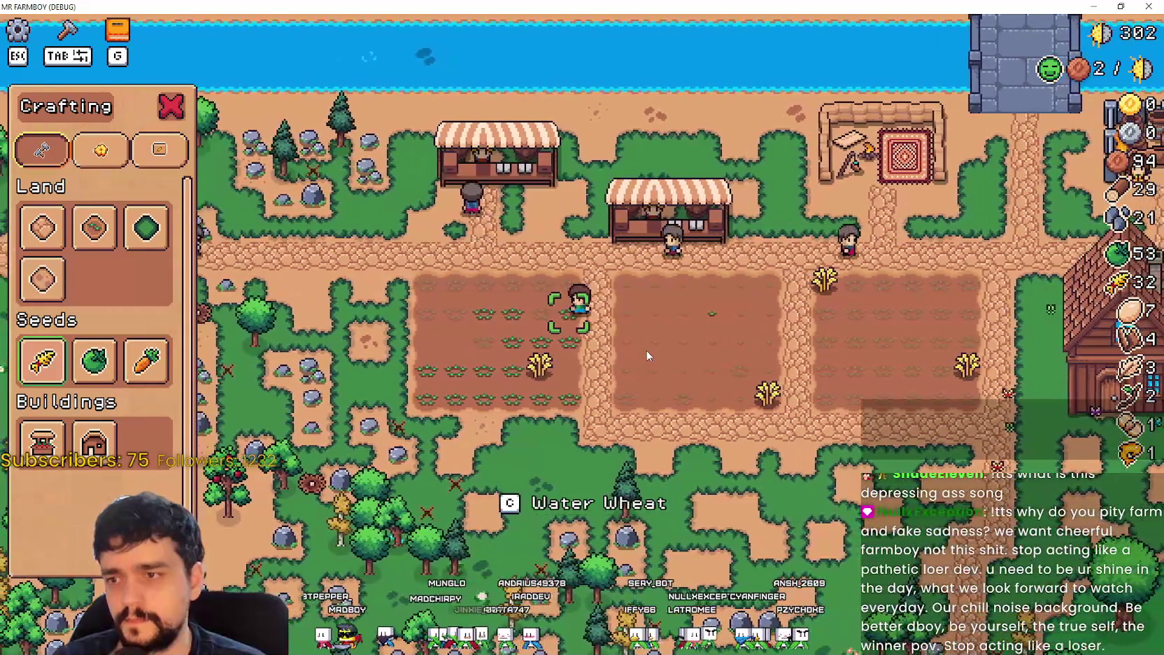
key(c)
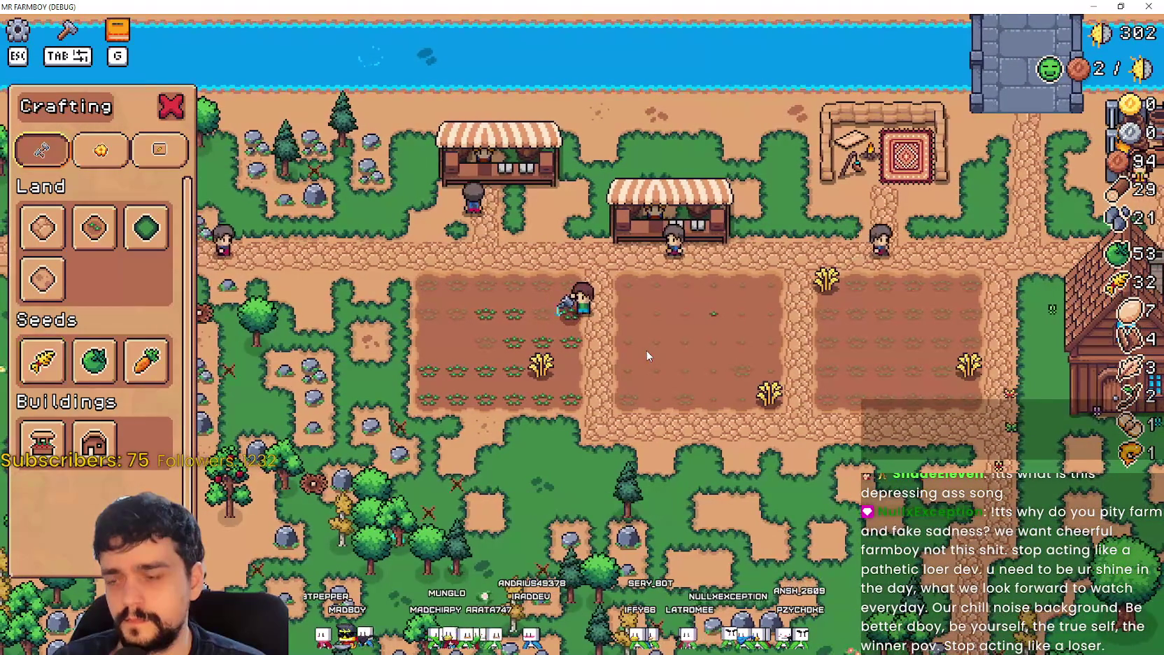
key(a)
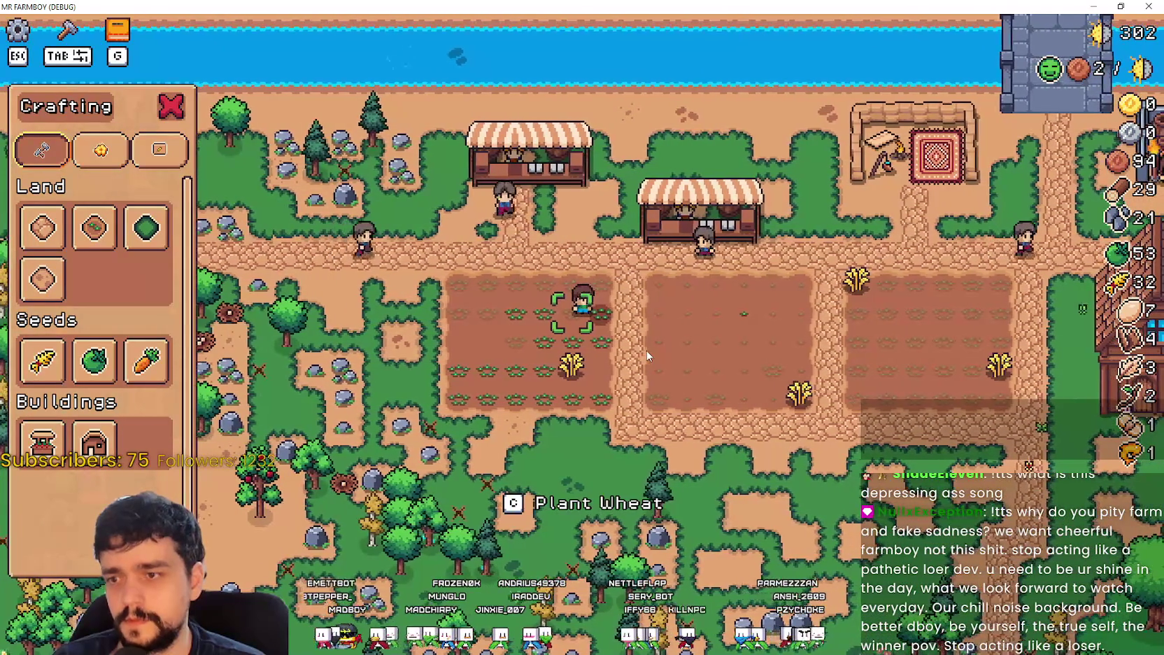
key(d)
key(s)
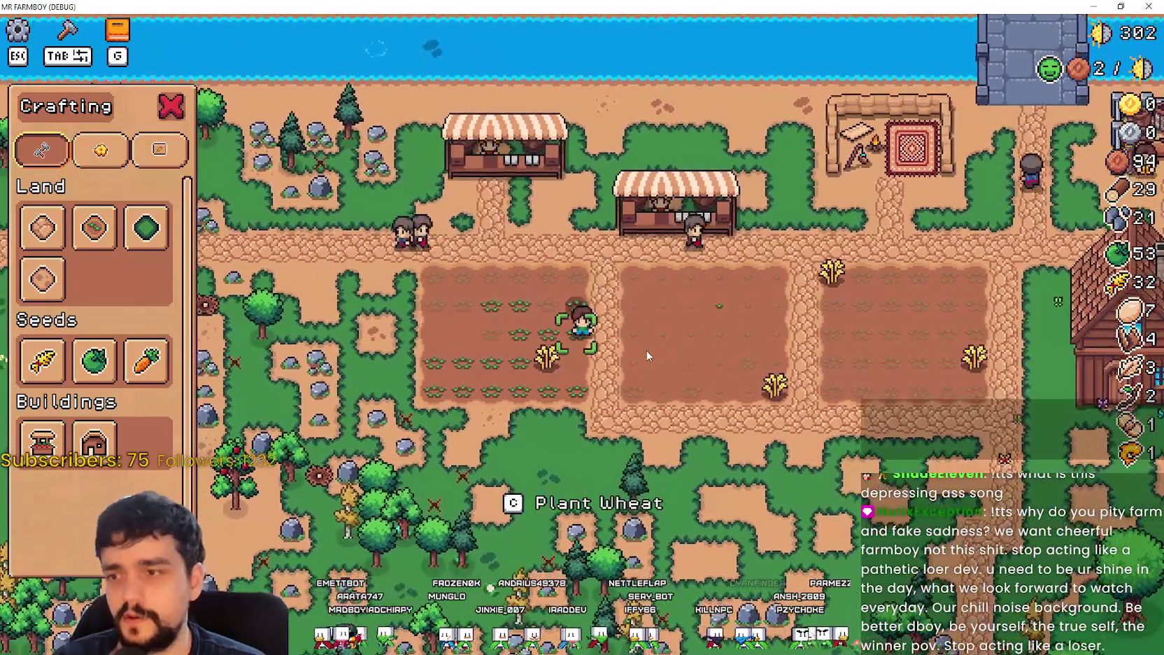
key(c)
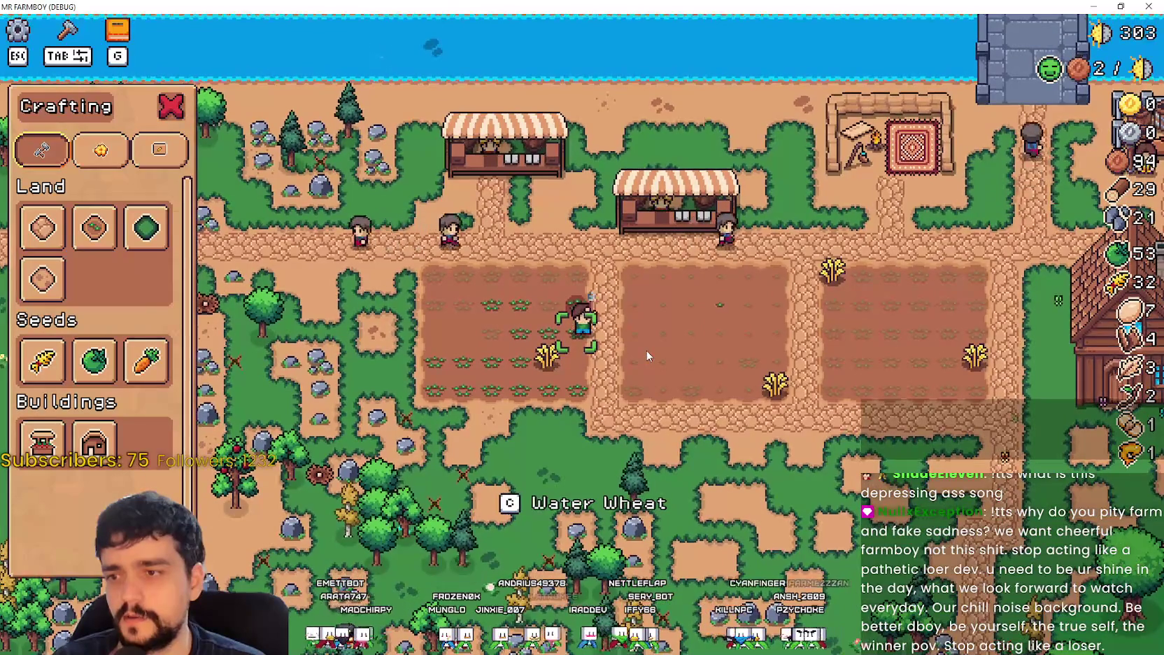
key(c)
Step: Close crafting, water the seedling, then harvest grown wheat up to 33 and replant that tile
key(a)
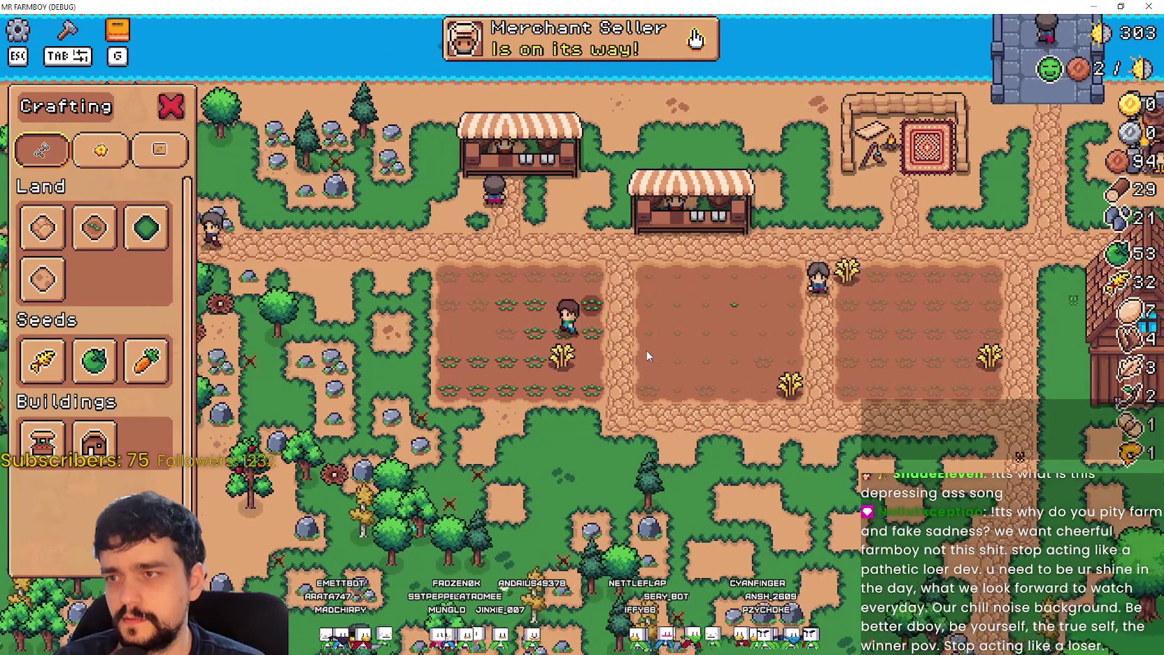
key(Tab)
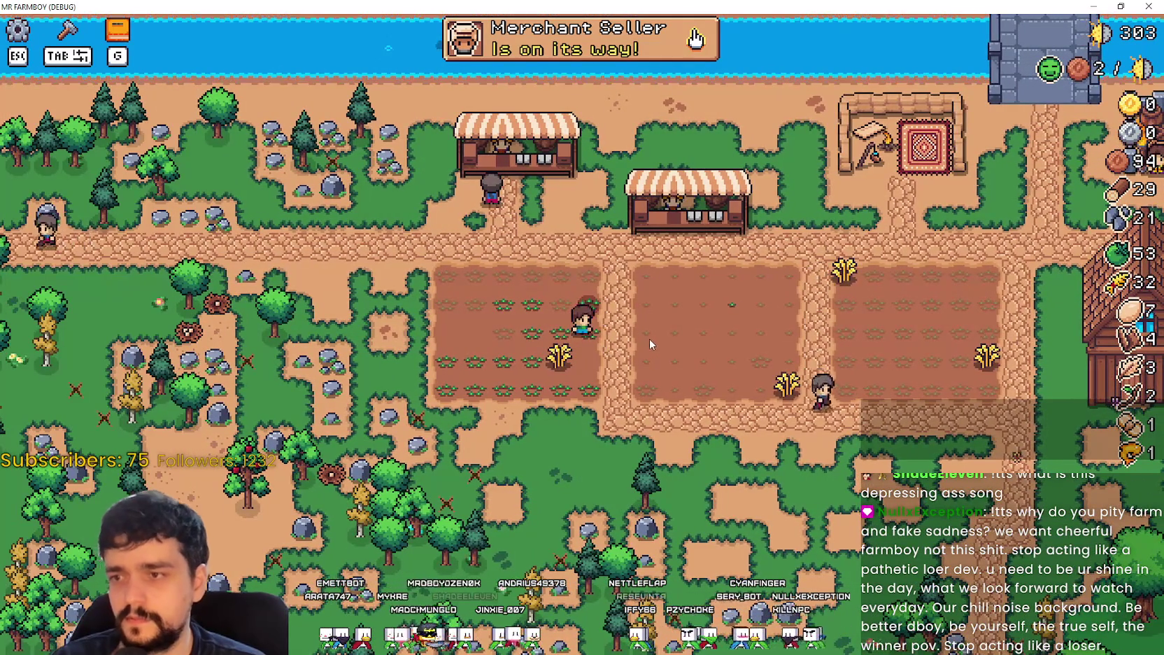
key(d)
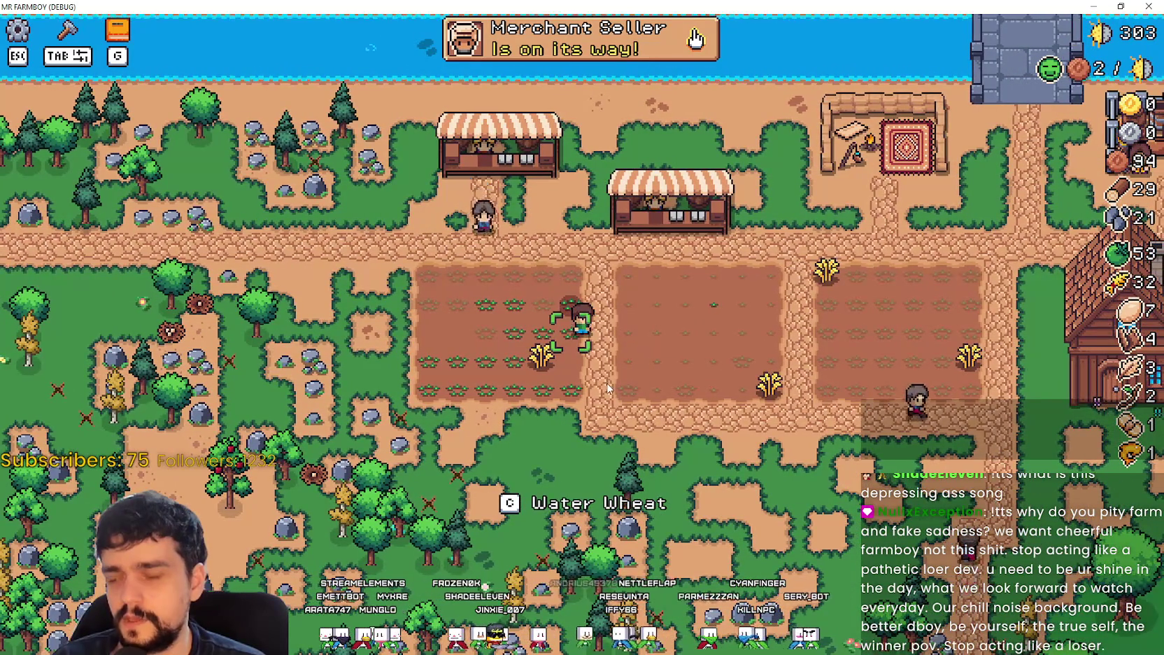
key(a)
key(c)
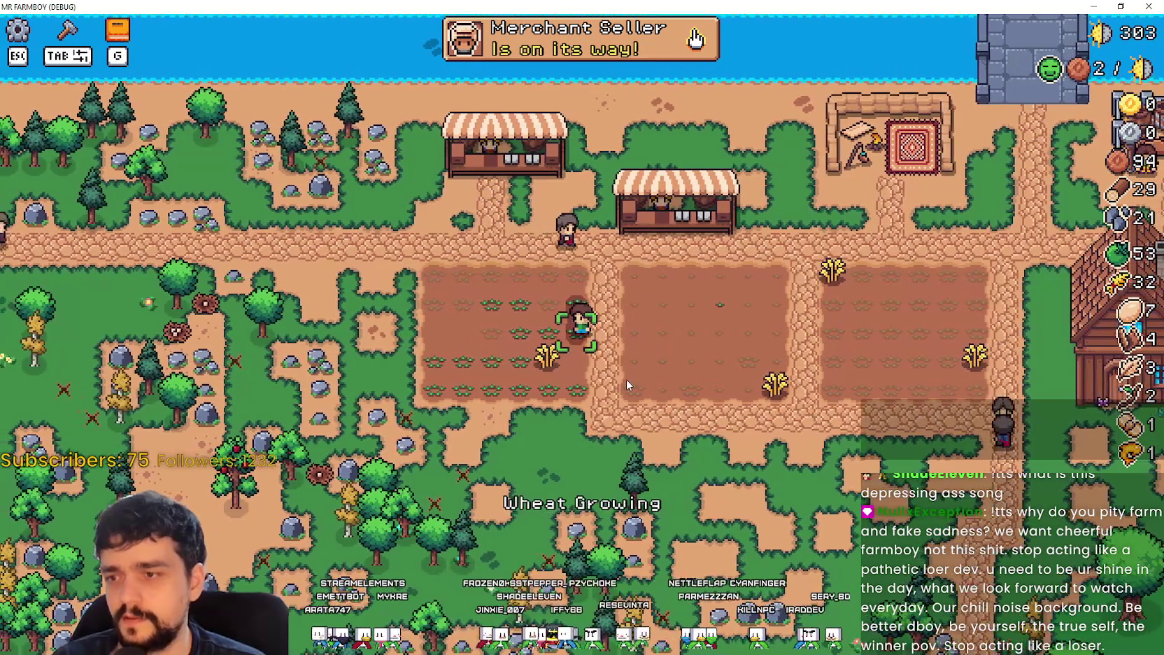
key(a)
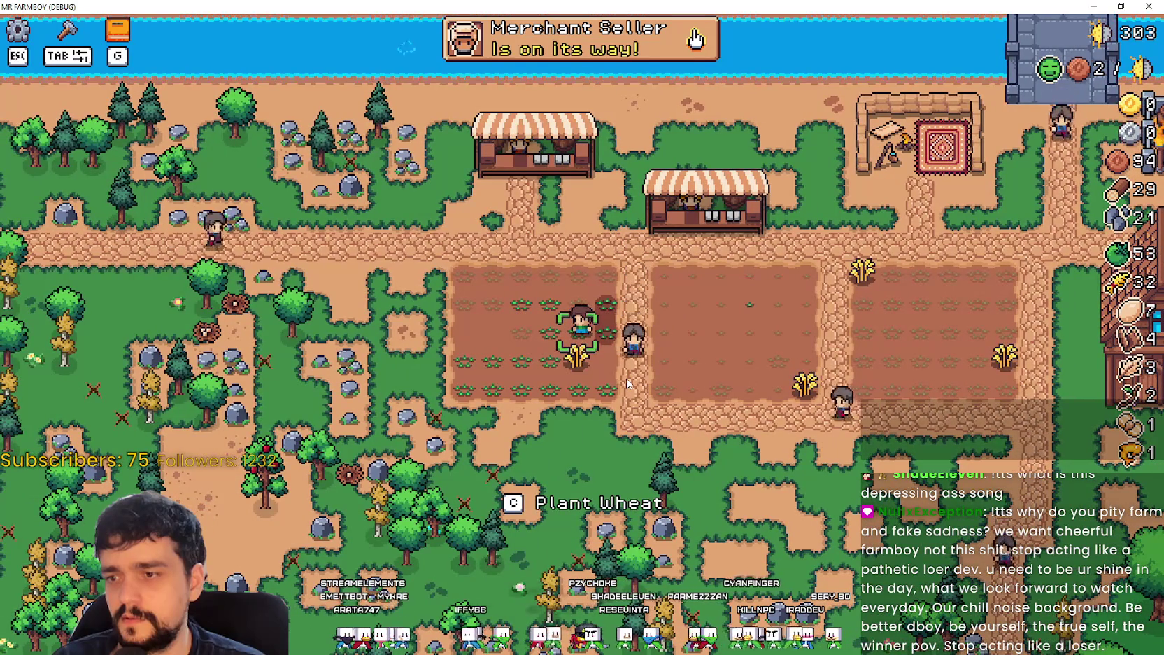
key(s)
key(v)
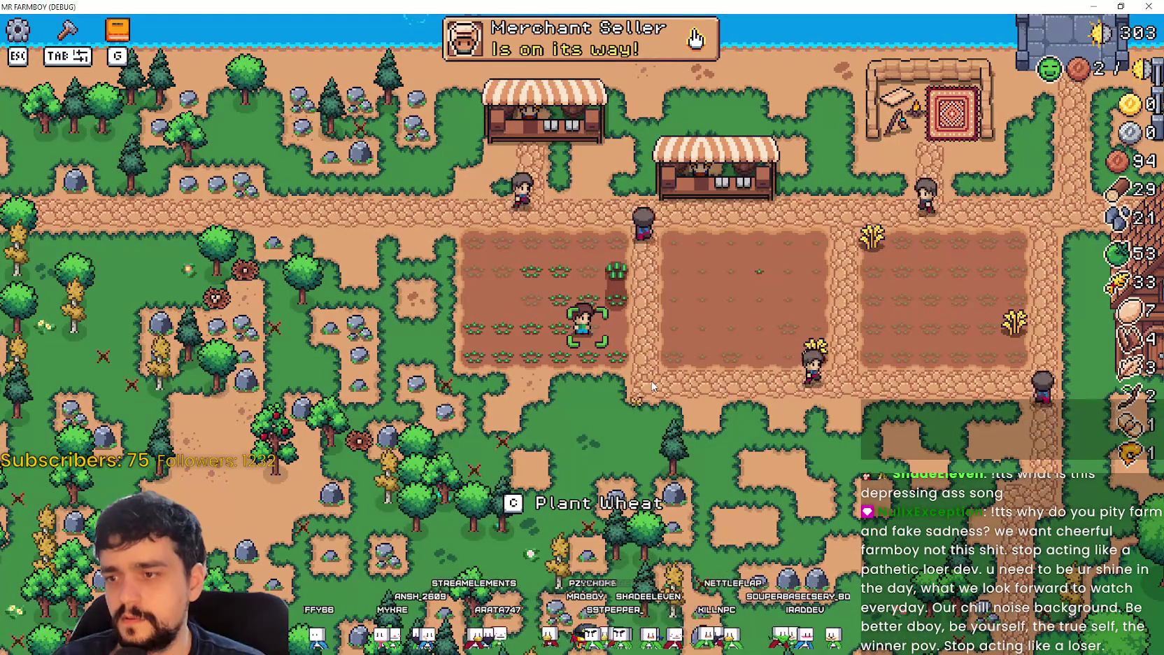
key(c)
key(c)
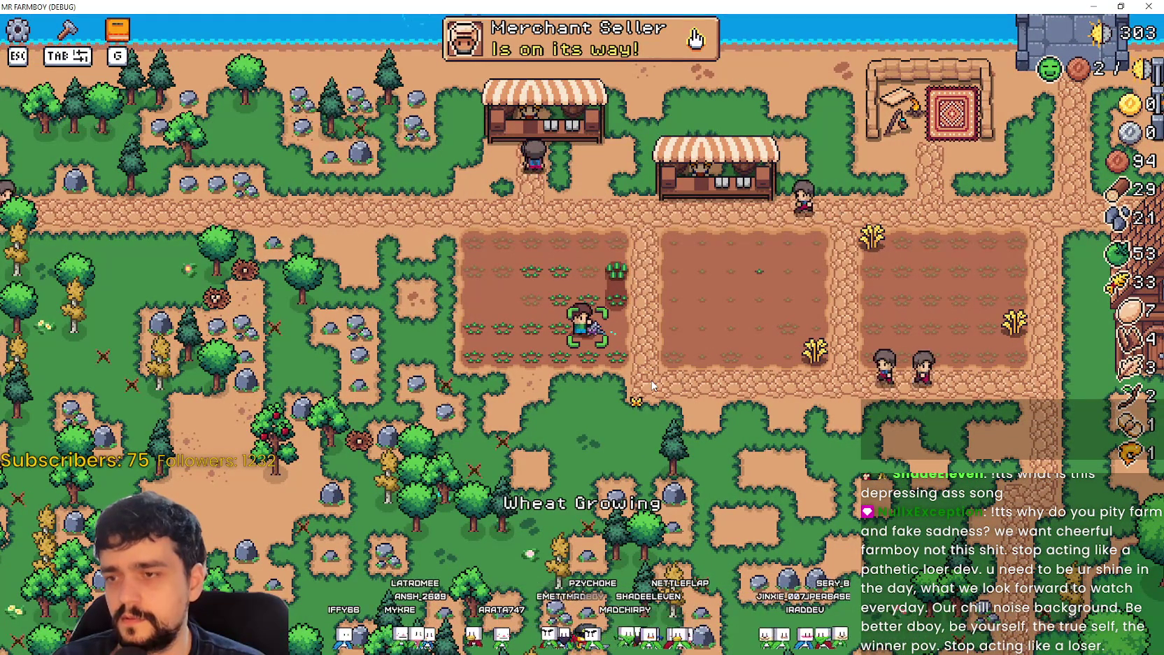
key(alt+Tab)
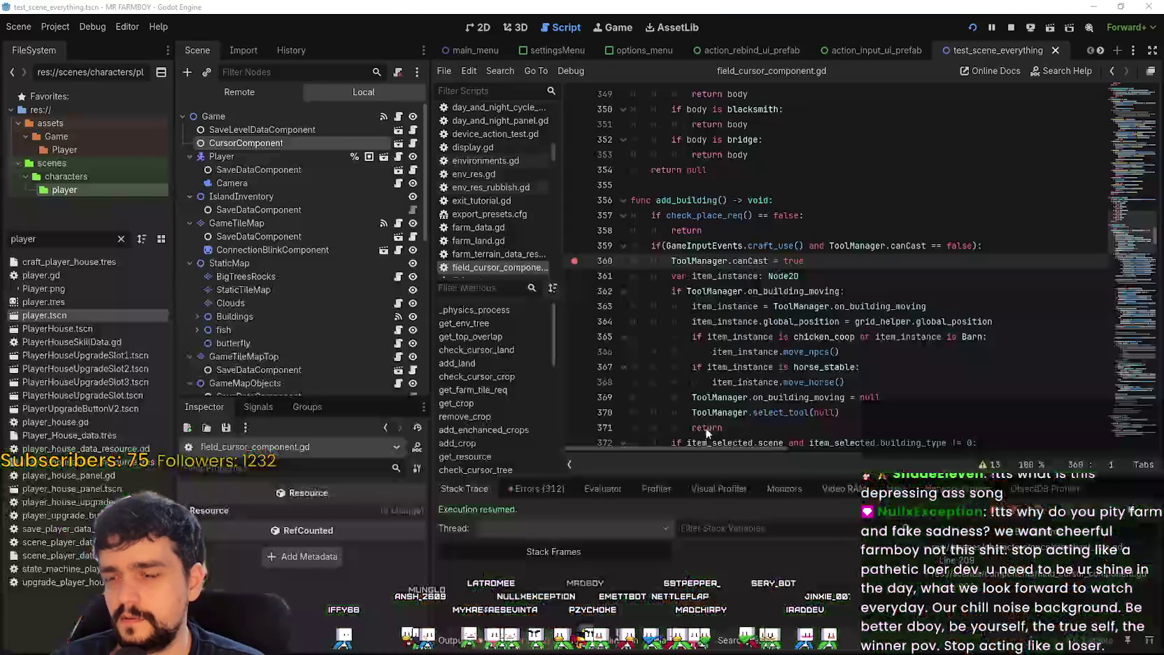
Step: Undo the edits in can_tool so line 732 checks use_tool again
click(716, 246)
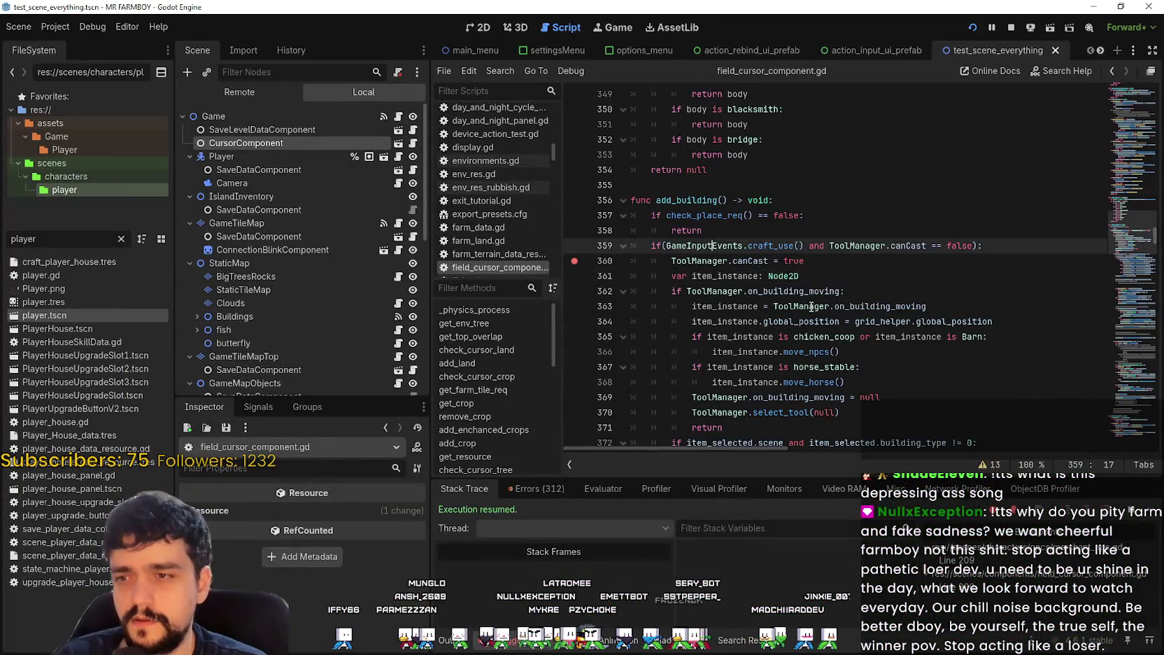
key(alt+Left)
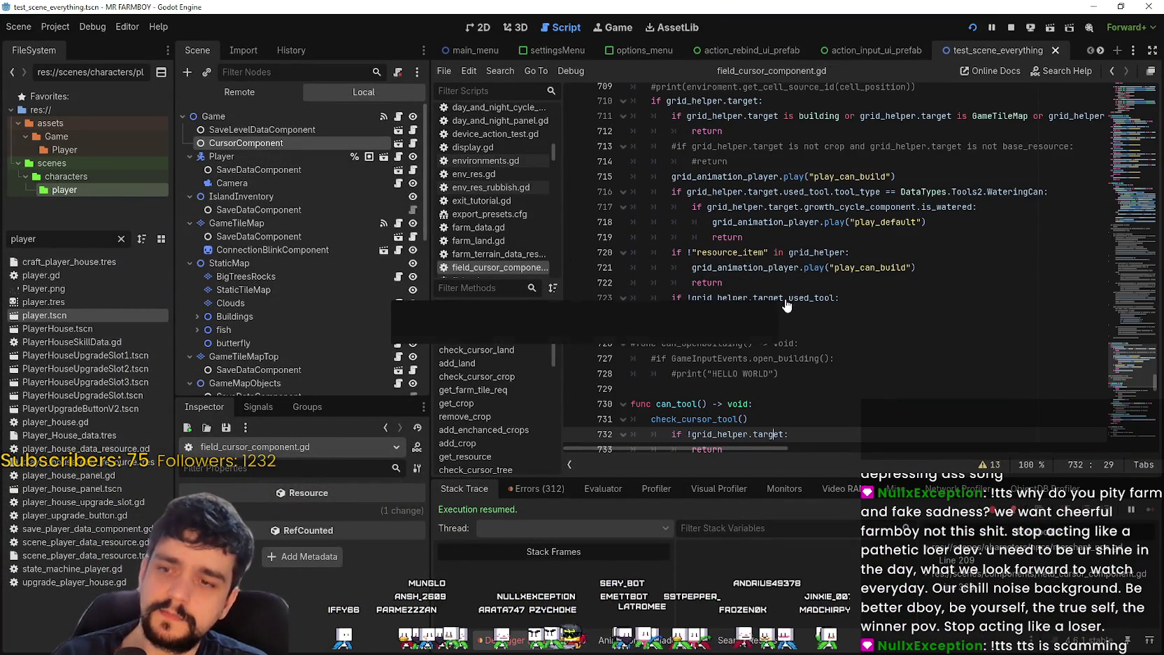
scroll(826, 329, down, 2)
click(865, 354)
key(ctrl+z)
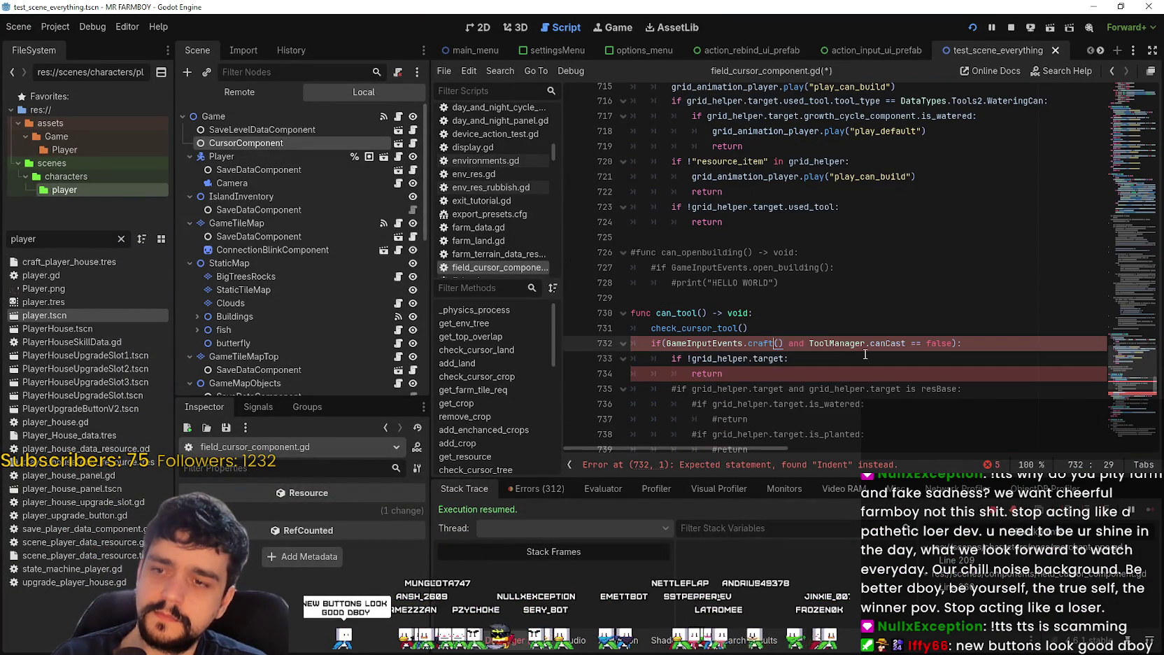
key(ctrl+z)
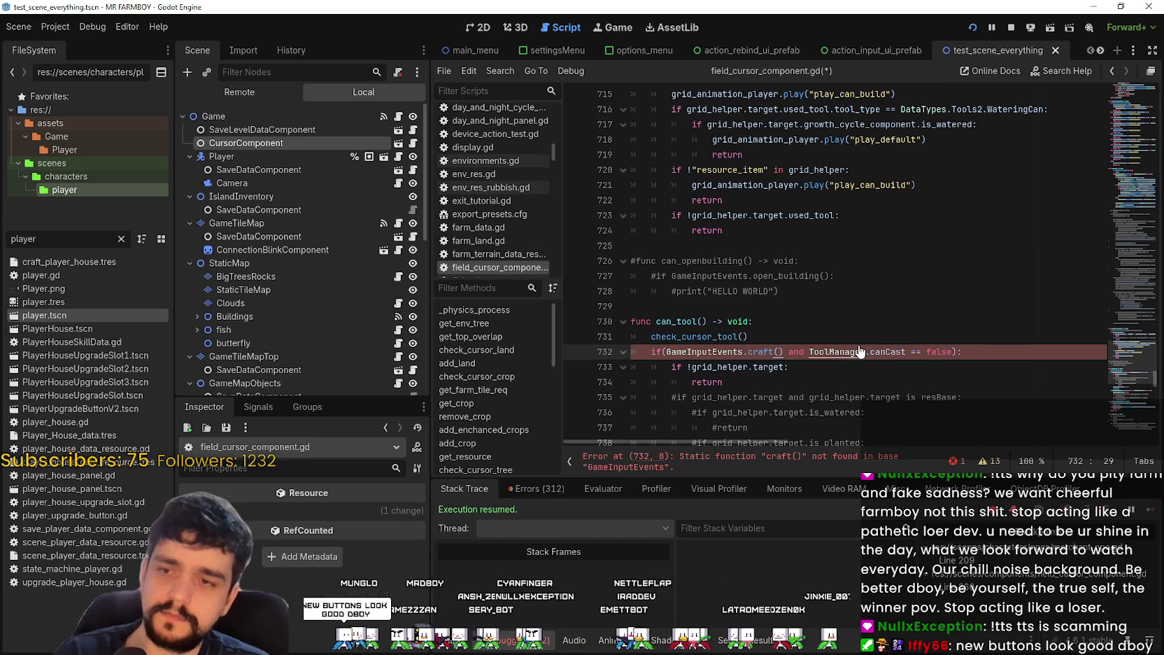
scroll(840, 343, down, 6)
key(Down)
key(Down)
key(Down)
scroll(817, 334, up, 3)
Step: Delete the commented-out crop and resource checks in can_tool (lines 735–742)
mouse_move(750, 321)
mouse_down()
mouse_move(657, 287)
mouse_move(633, 263)
mouse_up()
key(BackSpace)
key(BackSpace)
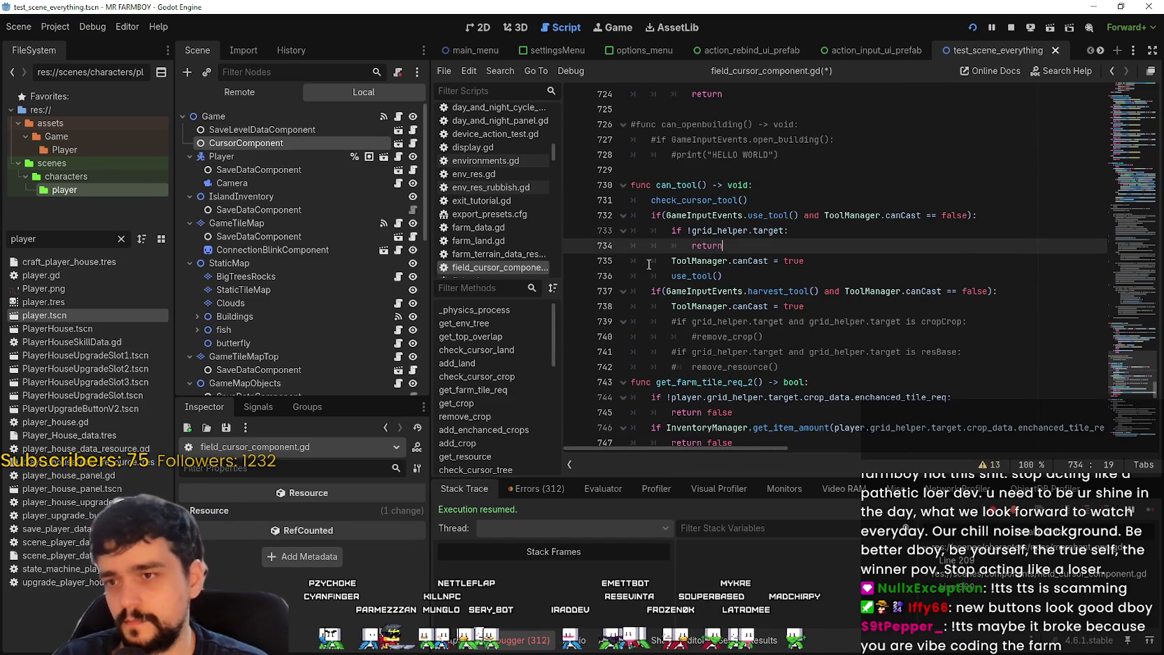
click(789, 364)
drag(789, 364, 810, 322)
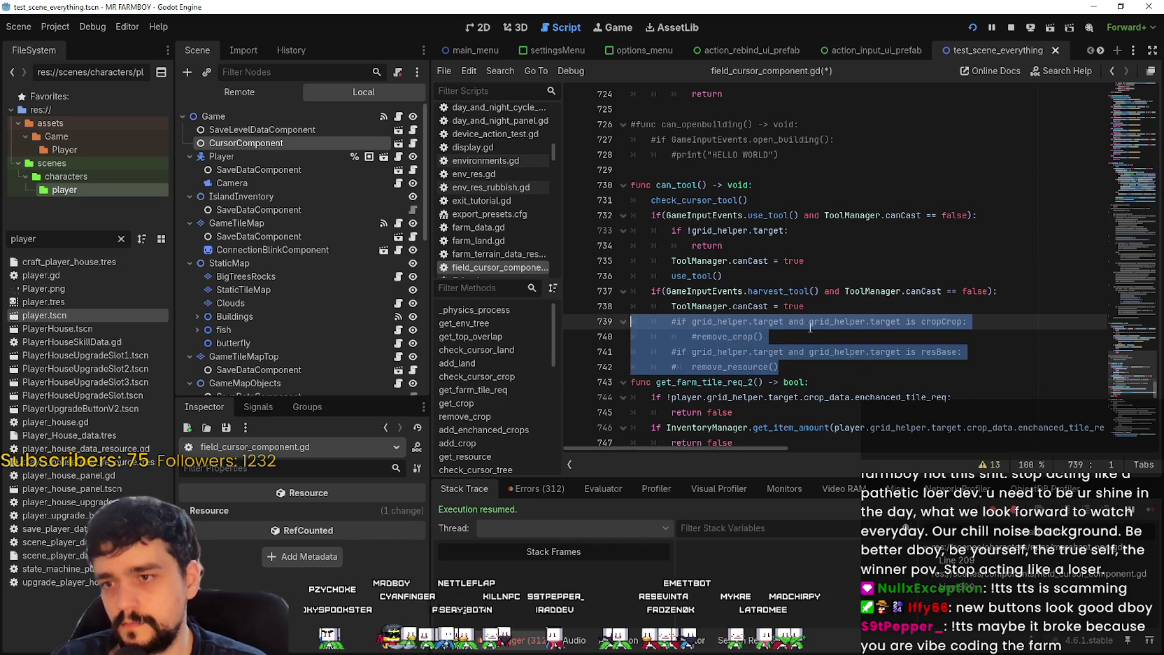
key(BackSpace)
key(ctrl+z)
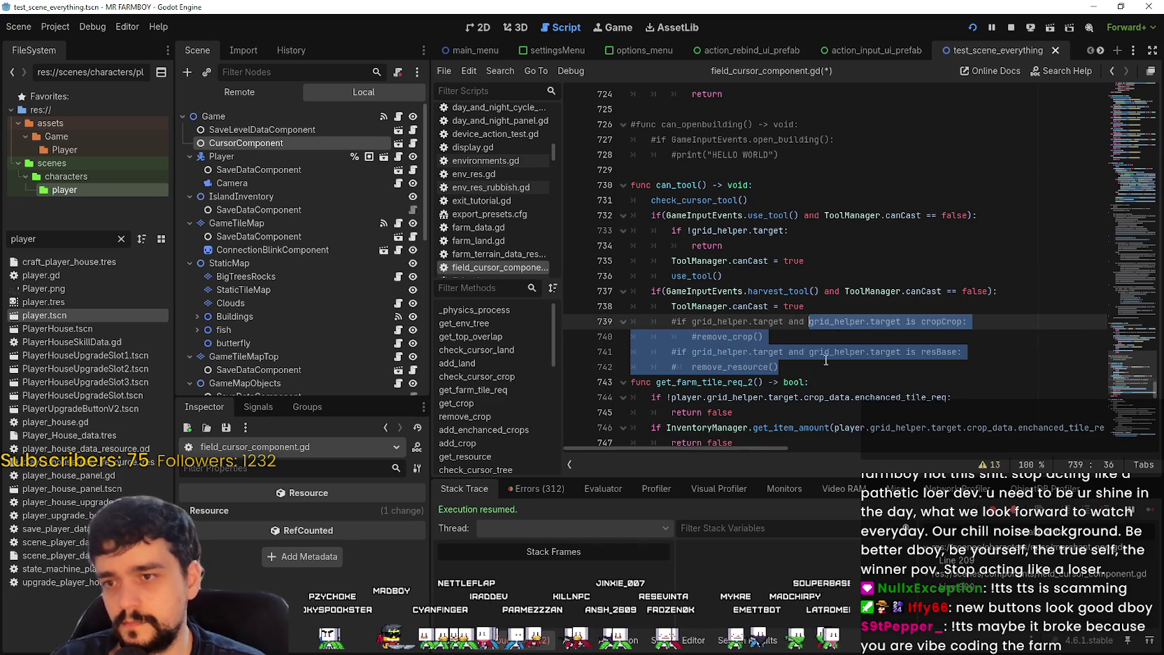
drag(809, 365, 609, 315)
key(shift+End)
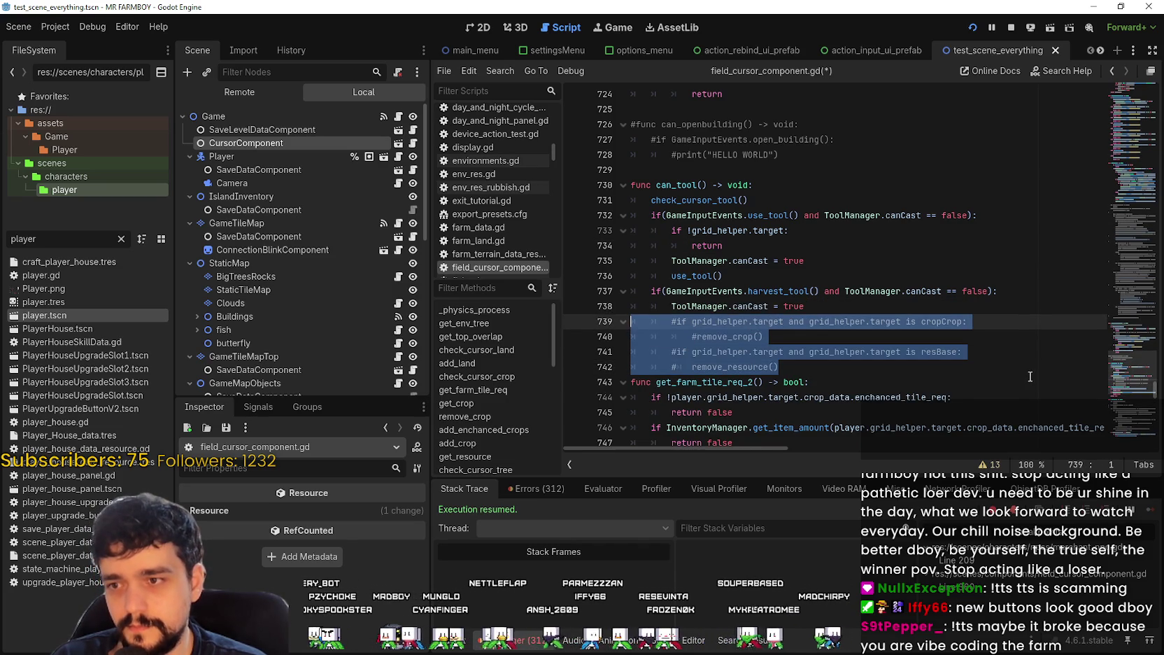
key(BackSpace)
Step: Delete the commented-out block at the top of use_tool and its leftover empty line
click(812, 281)
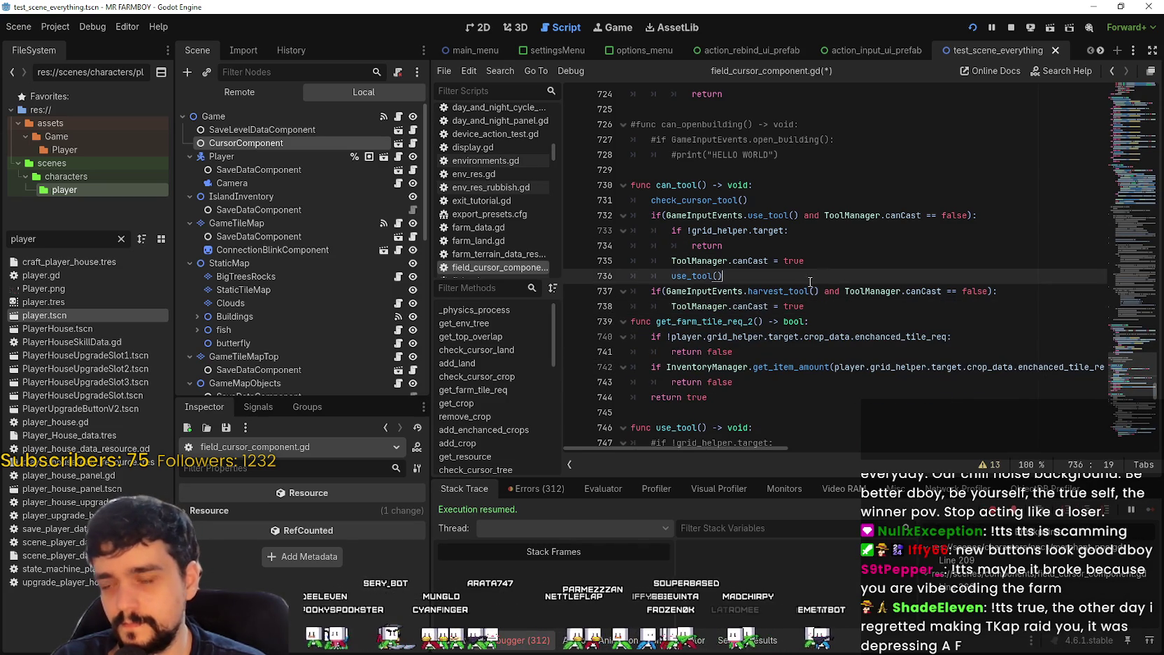
double_click(701, 275)
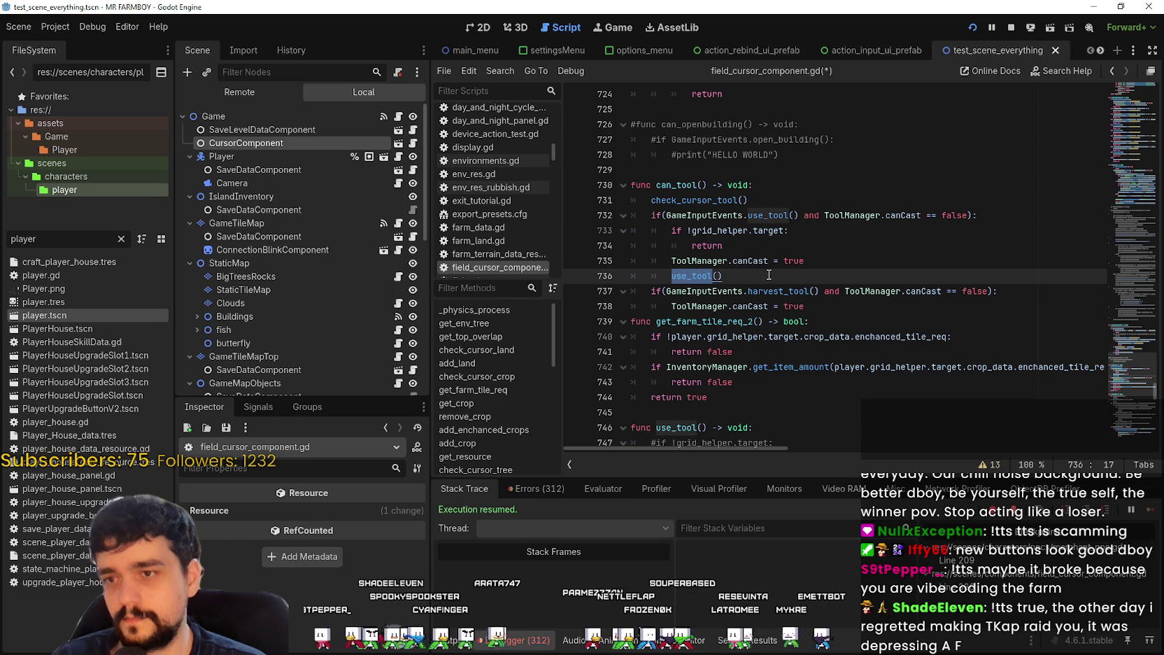
scroll(777, 294, down, 4)
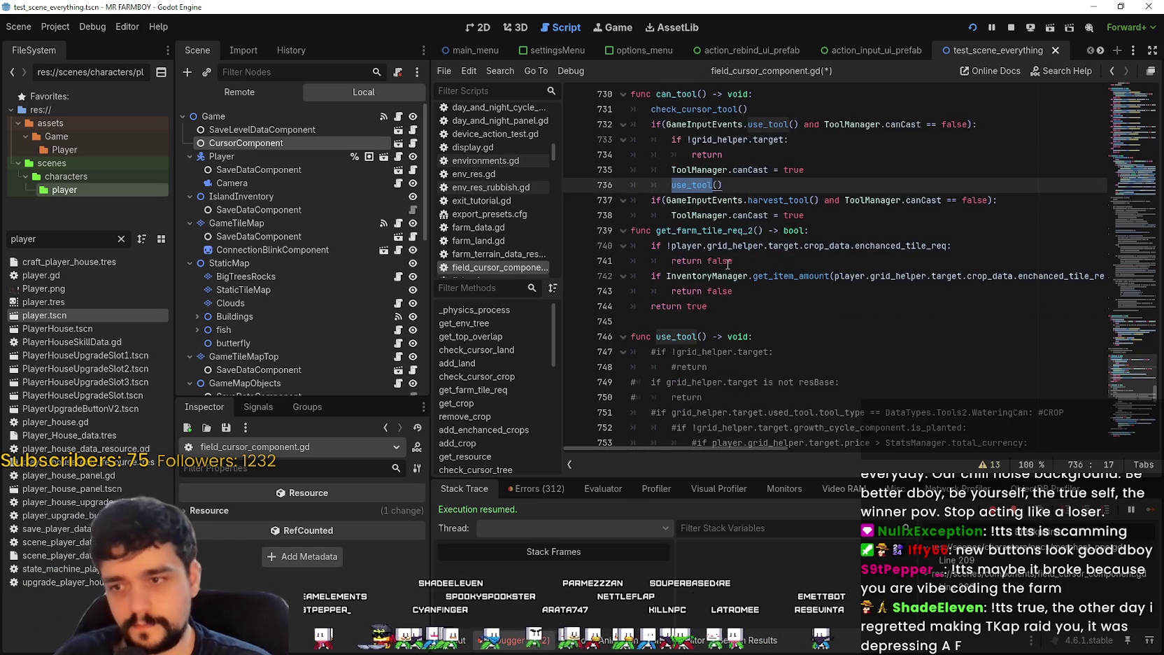
scroll(788, 314, down, 5)
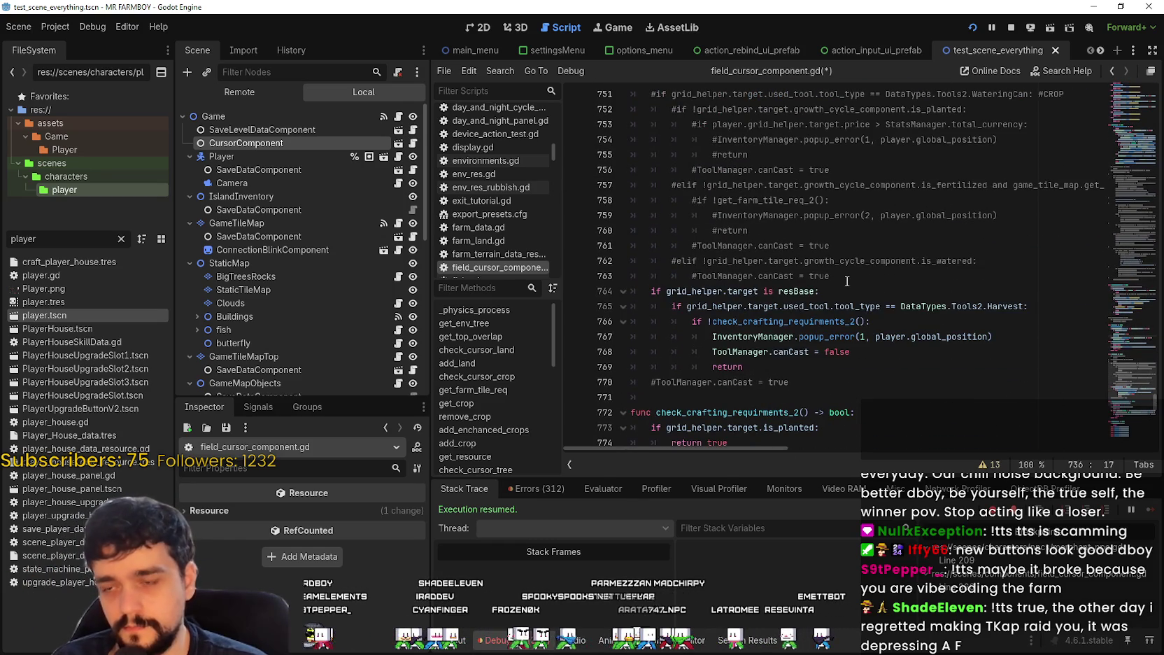
mouse_move(847, 279)
mouse_down()
mouse_move(745, 255)
mouse_move(671, 157)
mouse_move(629, 125)
mouse_up()
key(BackSpace)
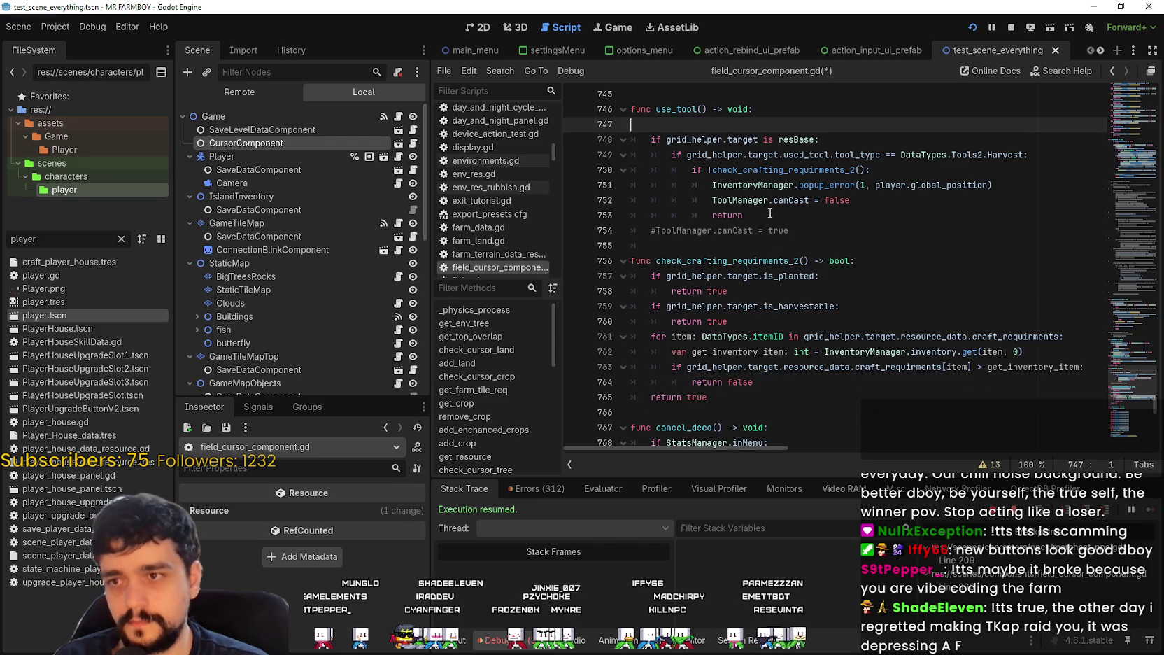
key(BackSpace)
Step: Remove the stray commented #canCast line and its indent, then save field_cursor_component.gd
drag(791, 215, 651, 217)
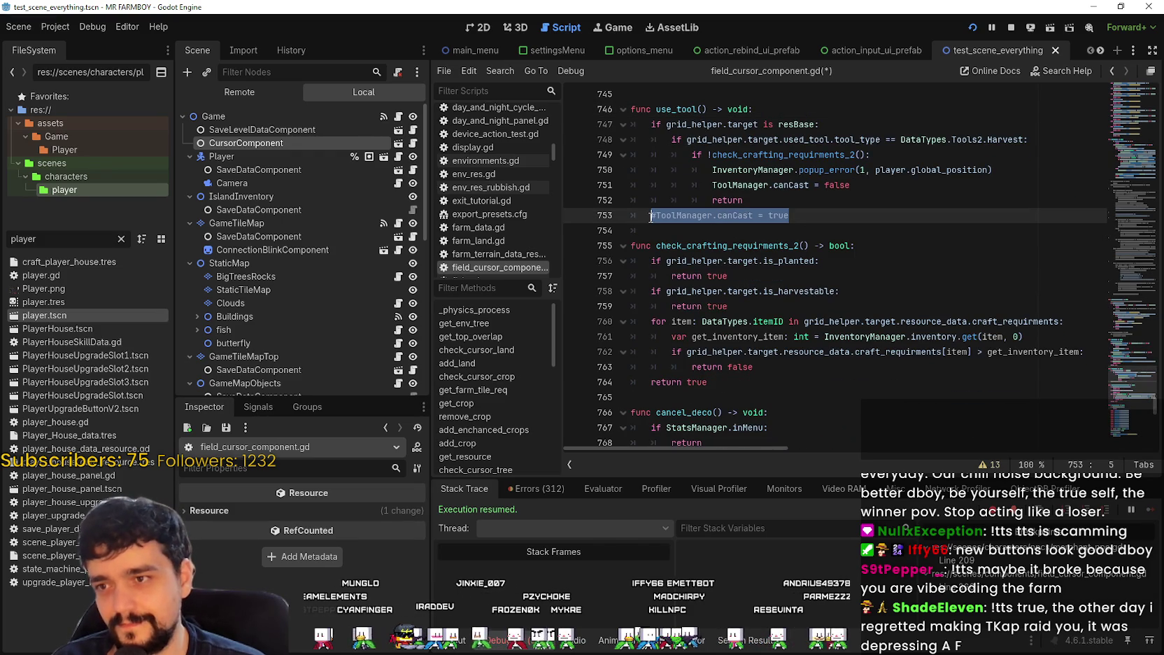
key(BackSpace)
key(BackSpace)
key(BackSpace)
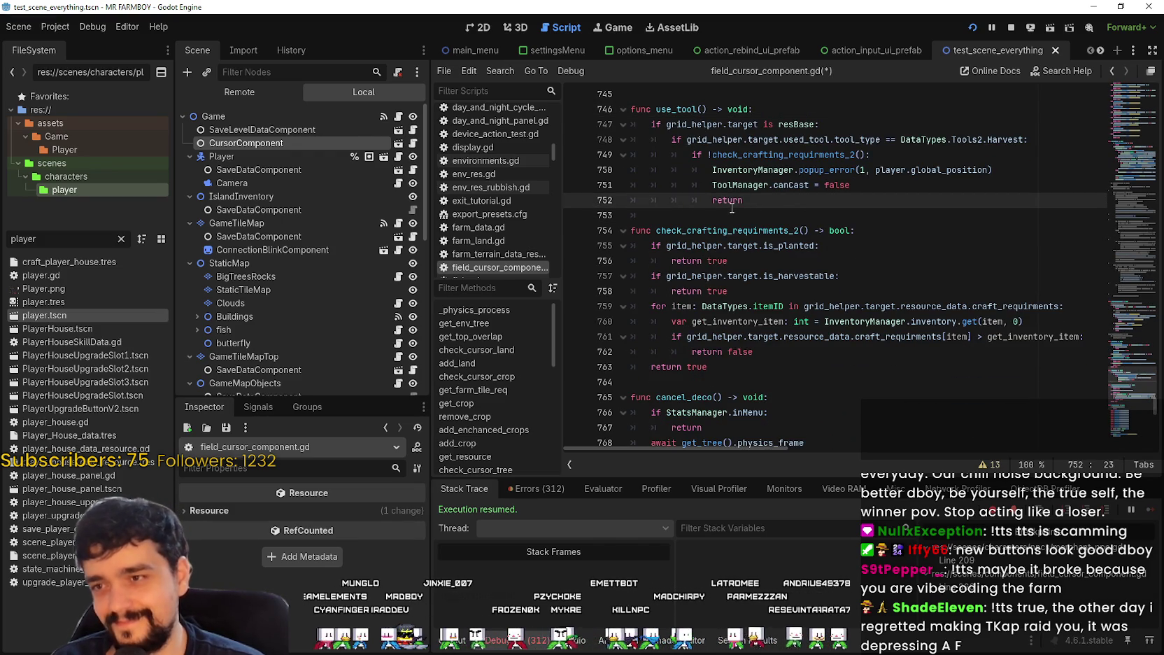
click(728, 210)
key(BackSpace)
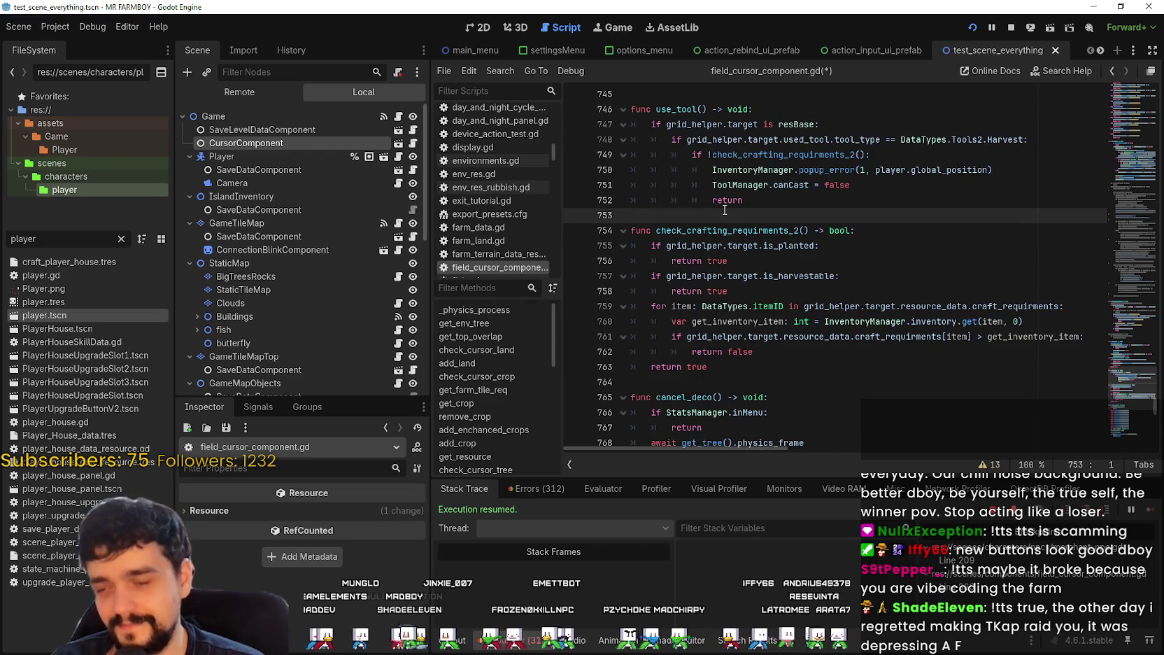
key(ctrl+s)
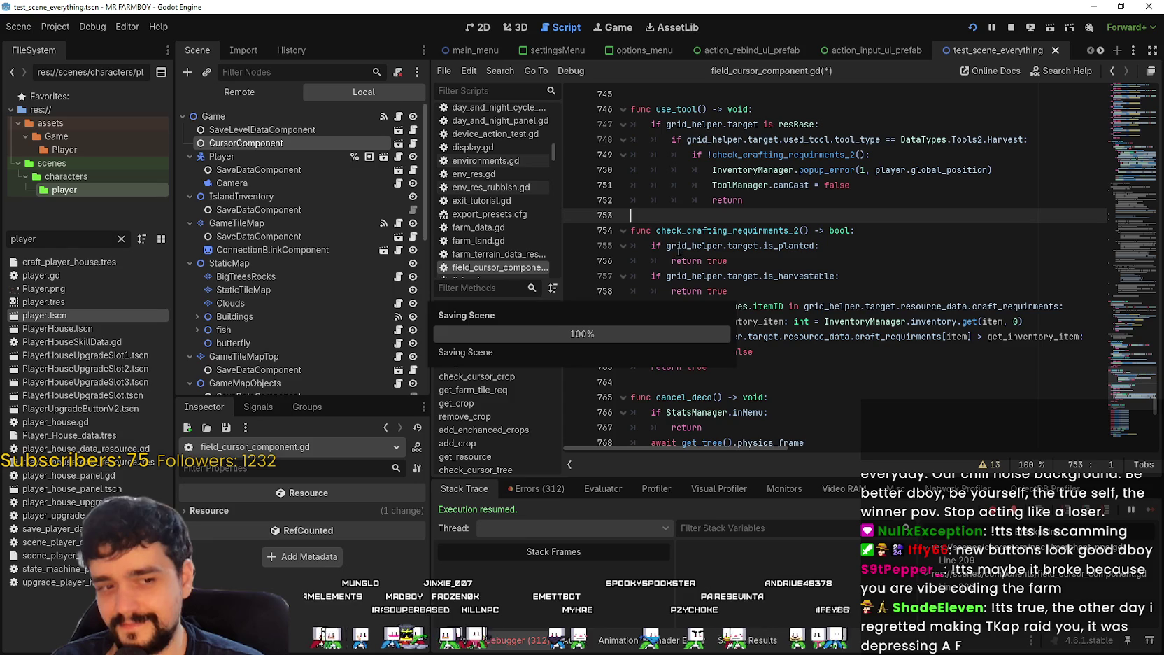
scroll(686, 244, up, 5)
scroll(685, 244, down, 1)
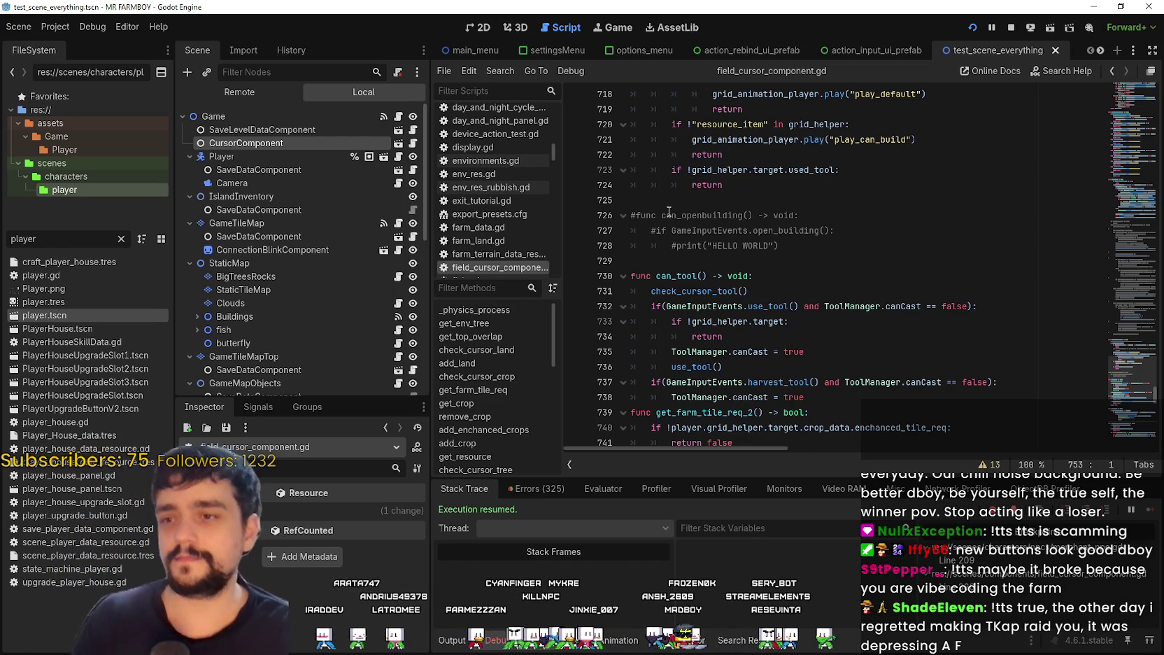
click(678, 259)
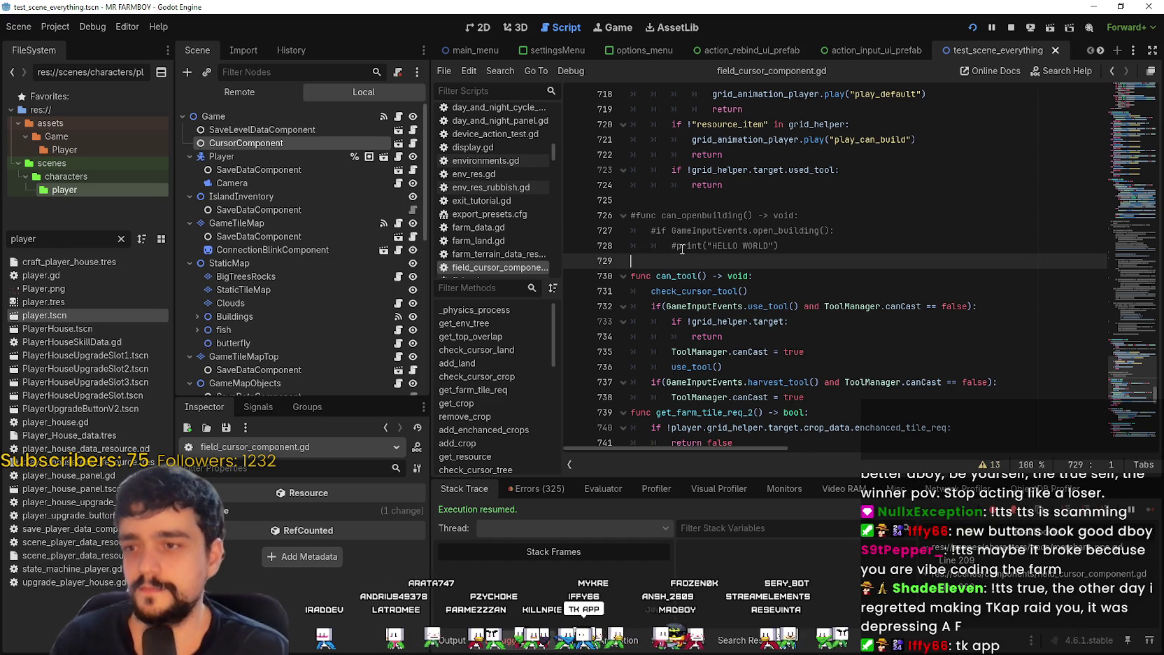
scroll(712, 262, down, 3)
click(778, 249)
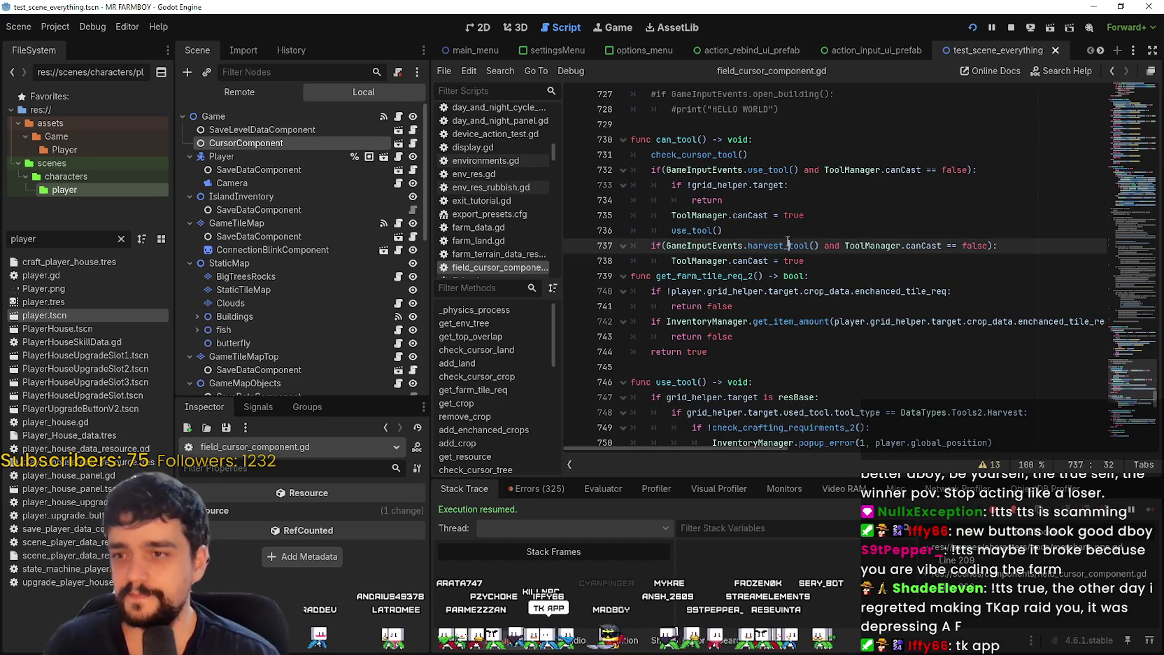
click(781, 230)
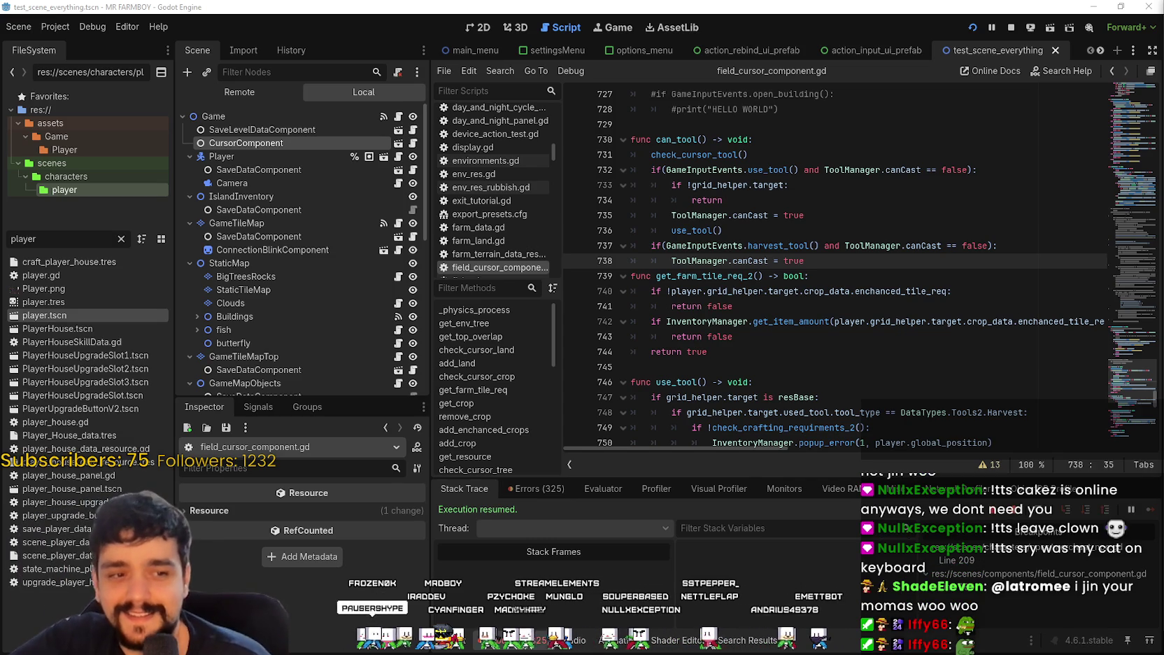
Step: Review the canCast assignment on line 738 and the get_farm_tile_req_2 header
click(696, 265)
click(861, 275)
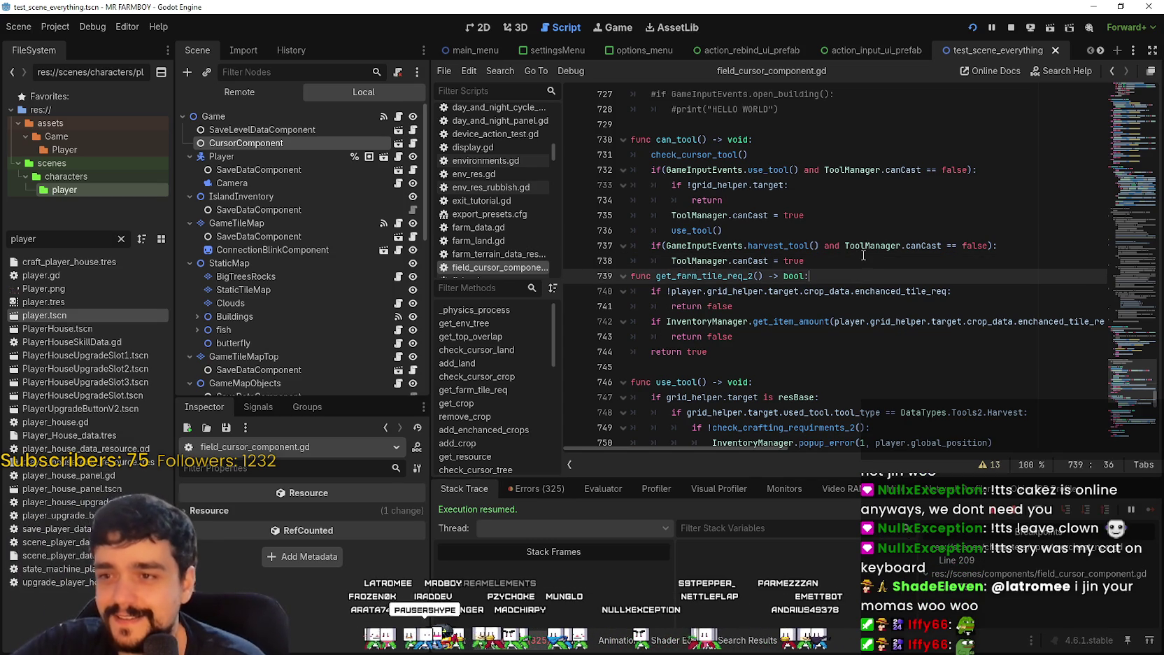
scroll(863, 255, down, 1)
scroll(867, 254, up, 2)
click(762, 200)
click(850, 336)
click(851, 308)
scroll(846, 335, up, 1)
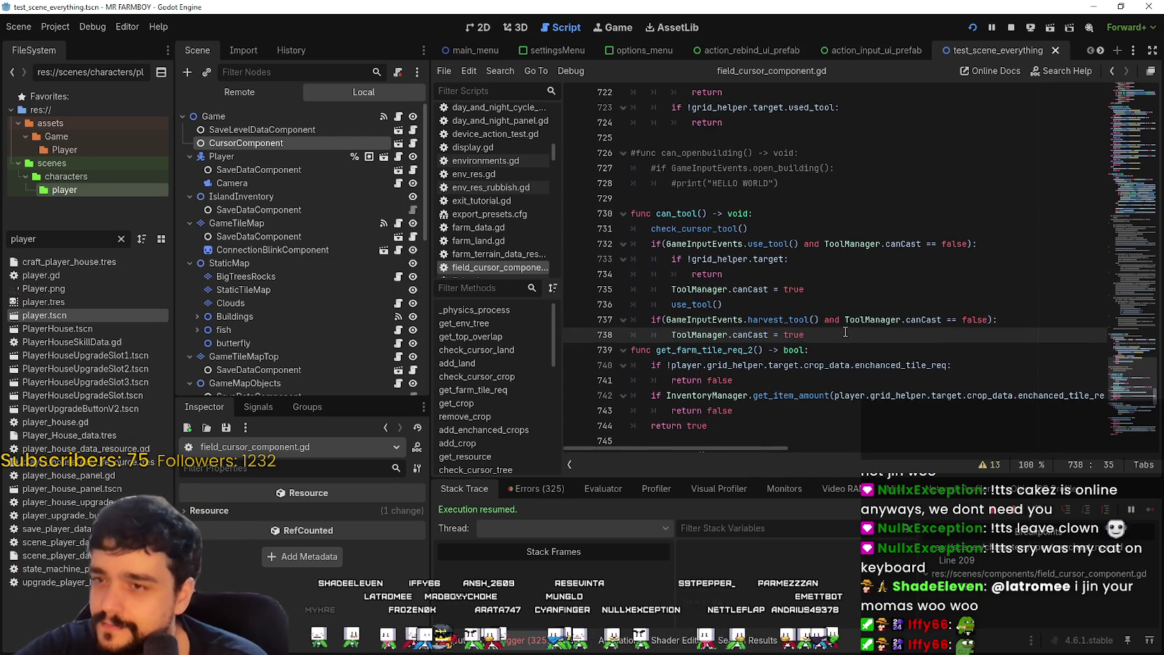
Step: Inspect can_tool, the use_tool and harvest_tool conditions, and the canCast property description
double_click(676, 214)
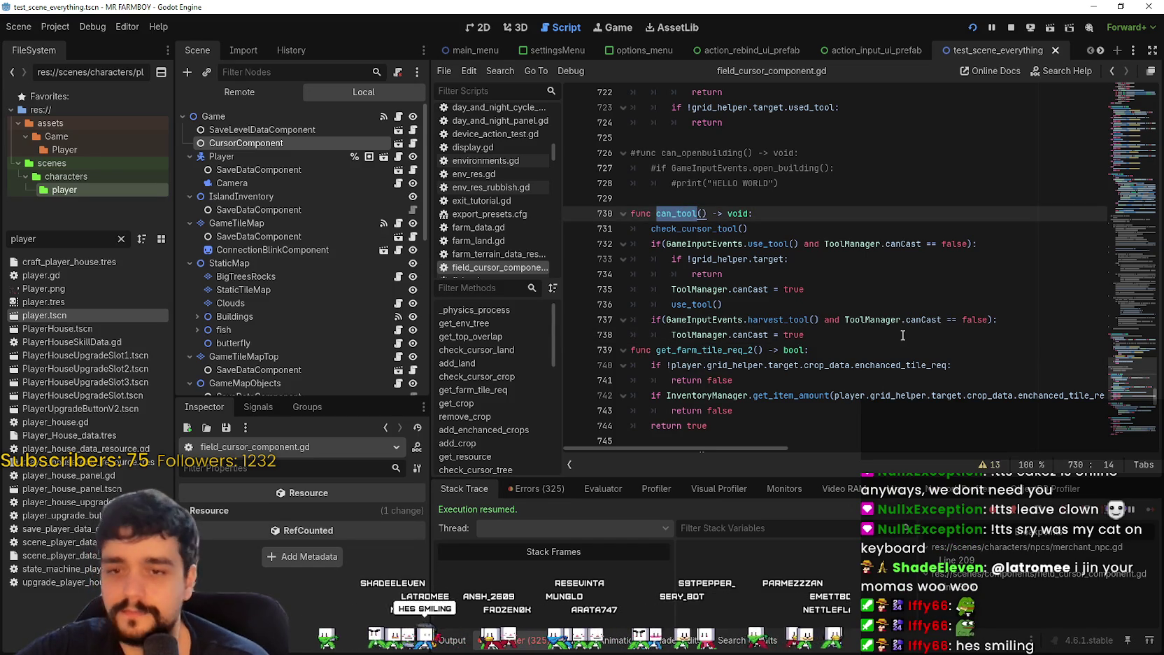
double_click(769, 244)
double_click(786, 320)
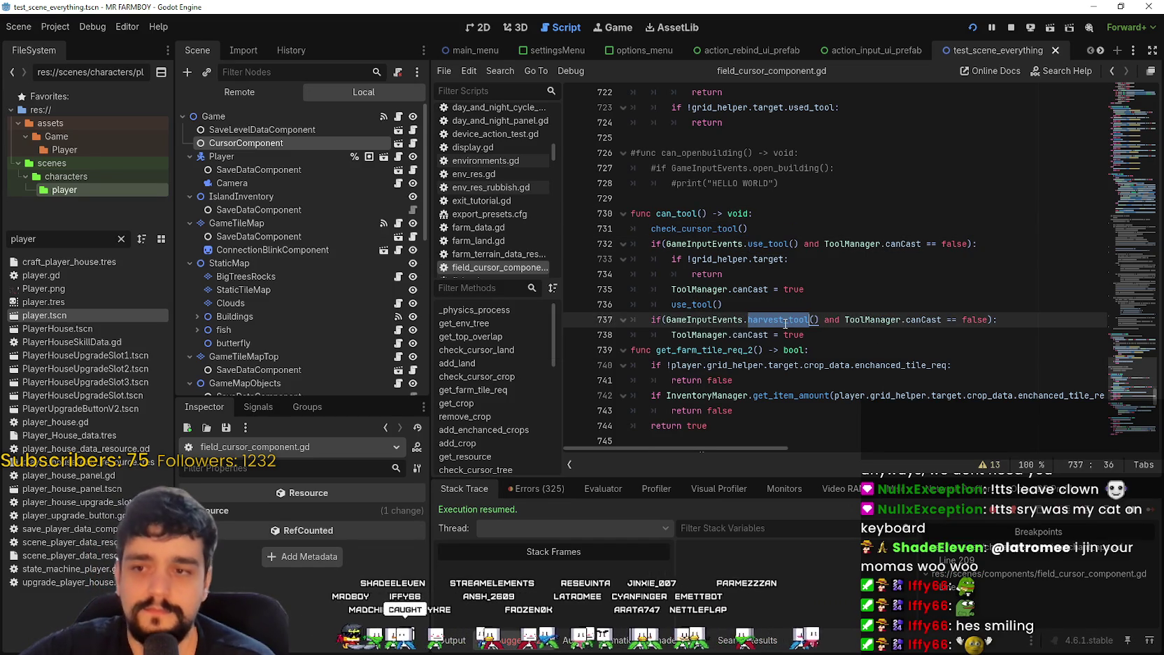
click(771, 290)
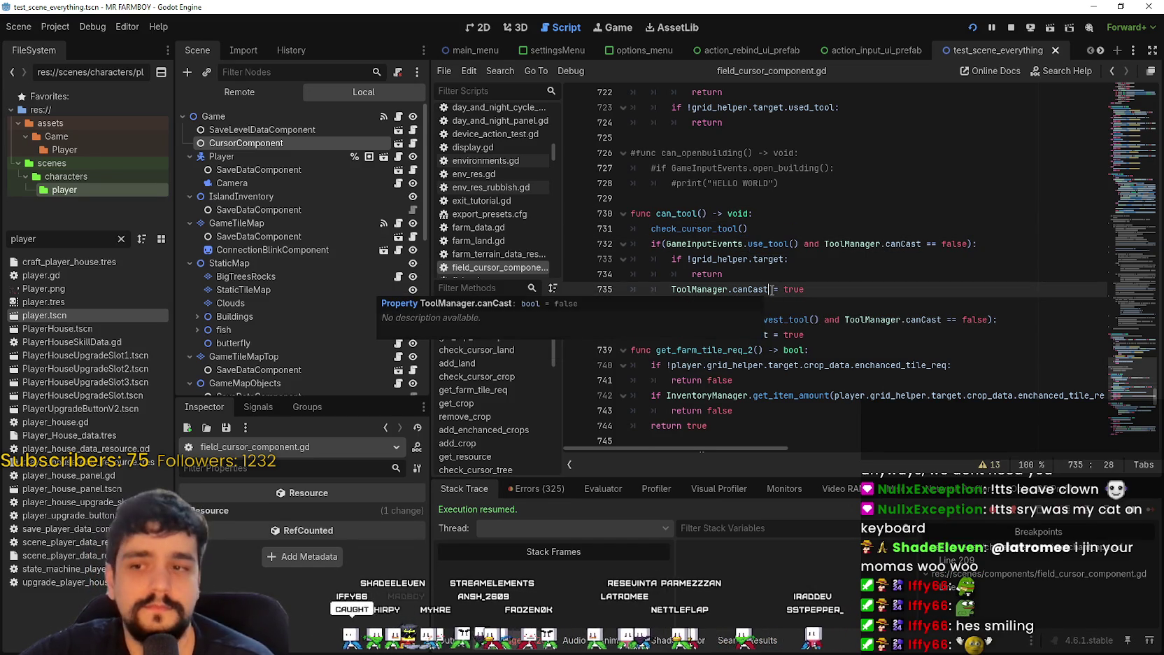
click(785, 242)
Step: Inspect the check_crafting_requirments_2 call inside use_tool
scroll(896, 322, down, 3)
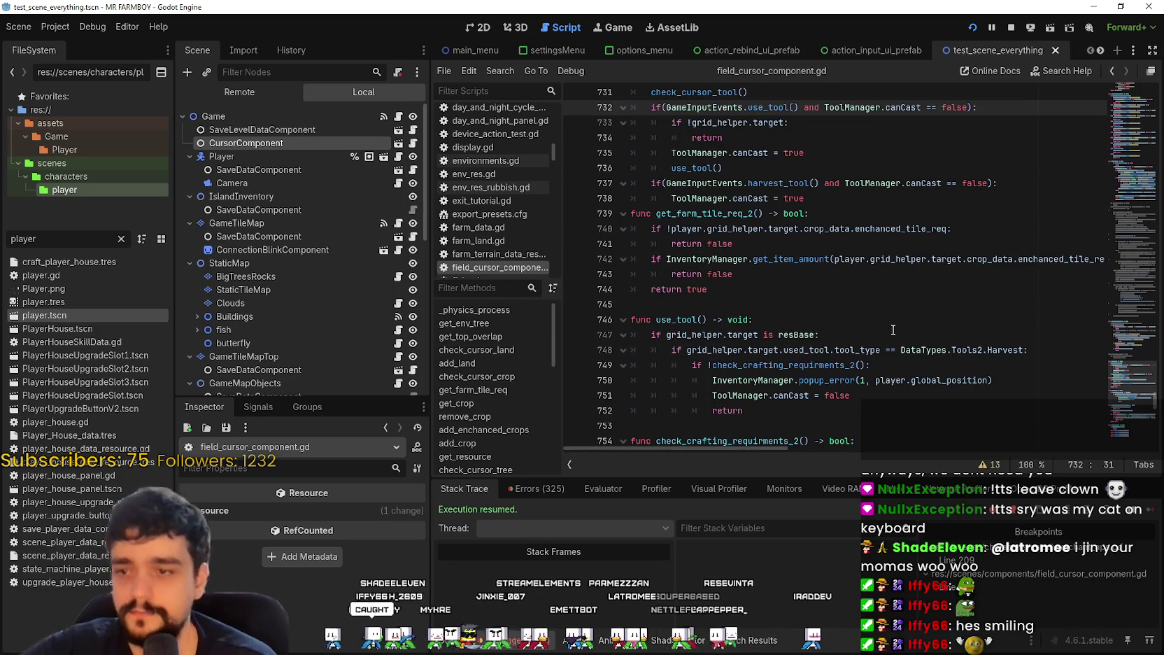
click(823, 308)
scroll(825, 308, down, 2)
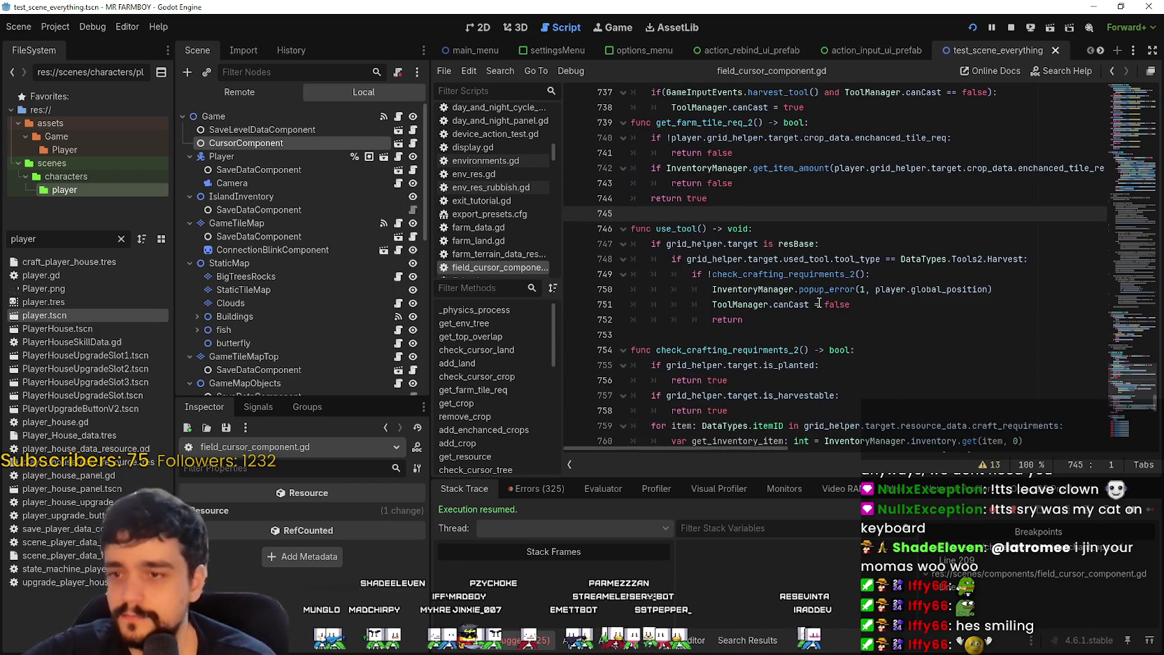
double_click(817, 273)
scroll(817, 278, down, 1)
scroll(817, 278, down, 1)
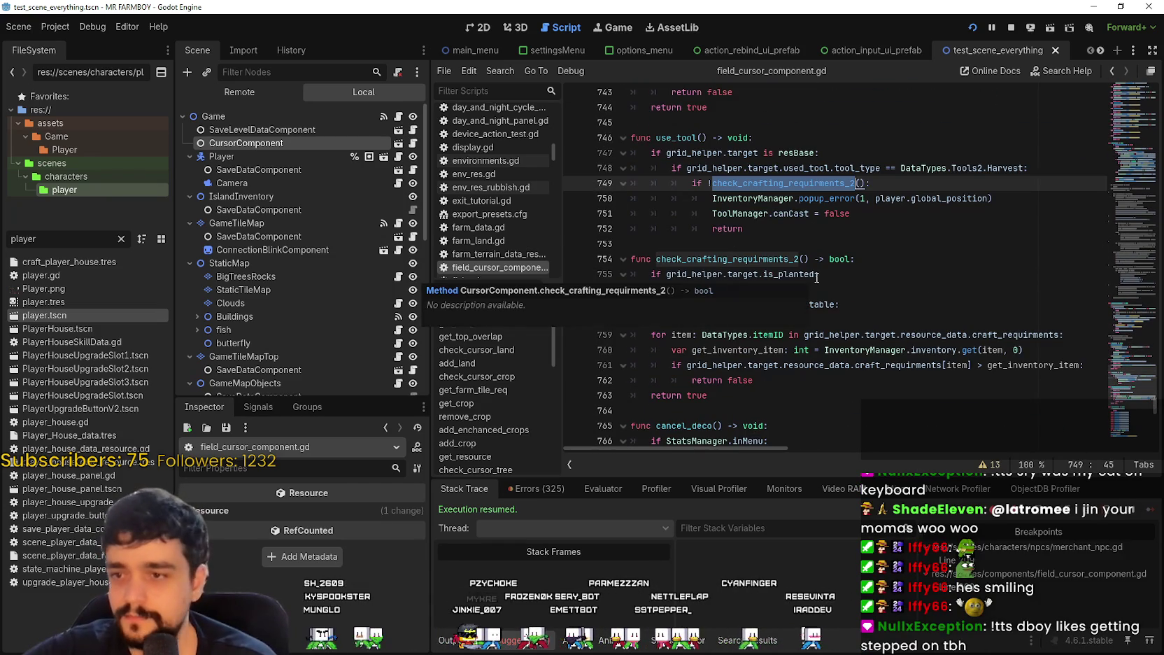
click(805, 242)
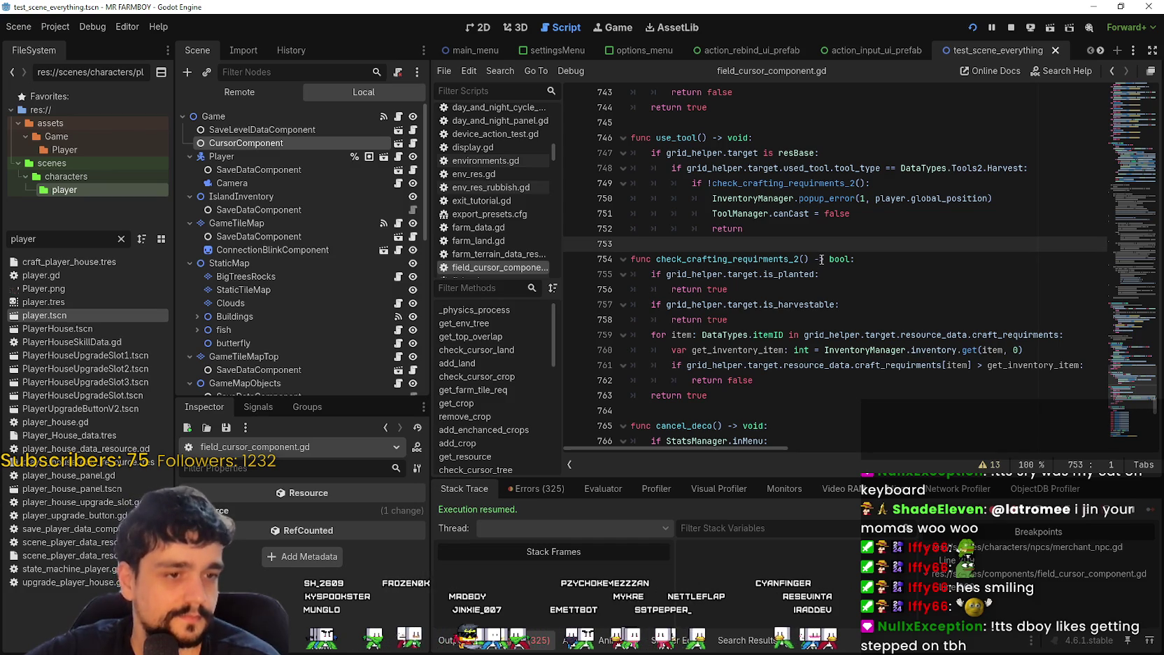
Step: Scroll past cancel_deco down to the _unhandled_input function using the minimap
scroll(824, 255, down, 4)
click(820, 245)
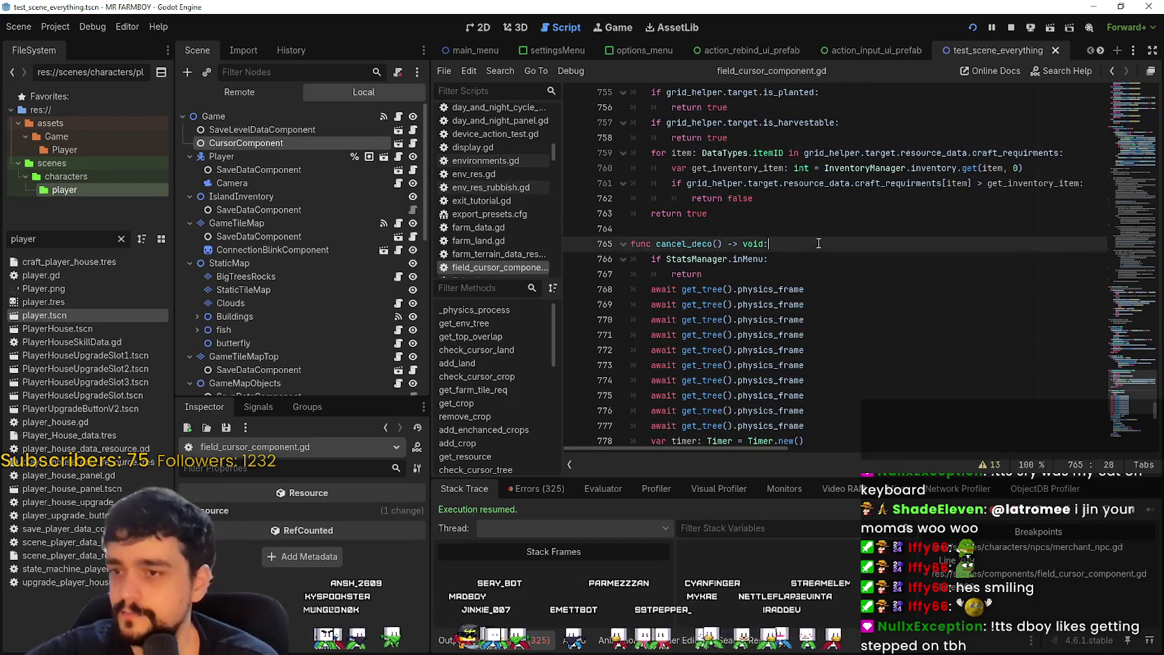
scroll(820, 245, down, 3)
drag(1109, 380, 1133, 406)
scroll(824, 274, up, 2)
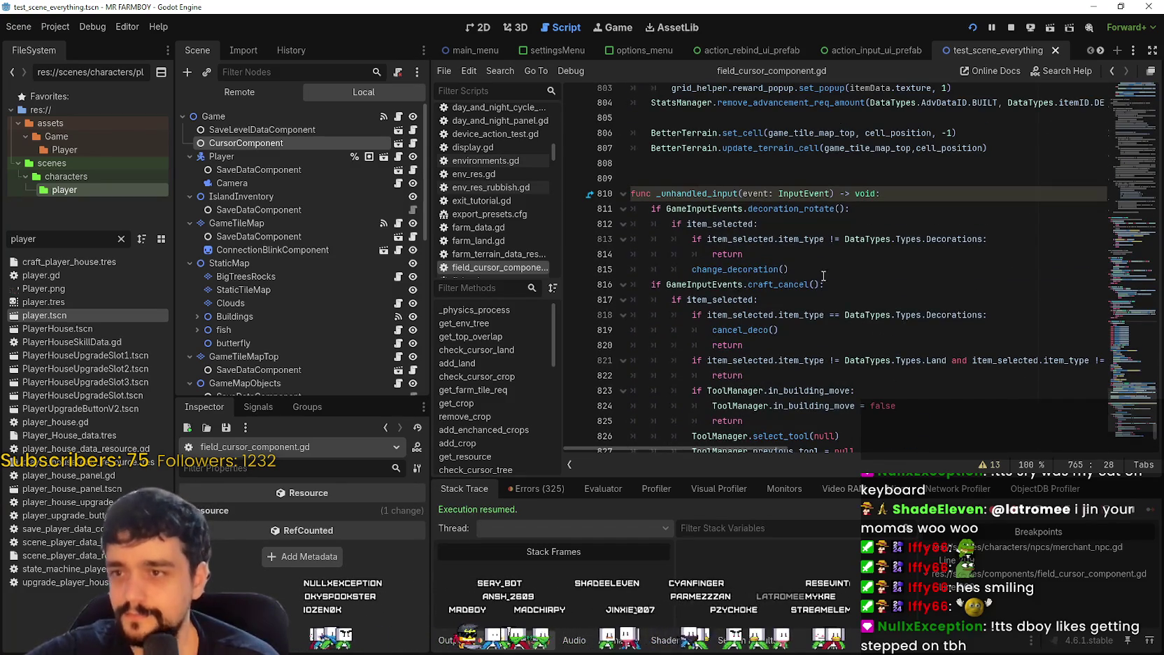
Step: Inspect the craft_cancel input check on line 816 in _unhandled_input
click(824, 273)
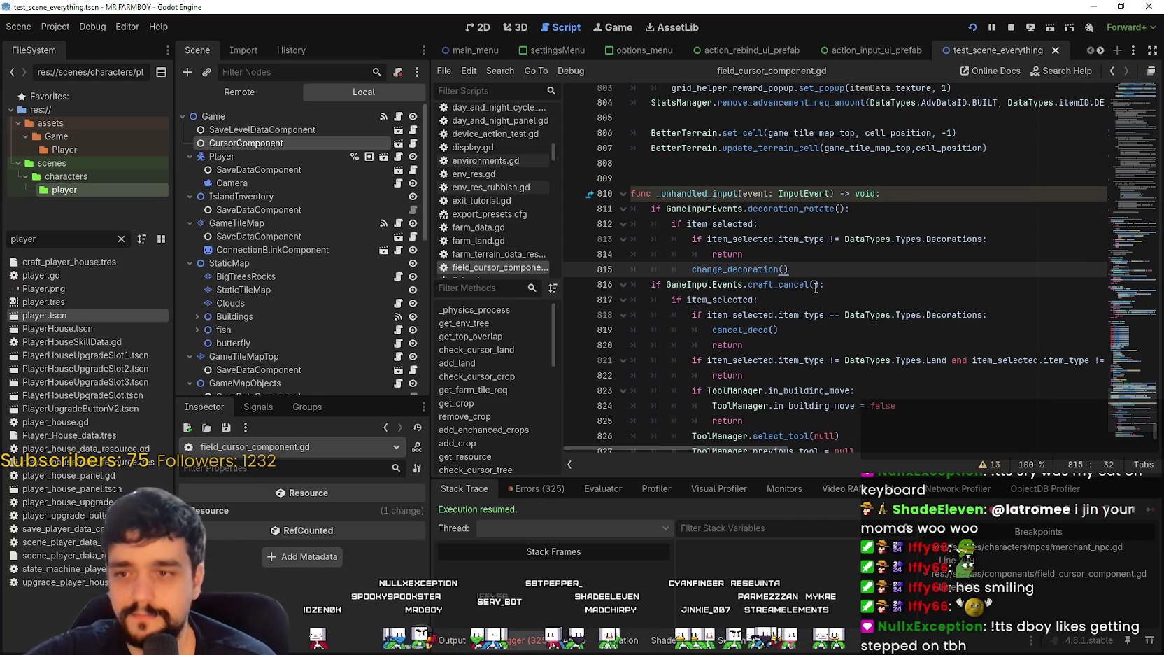
double_click(797, 282)
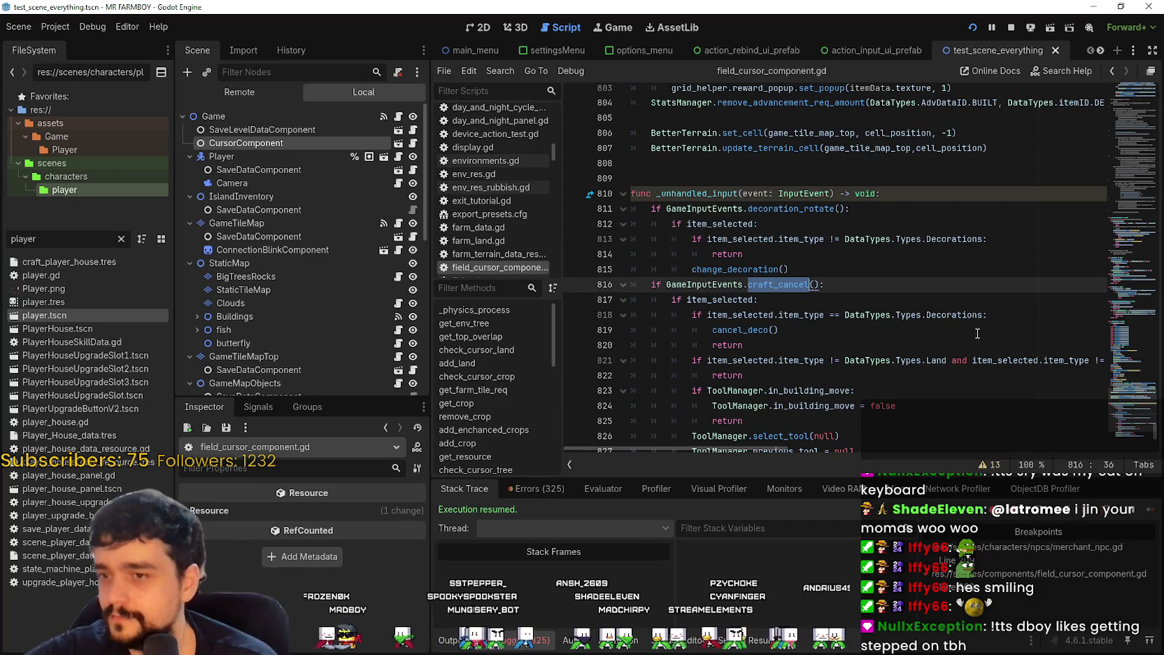
click(906, 308)
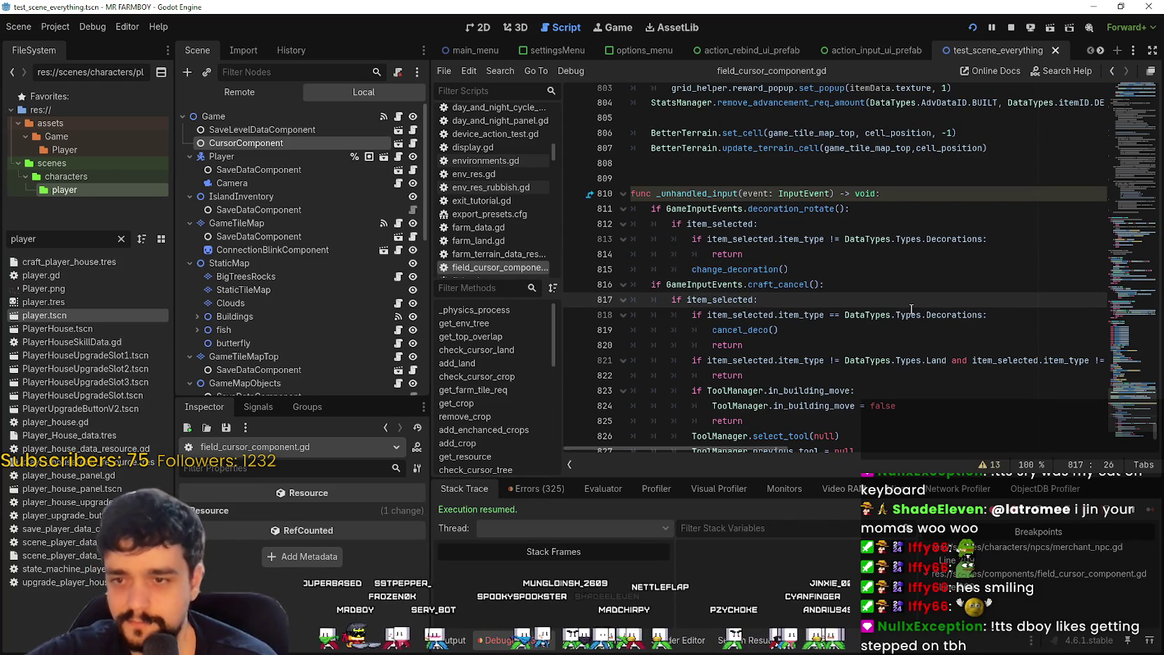
double_click(778, 284)
scroll(647, 275, down, 1)
scroll(647, 275, down, 1)
Step: Review the whole craft_cancel handling block, lines 817–828
drag(672, 208, 673, 359)
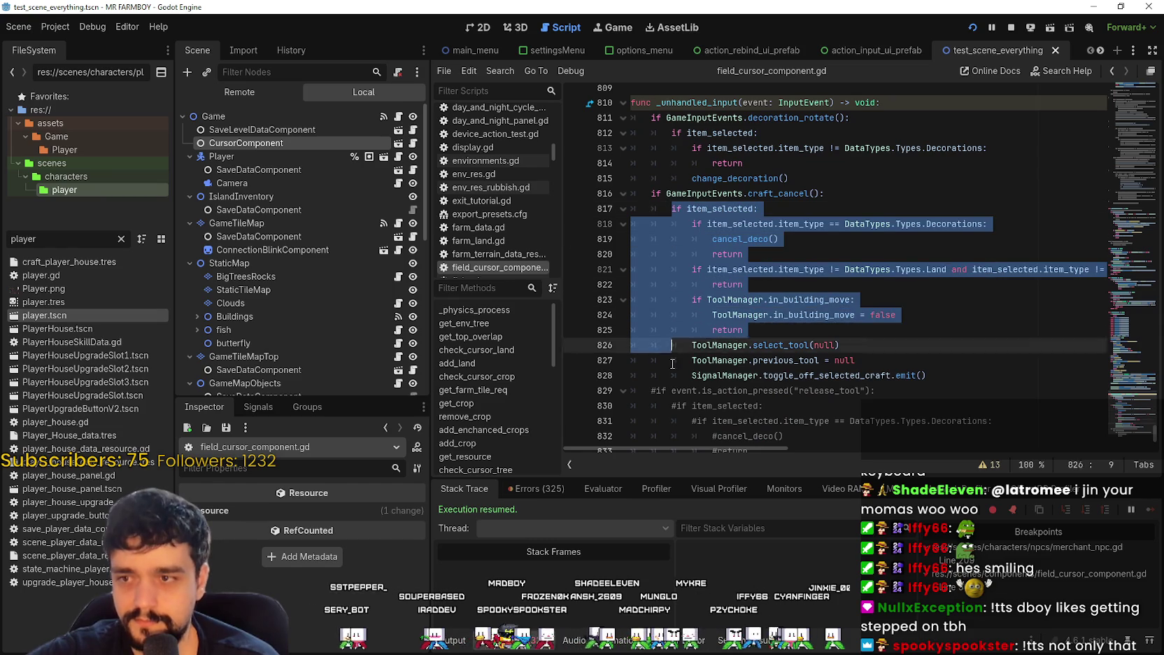
click(905, 346)
click(901, 360)
click(952, 378)
mouse_move(952, 380)
mouse_down()
mouse_move(633, 213)
mouse_move(635, 285)
mouse_up()
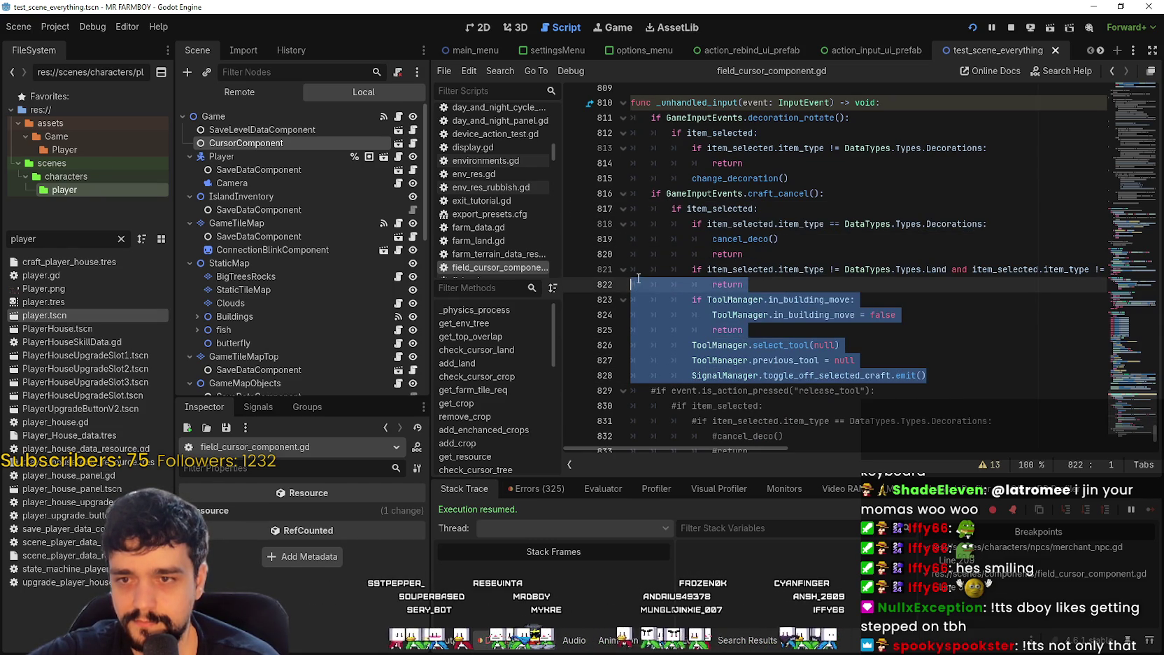
mouse_move(773, 450)
mouse_down()
mouse_move(1156, 463)
mouse_move(683, 412)
mouse_up()
click(791, 345)
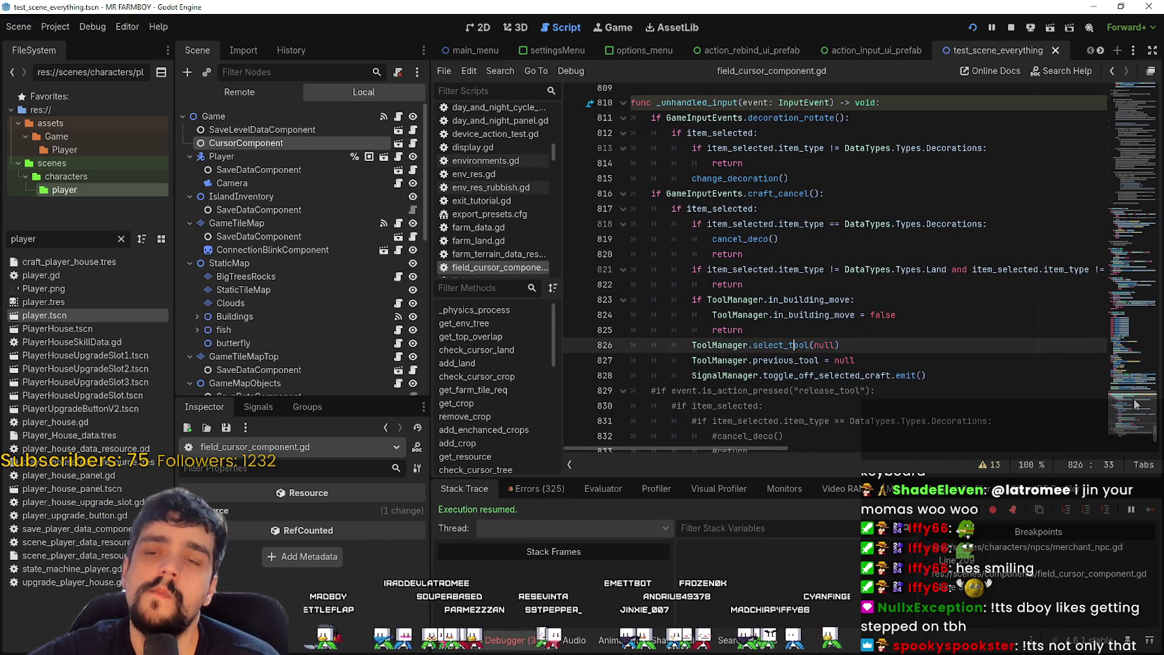
Step: Scroll the scene tabs back and open the player.tscn scene
click(1089, 50)
click(1090, 51)
click(1090, 50)
click(1100, 51)
click(1100, 51)
click(1100, 51)
click(1101, 52)
click(1005, 50)
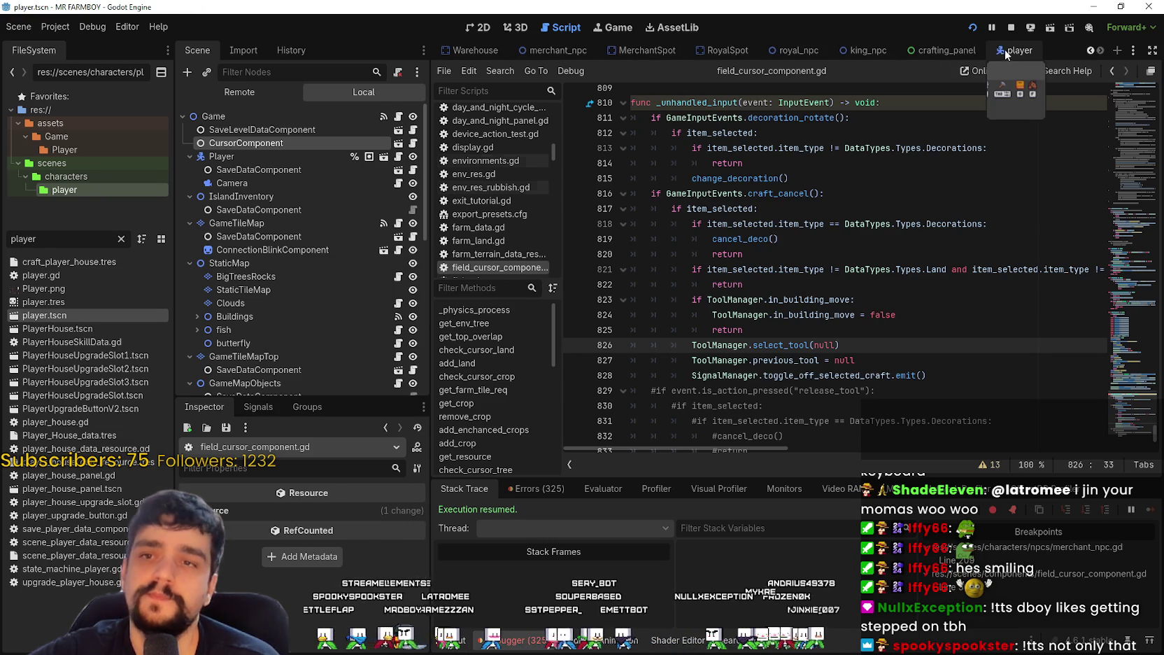
Step: Open idle_state.gd from the Idle node, review its canCast check on lines 48–53, then return to the game
click(416, 170)
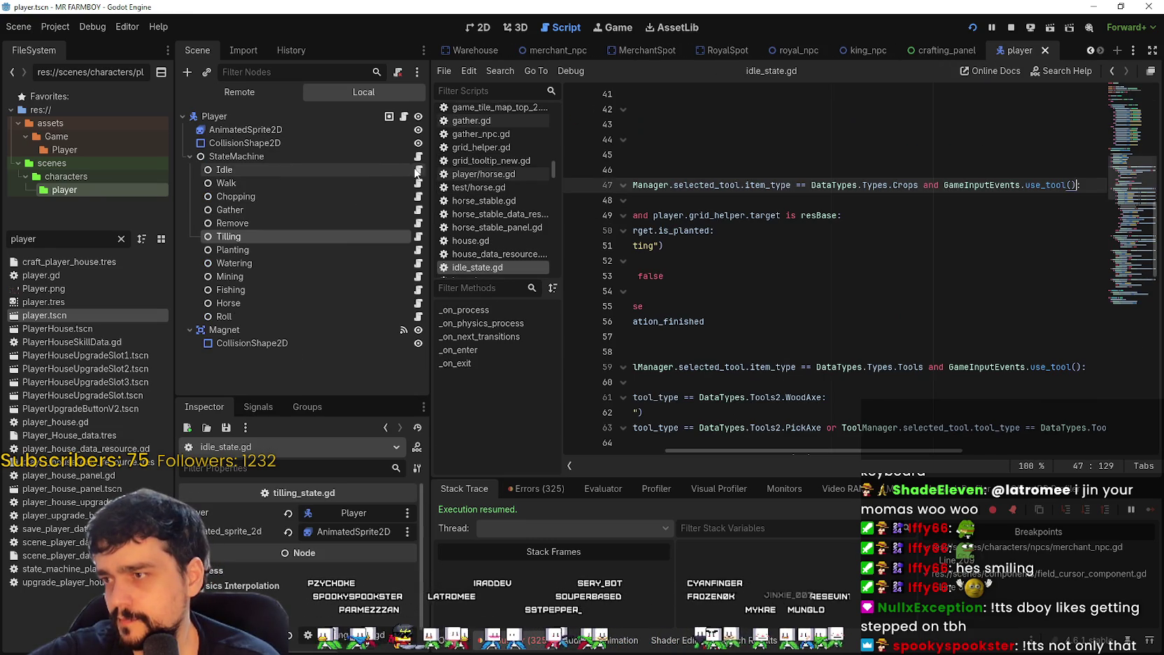
key(Home)
click(848, 202)
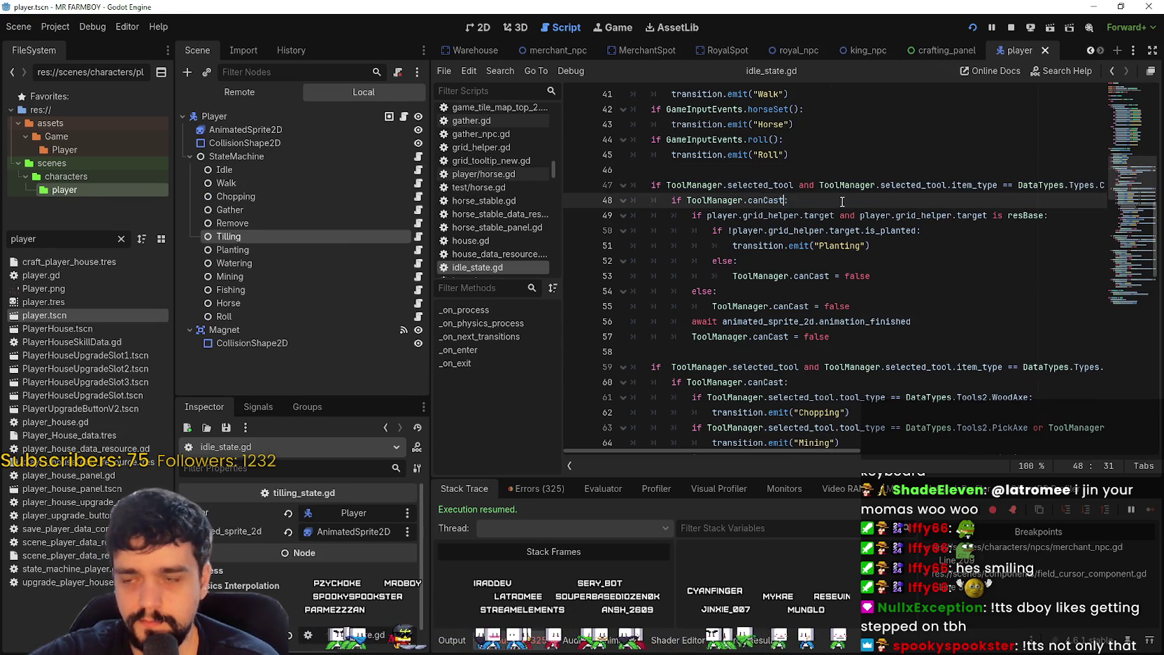
scroll(872, 316, up, 1)
scroll(873, 350, up, 1)
click(882, 367)
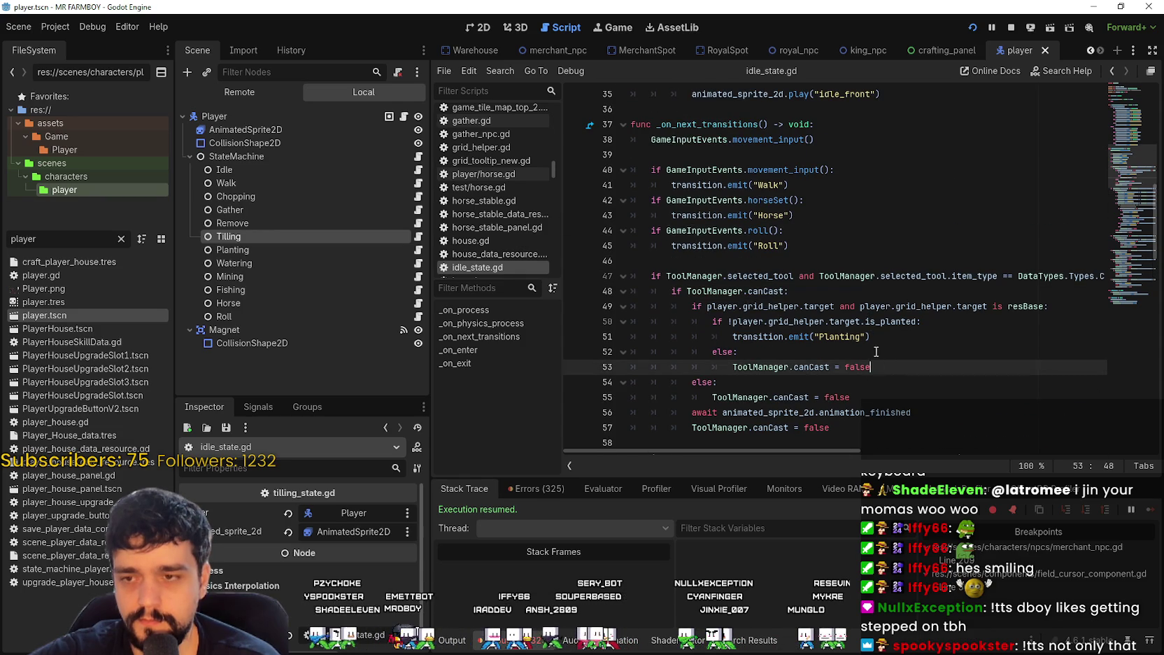
key(Up)
key(alt+Tab)
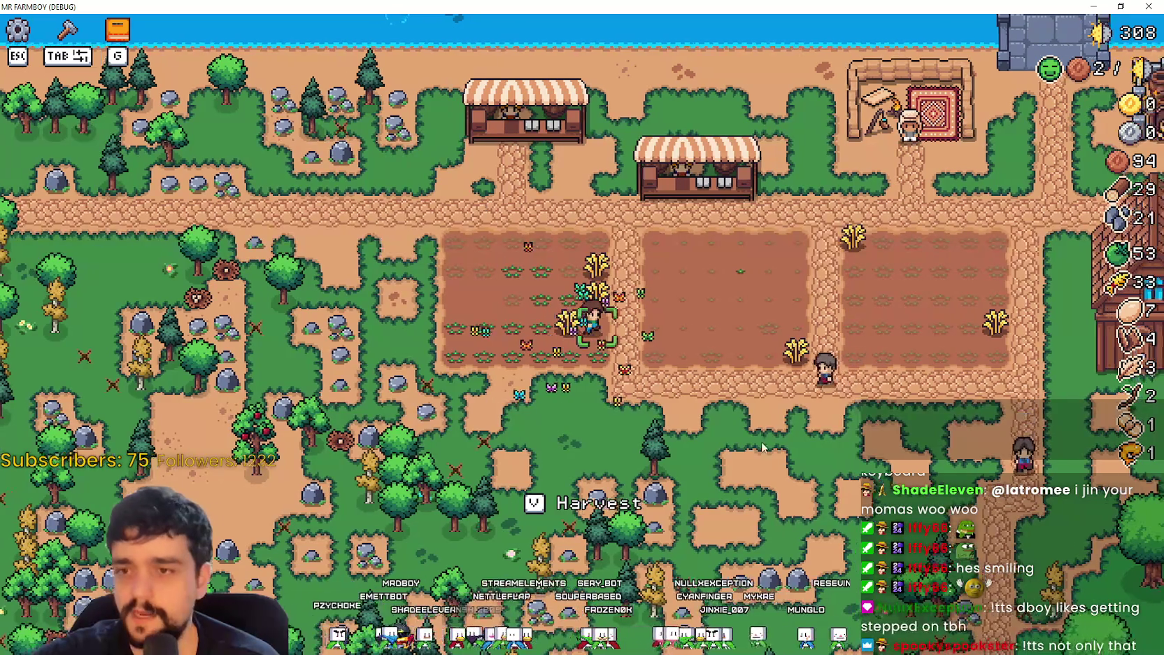
Step: Choose the Farm Tile recipe from Crafting and place the first land tile
key(Tab)
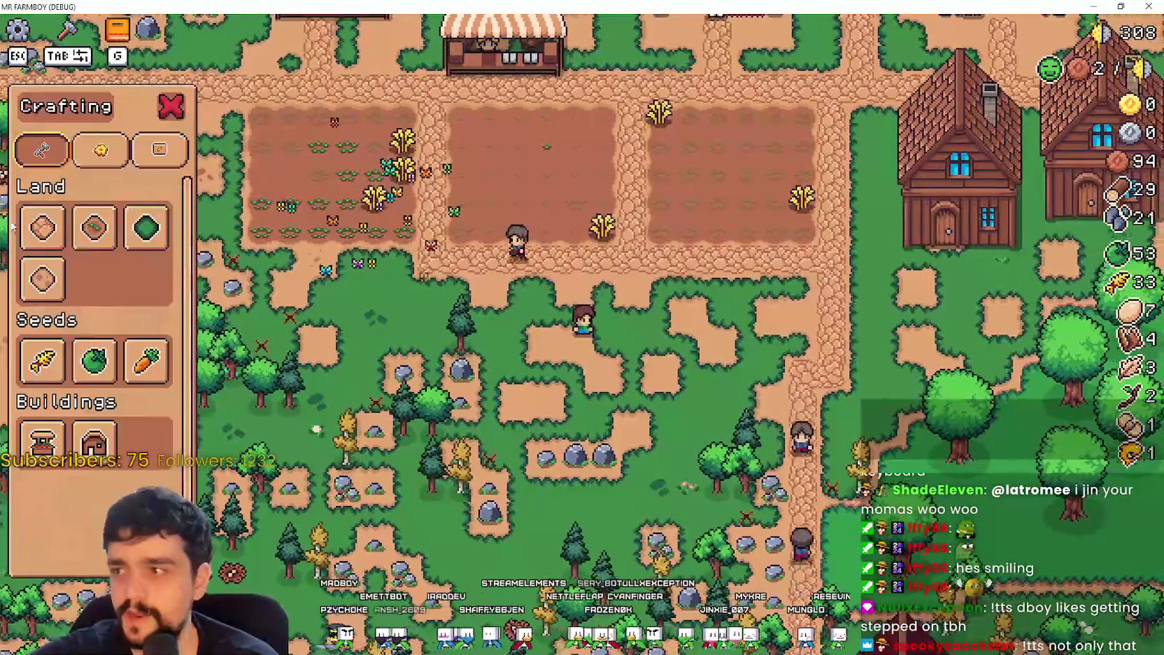
click(93, 228)
key(d)
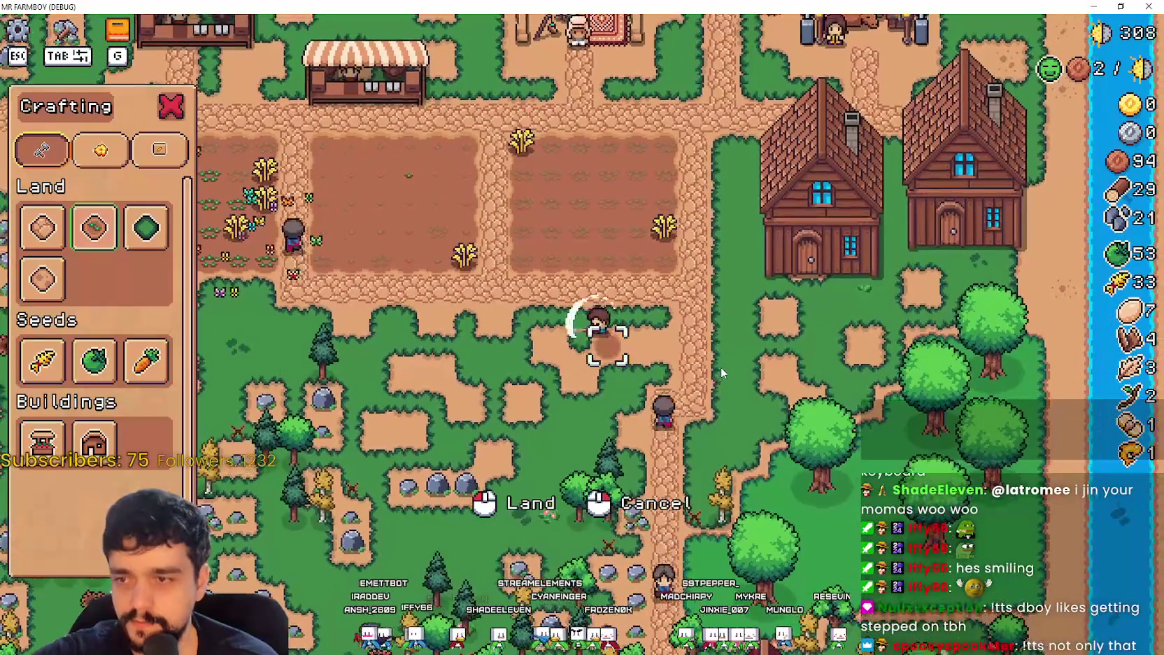
key(d)
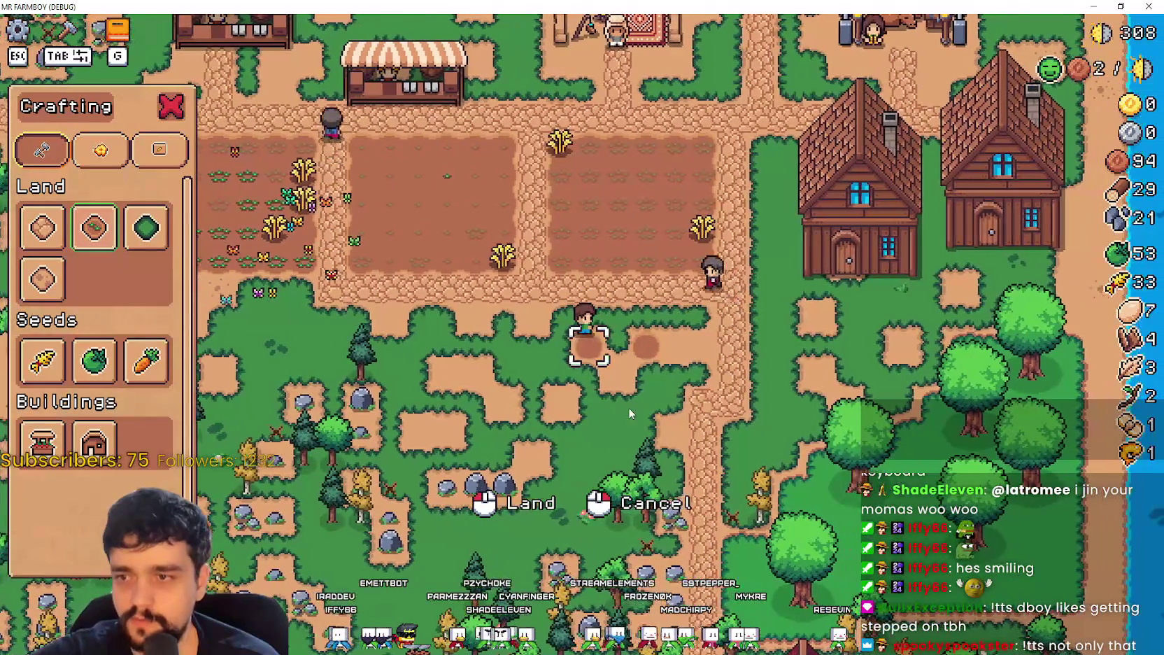
click(628, 409)
Step: Place three more land tiles to extend the strip, then cancel placement and close crafting
key(a)
click(641, 386)
key(a)
click(643, 393)
key(d)
click(643, 390)
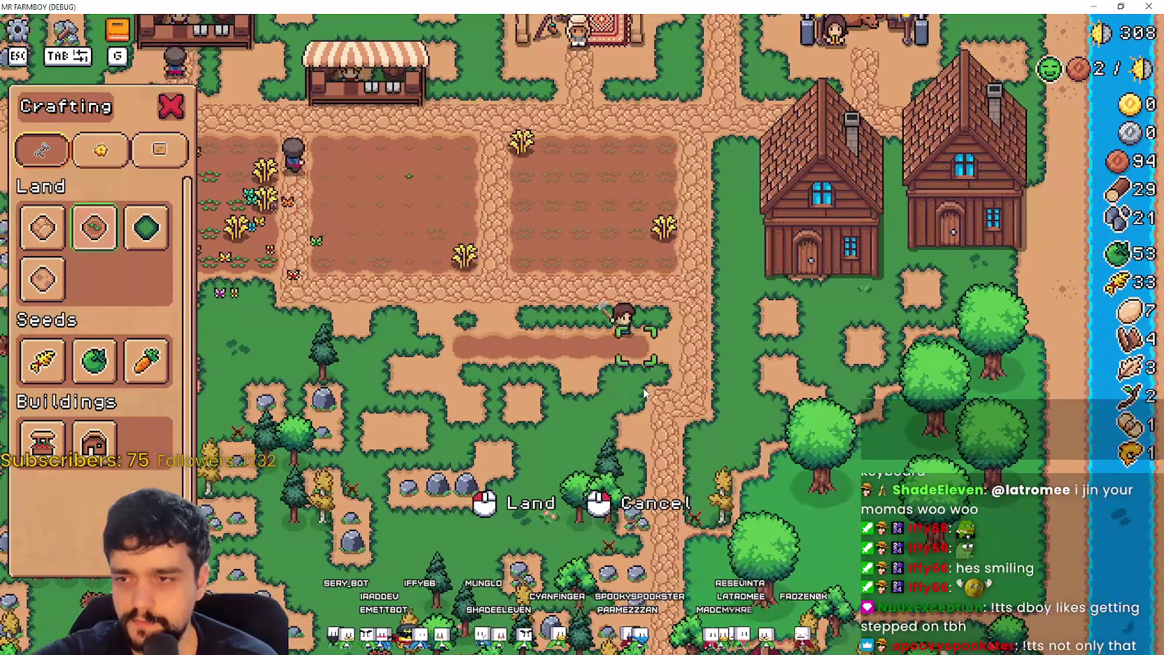
key(a)
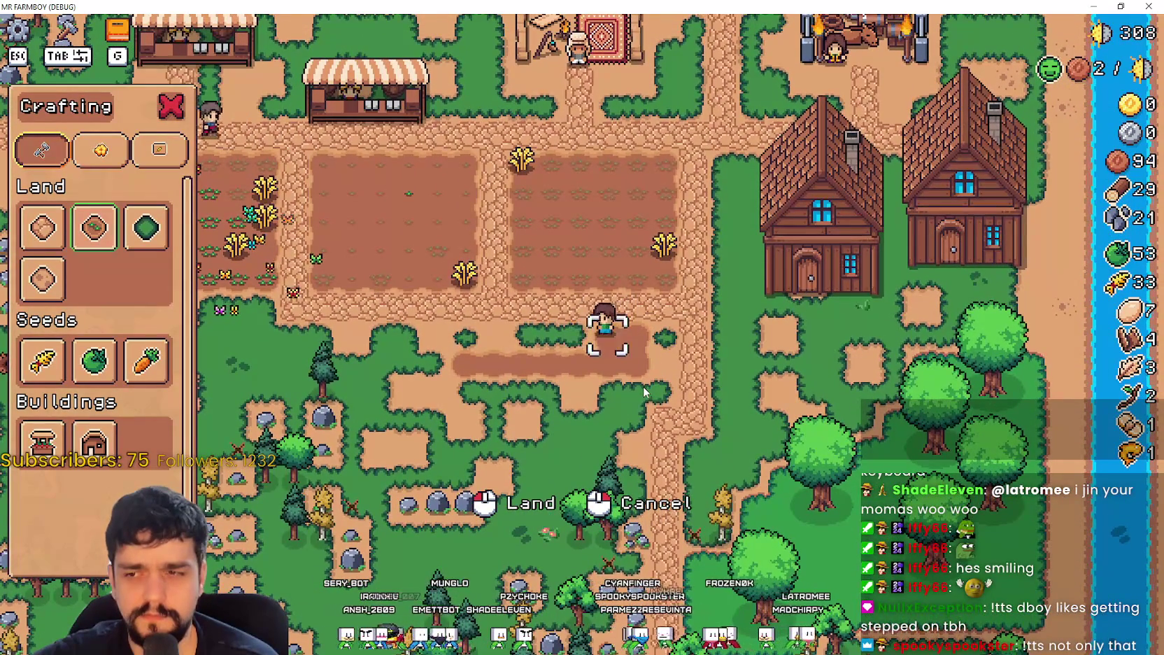
key(a)
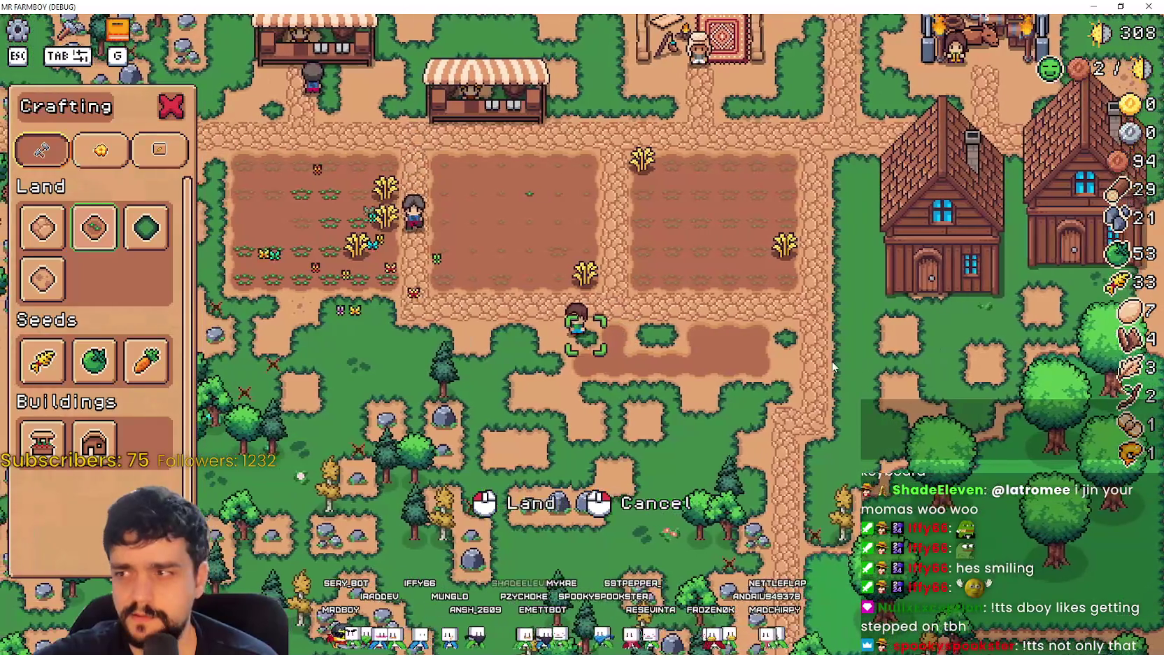
right_click(833, 362)
key(d)
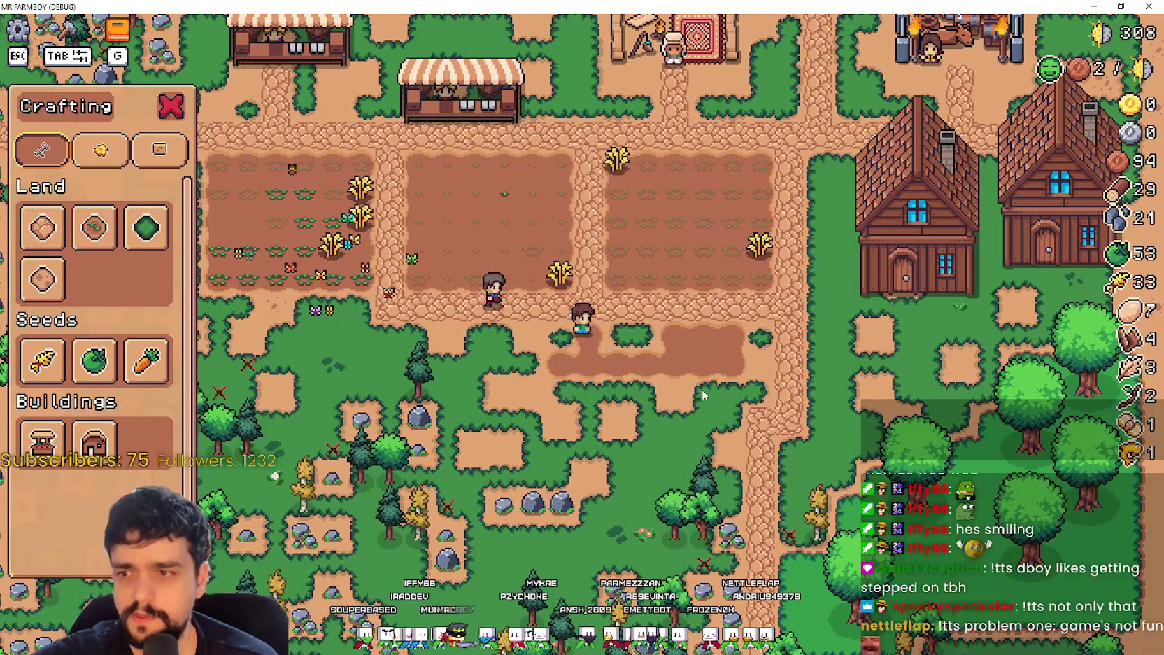
key(Tab)
key(Tab)
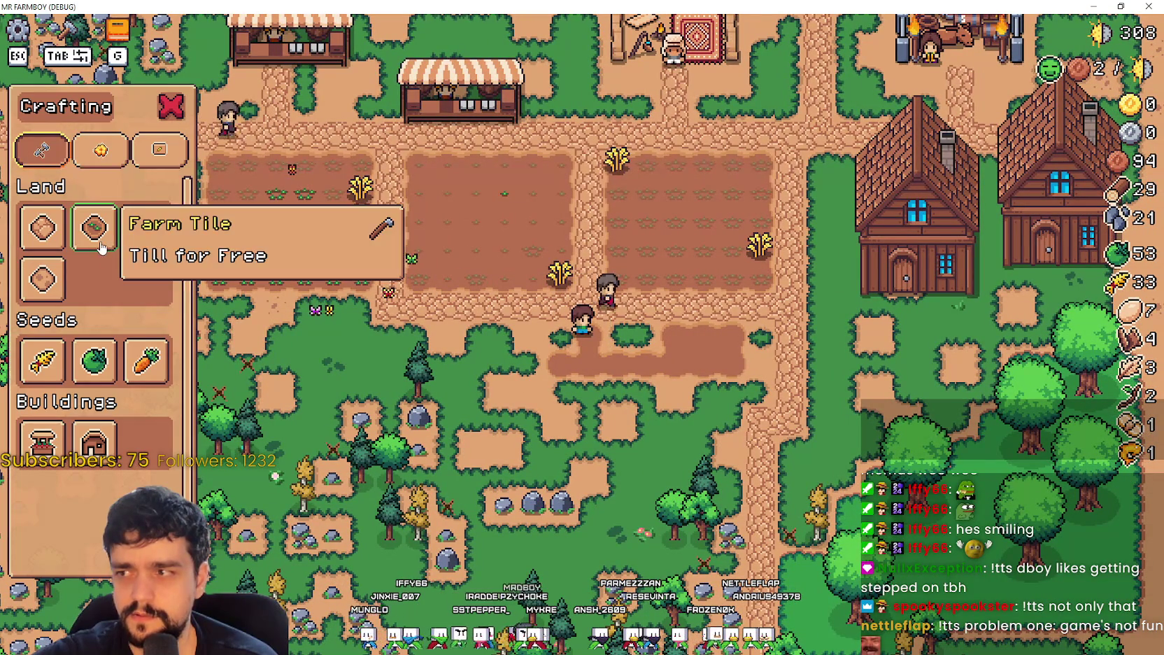
Step: Restart Farm Tile placement and walk along the new dirt strip before returning to Godot
key(Return)
key(d)
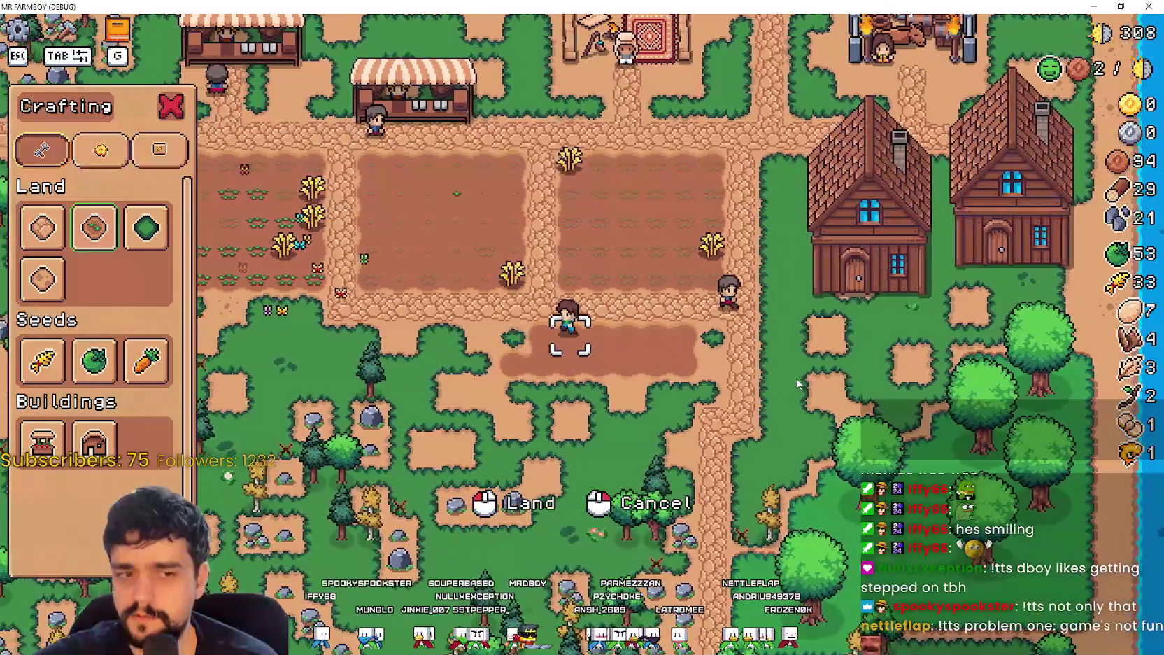
key(s)
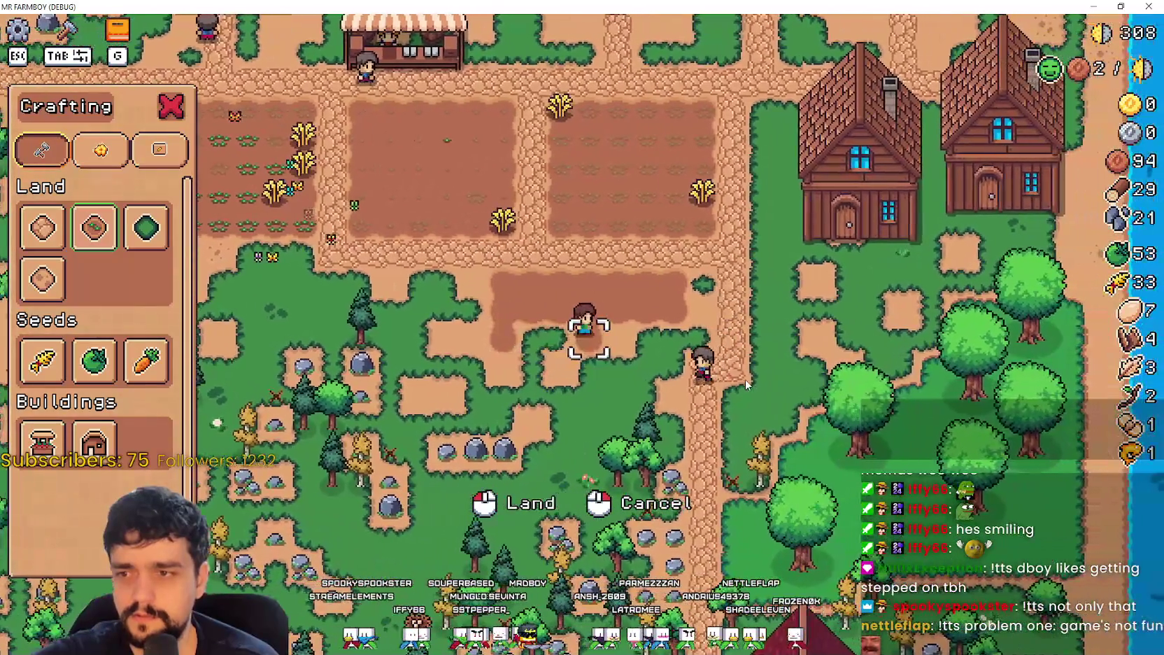
key(a)
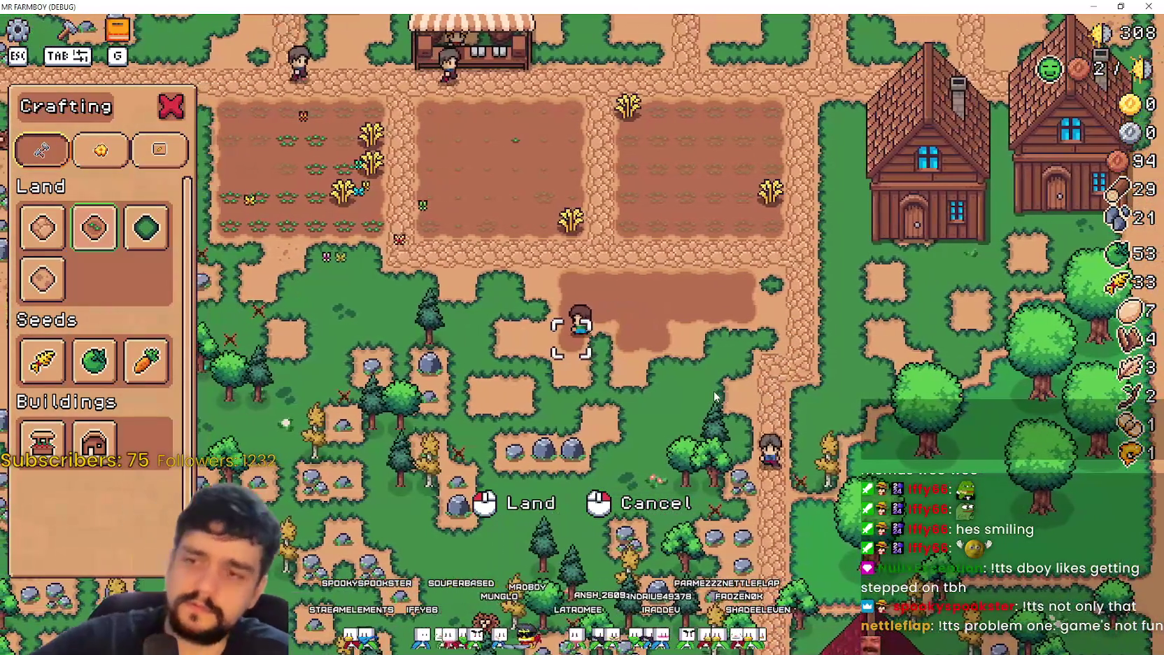
key(d)
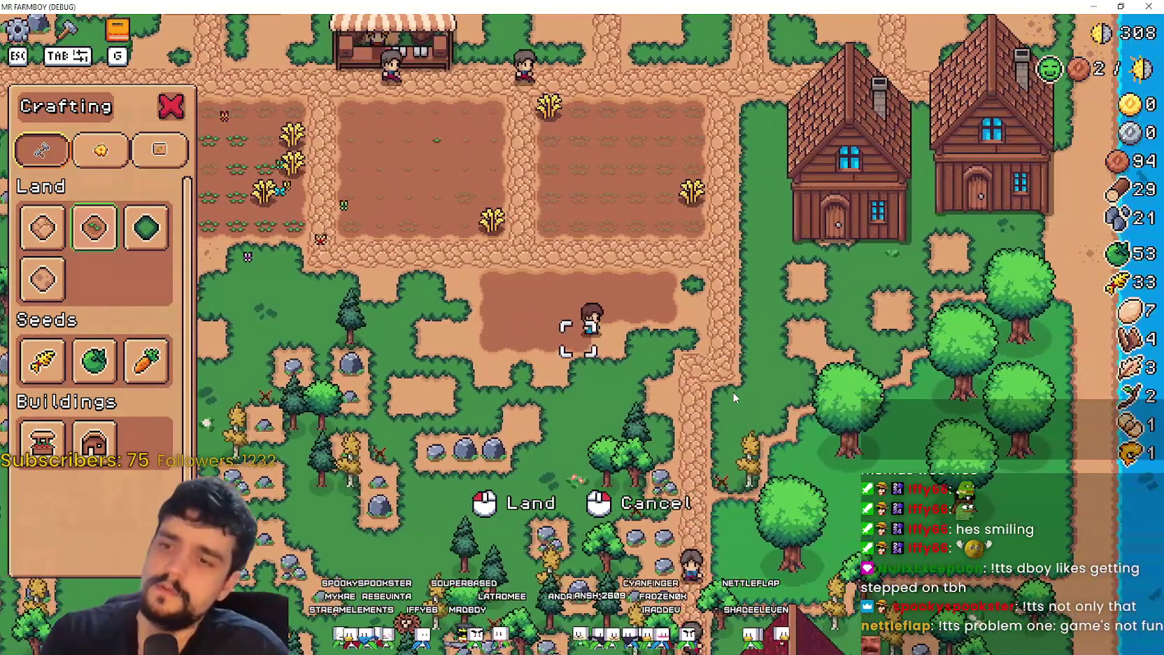
key(d)
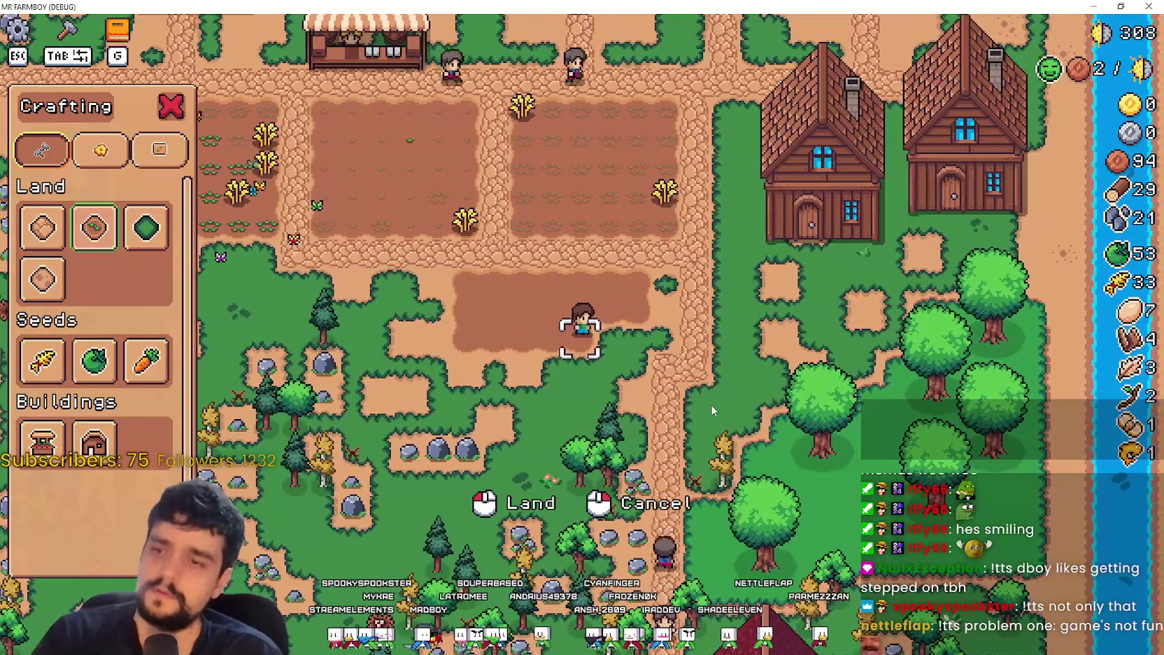
key(d)
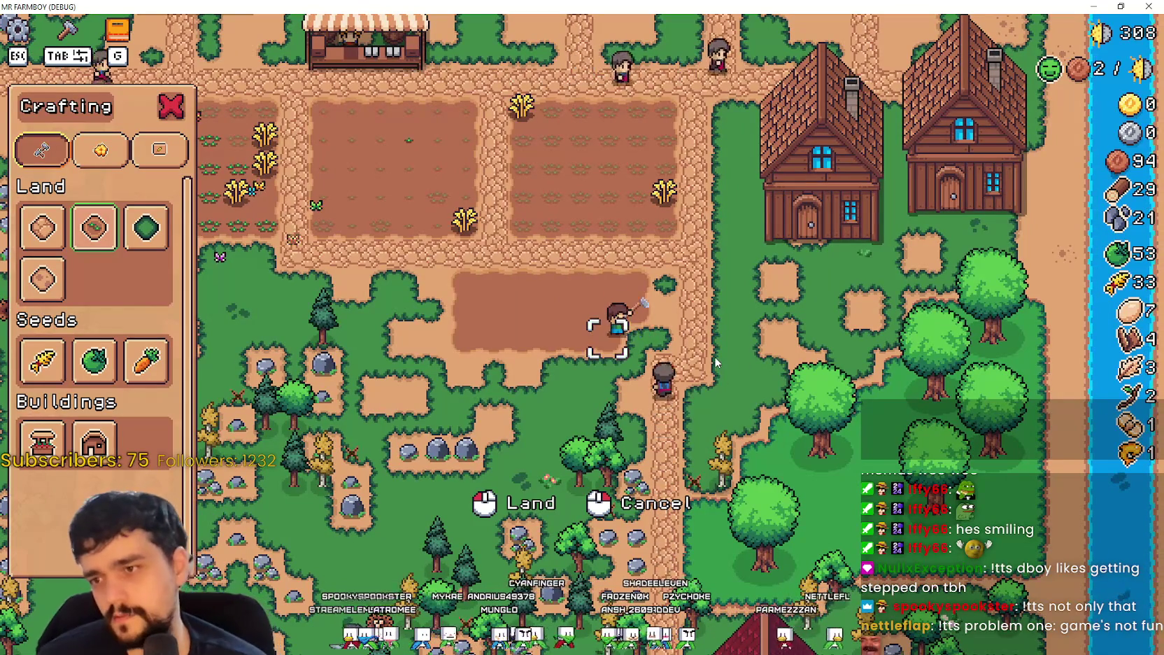
key(alt+Tab)
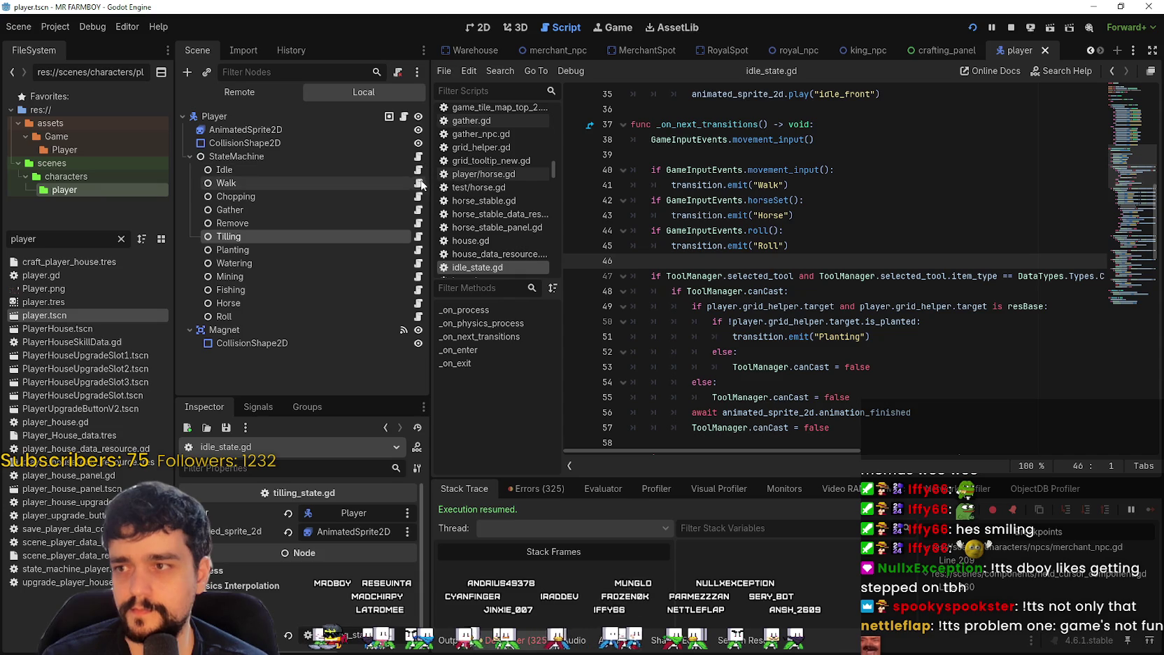
scroll(783, 265, up, 3)
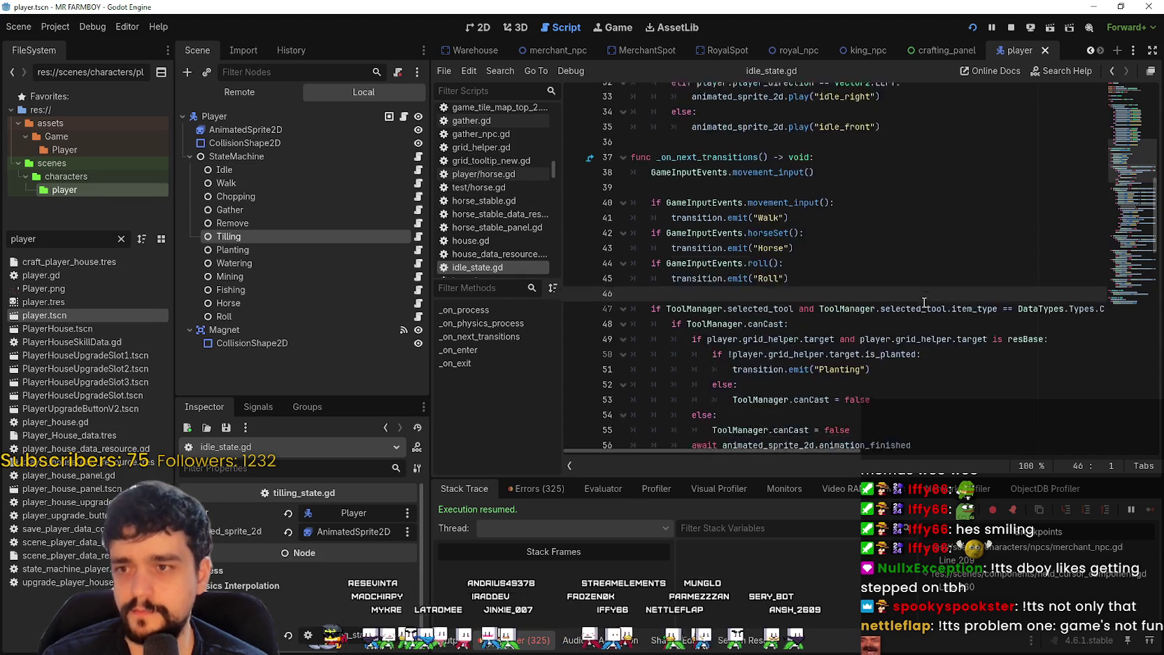
click(392, 170)
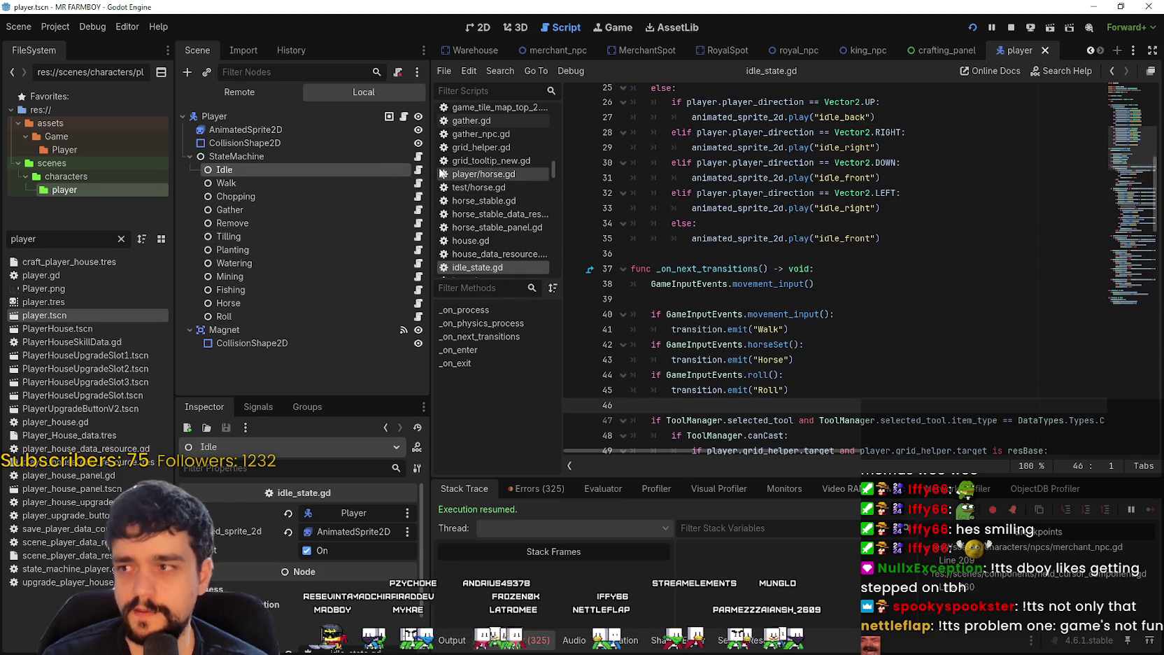
scroll(714, 278, down, 5)
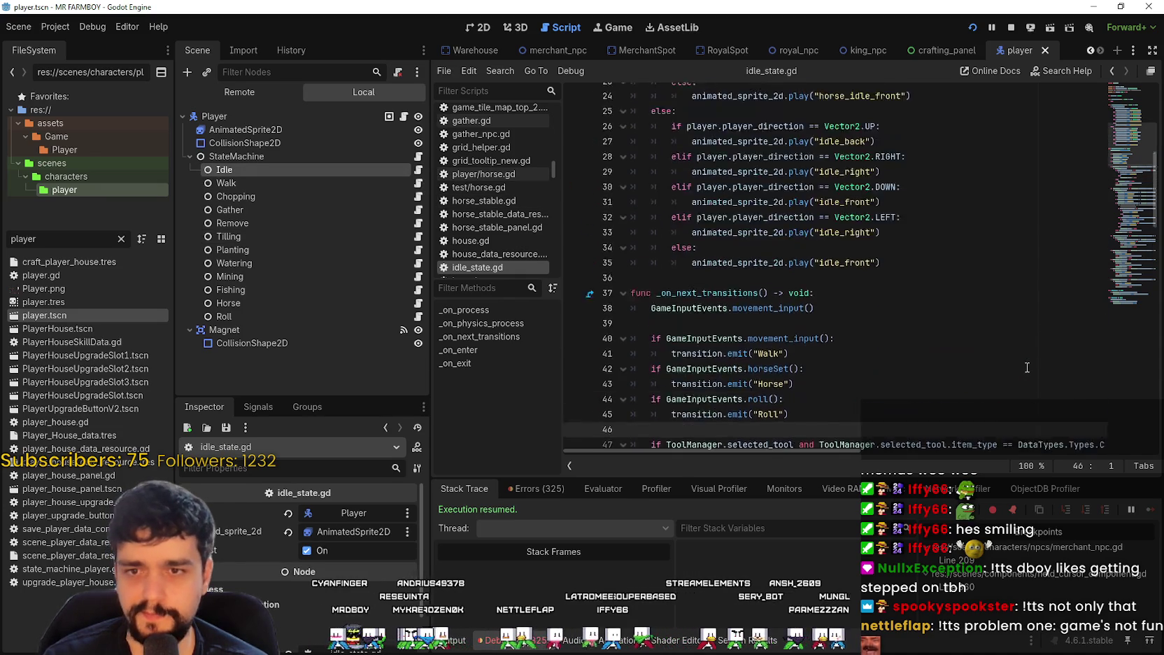
scroll(1029, 354, down, 15)
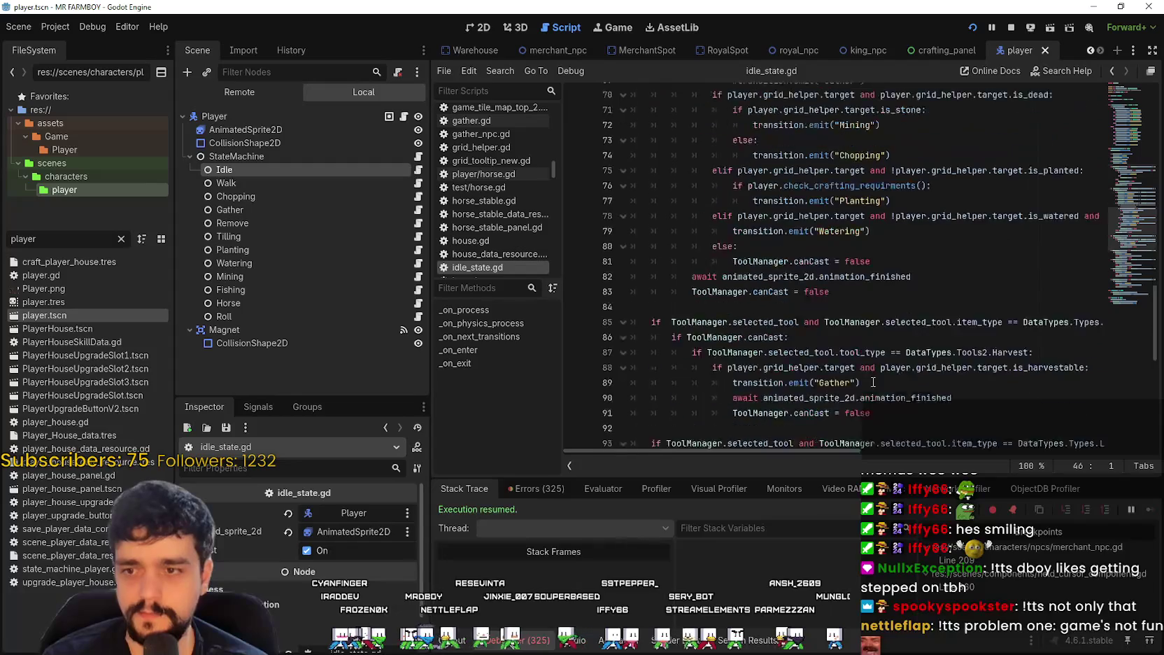
click(792, 320)
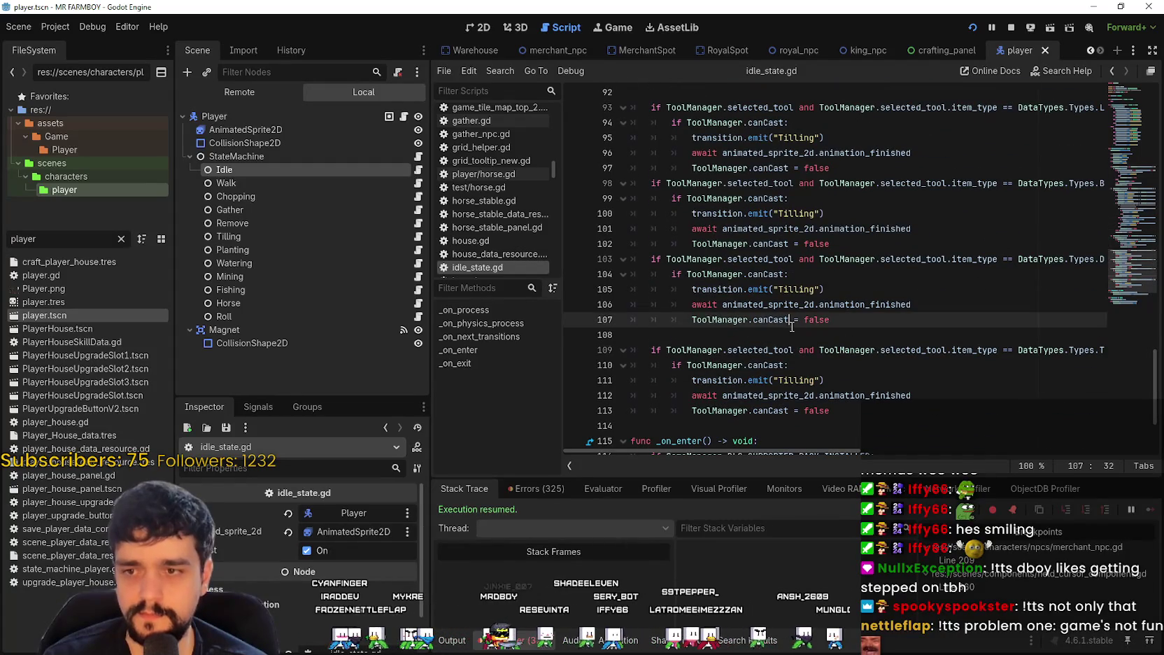
click(812, 335)
scroll(798, 378, down, 2)
drag(807, 449, 988, 459)
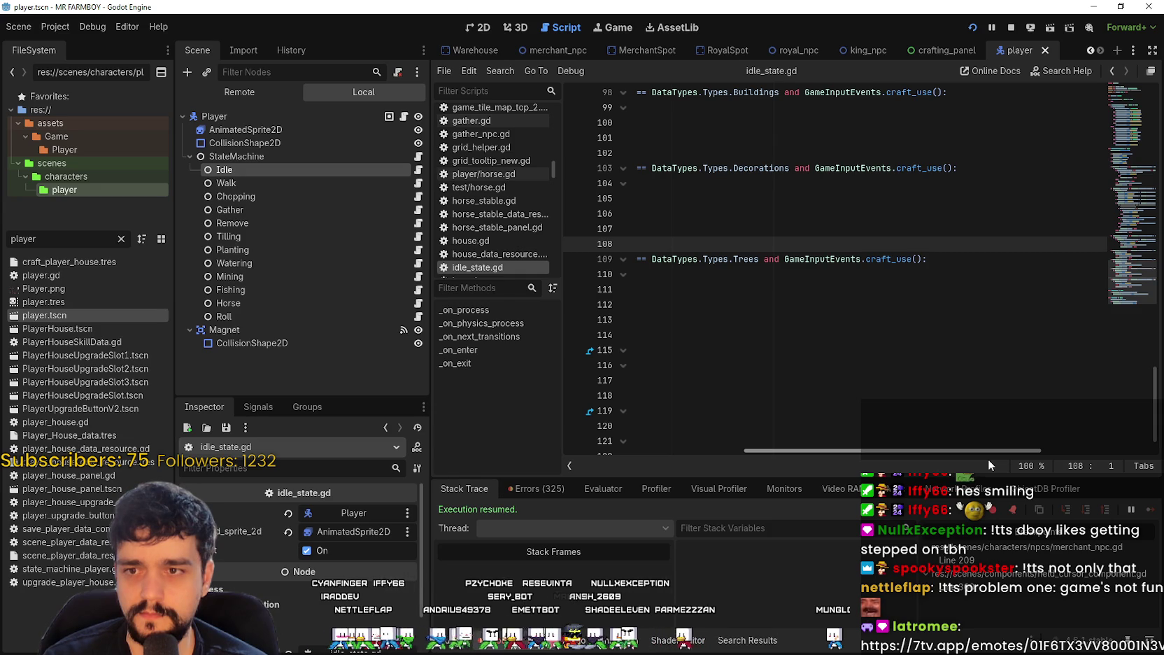
drag(988, 459, 765, 443)
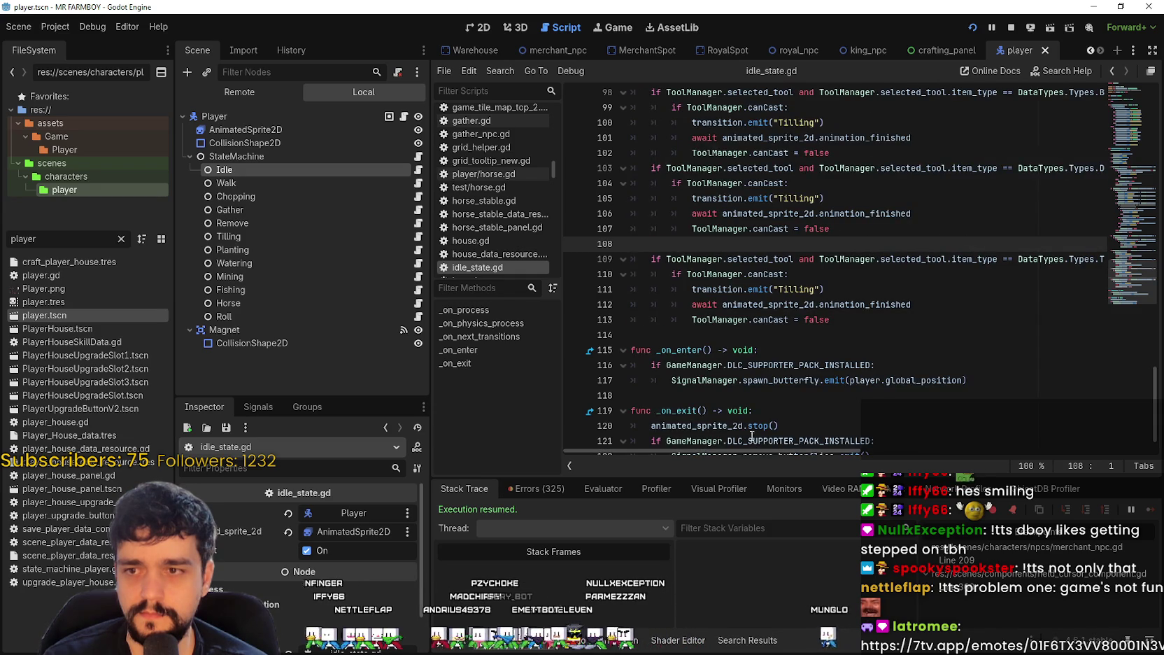
click(692, 323)
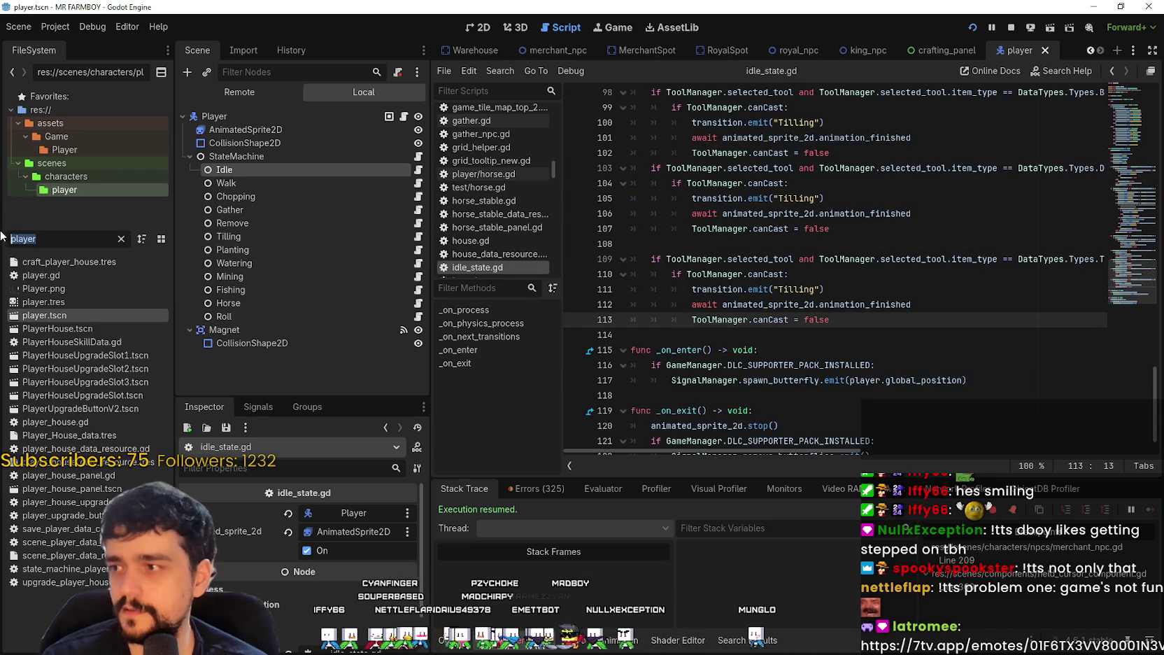
Step: Filter the script list for 'game', then 'inpu', then 'manageGame'
text(game)
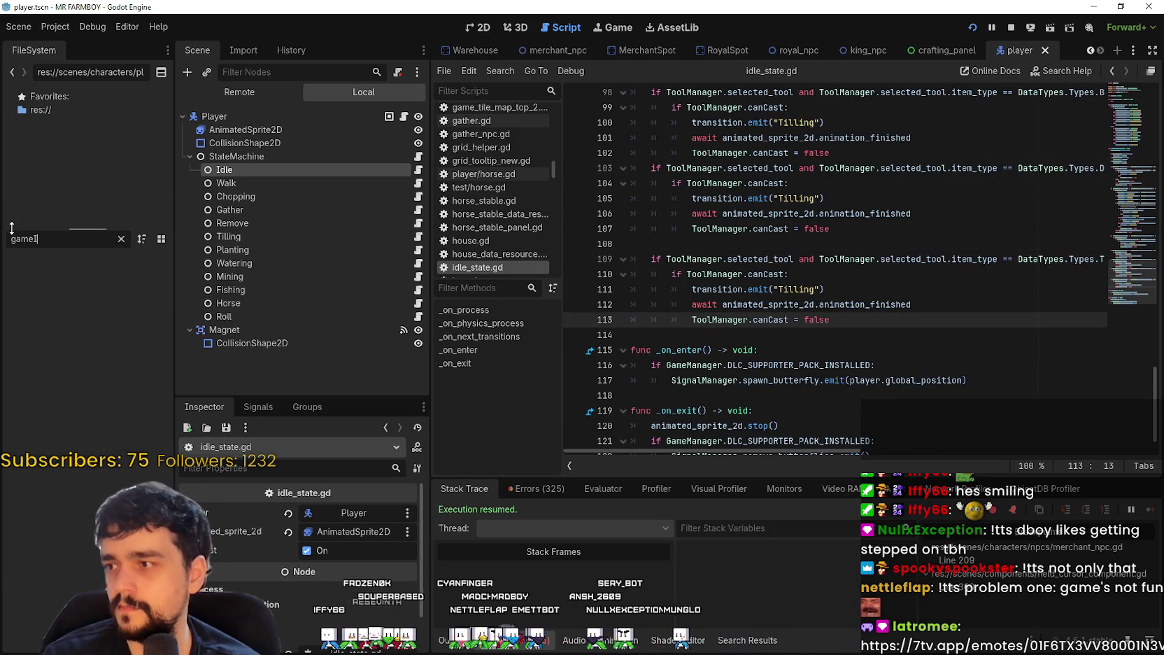
key(BackSpace)
key(BackSpace)
key(BackSpace)
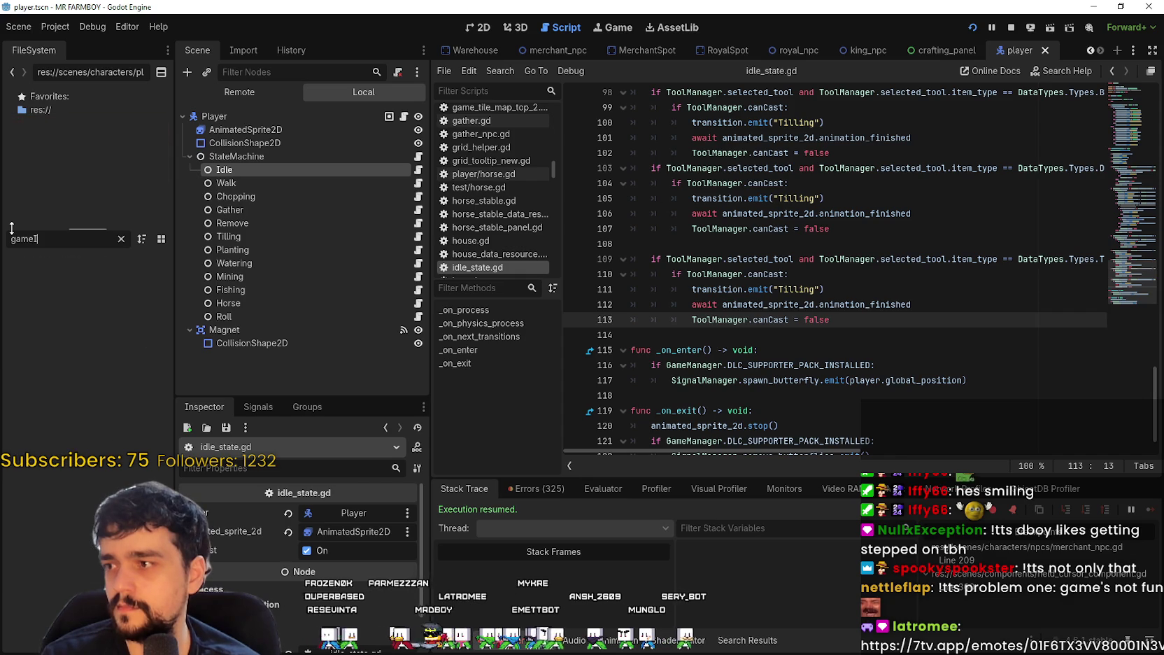
text(inpu)
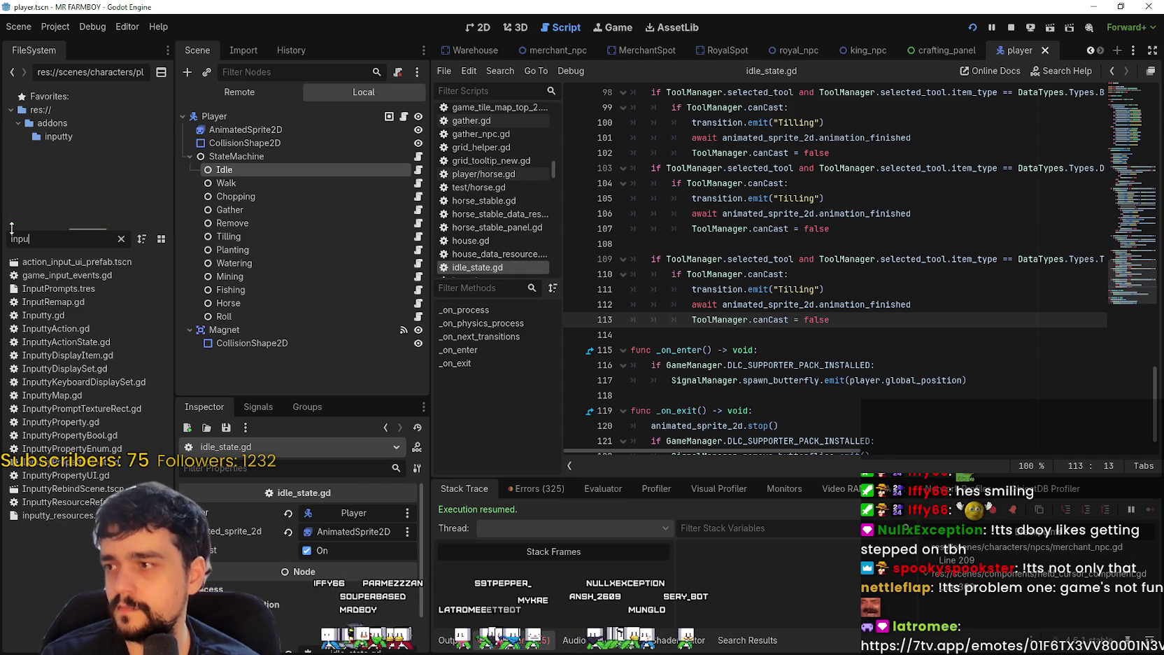
key(BackSpace)
key(BackSpace)
key(BackSpace)
text(manager)
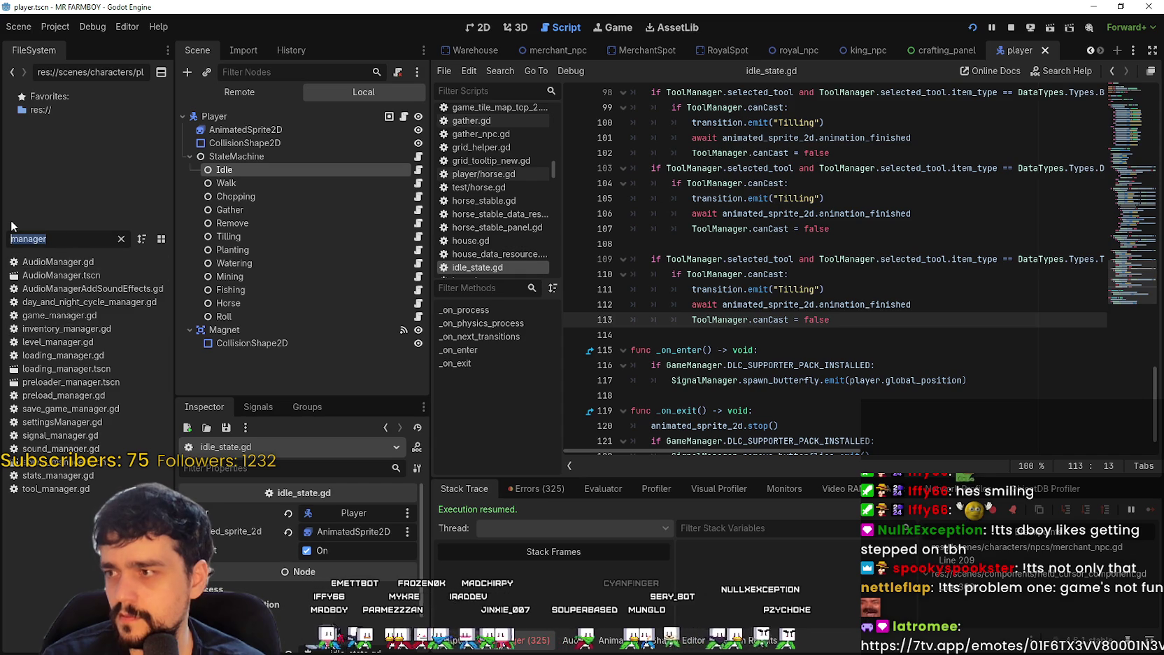
text(Game)
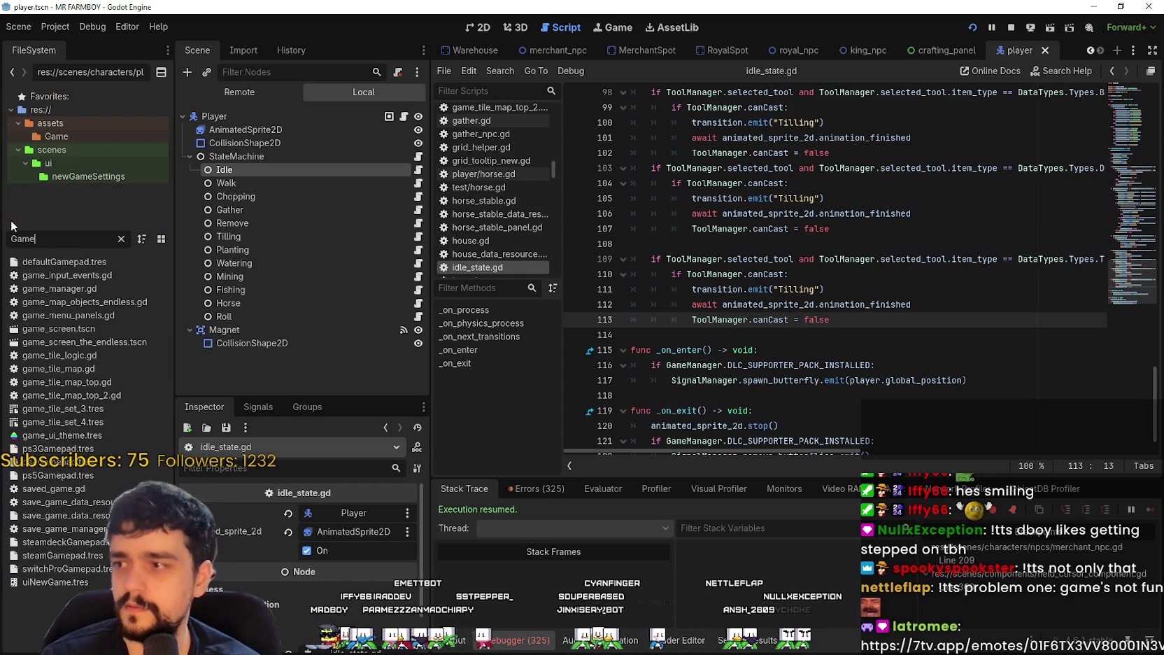
Step: Select craft_use() on line 109 and use Lookup Symbol to jump to game_input_events.gd
click(833, 244)
drag(1018, 259, 1113, 259)
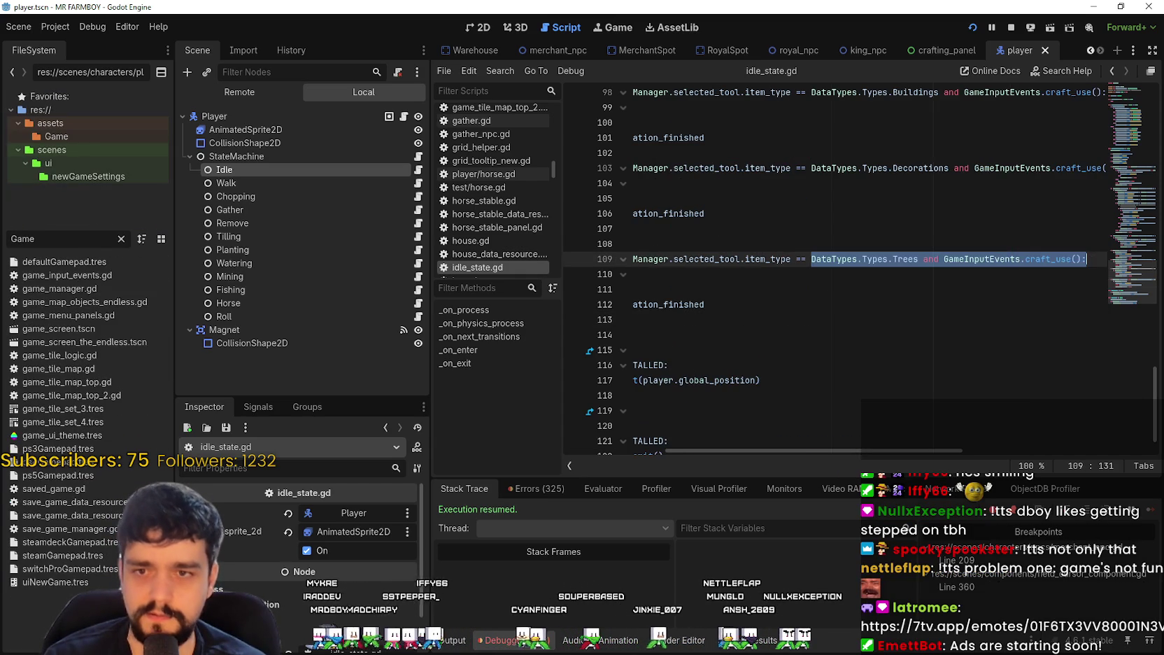
right_click(1006, 260)
click(951, 609)
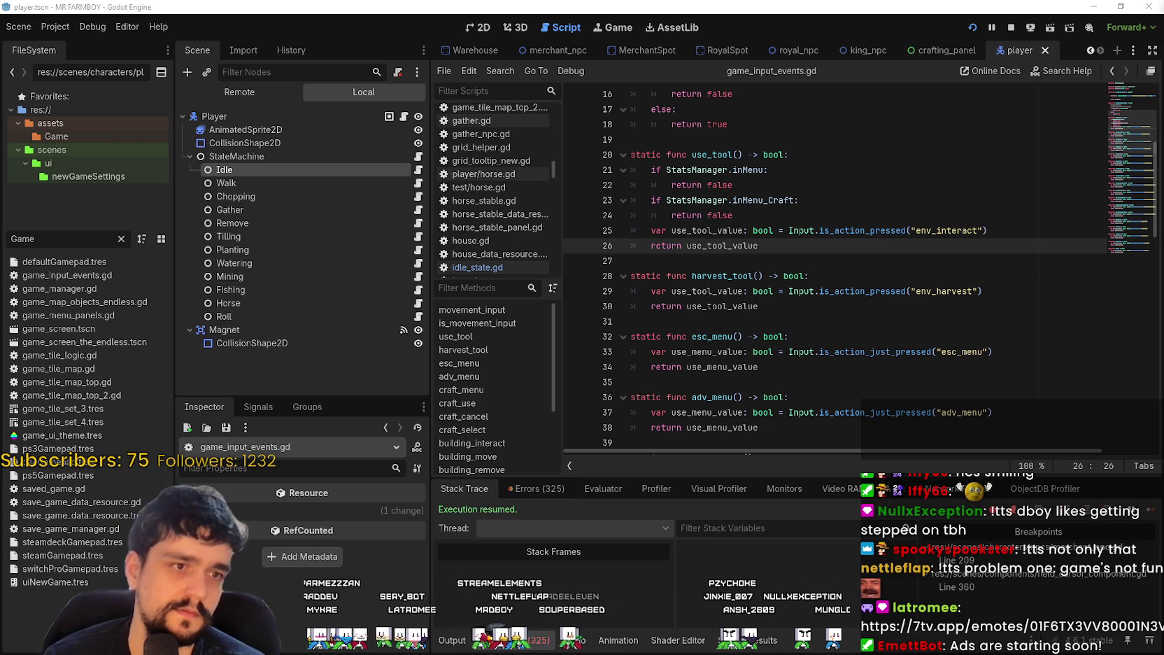
Step: Compare the input checks and replace is_action_just_pressed with is_action_pressed in craft_use
click(642, 254)
double_click(854, 230)
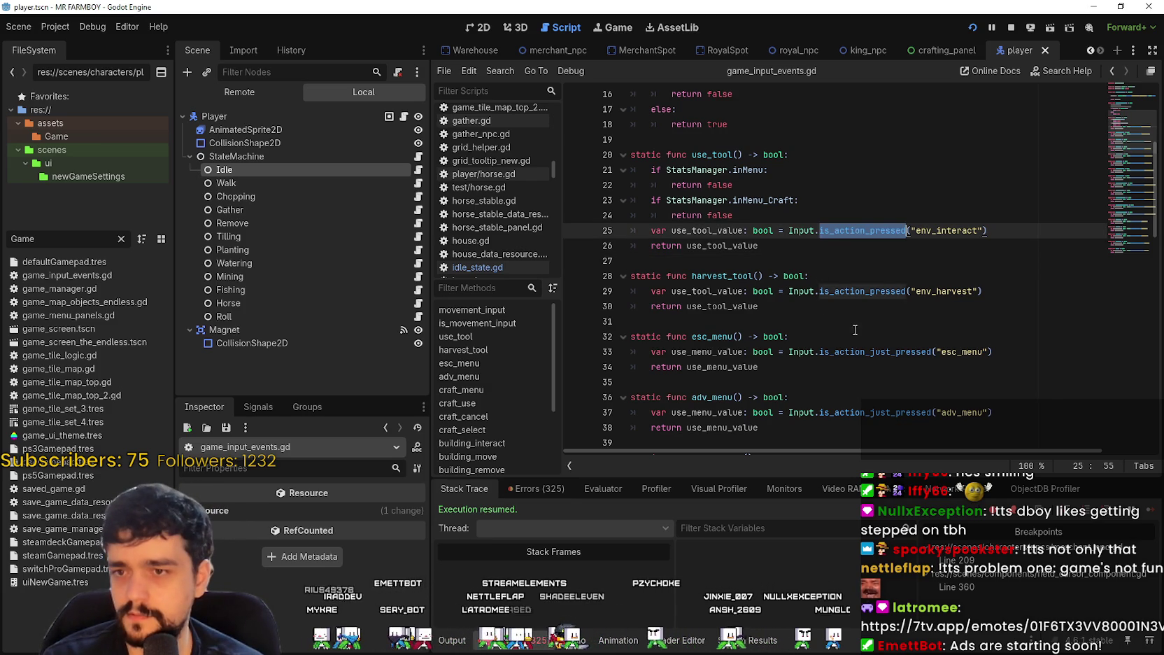
scroll(875, 245, down, 2)
double_click(894, 259)
scroll(893, 311, down, 2)
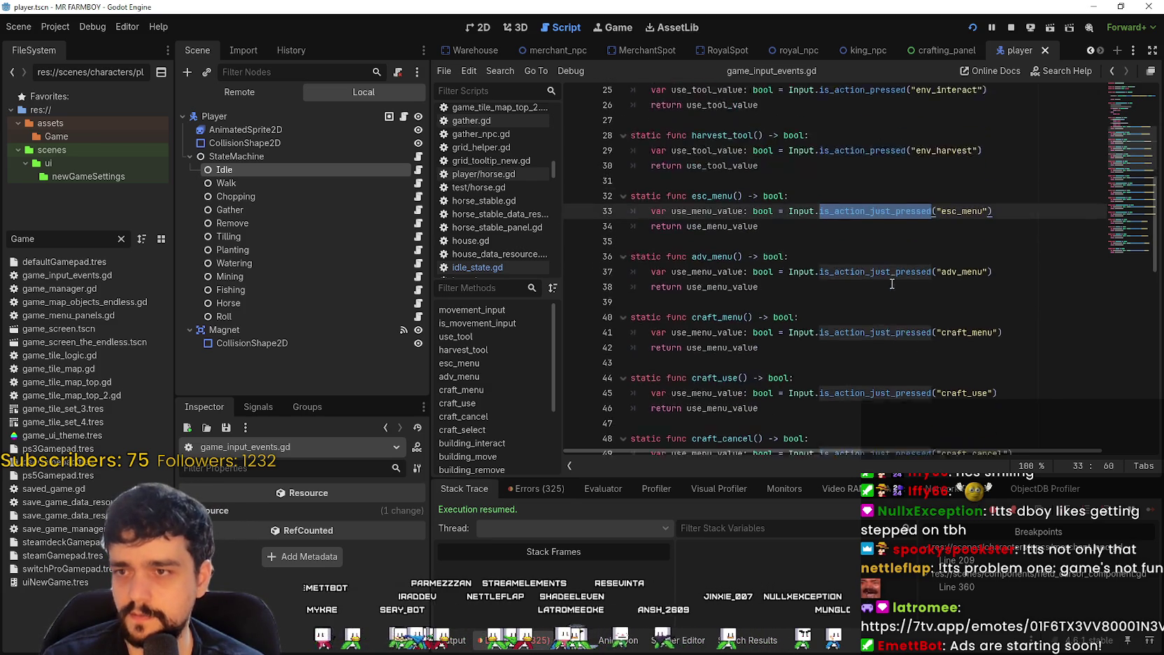
double_click(866, 127)
scroll(866, 207, up, 3)
double_click(865, 203)
key(ctrl+c)
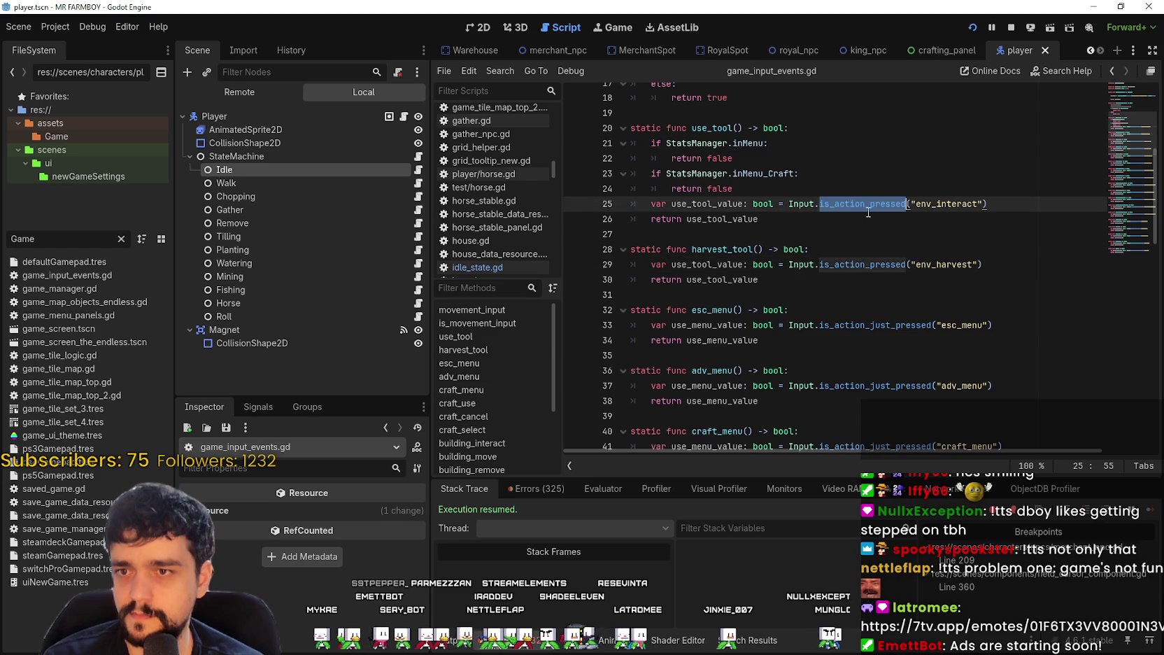
scroll(866, 291, down, 6)
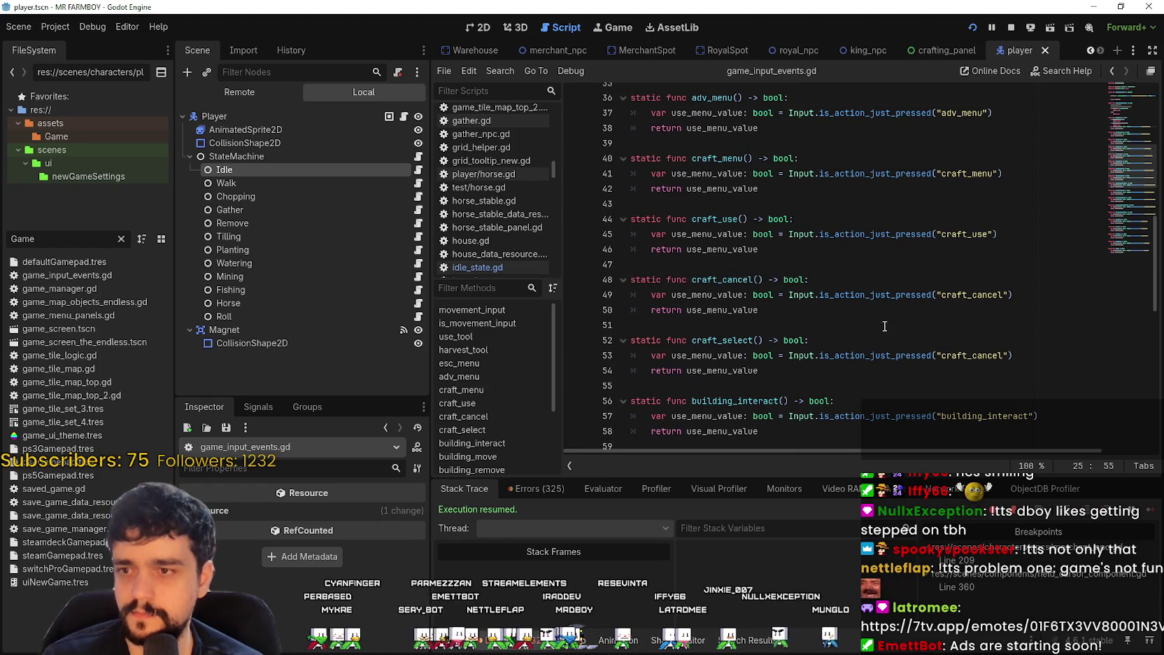
double_click(861, 235)
key(ctrl+v)
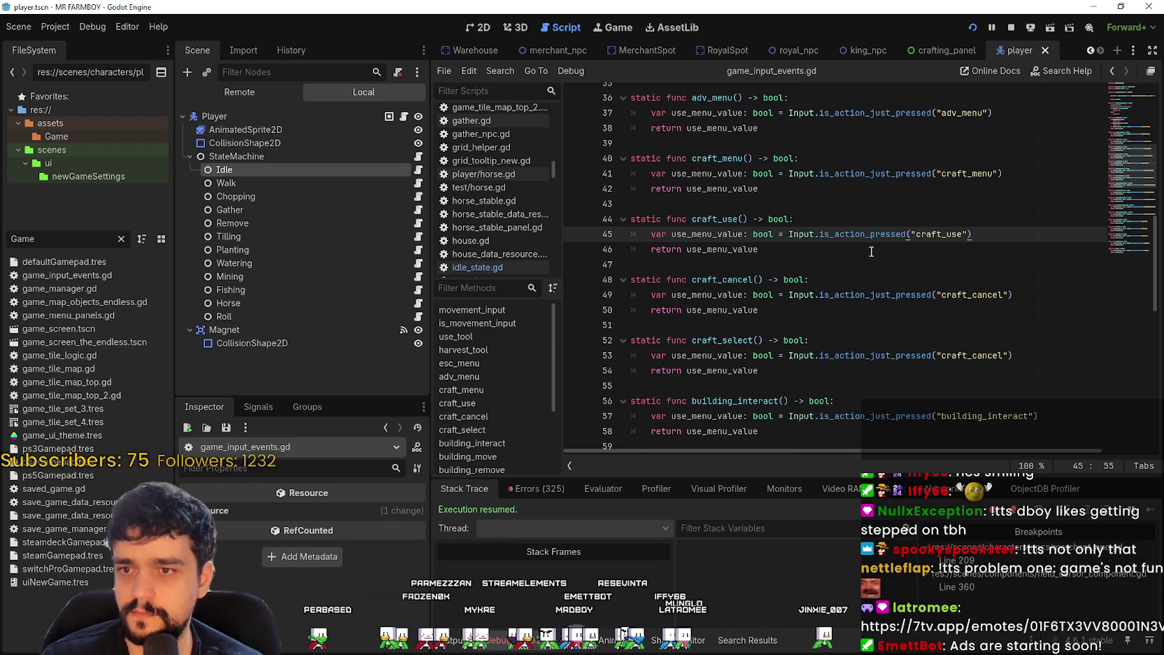
Step: Review the edited craft_use function and save game_input_events.gd
click(874, 254)
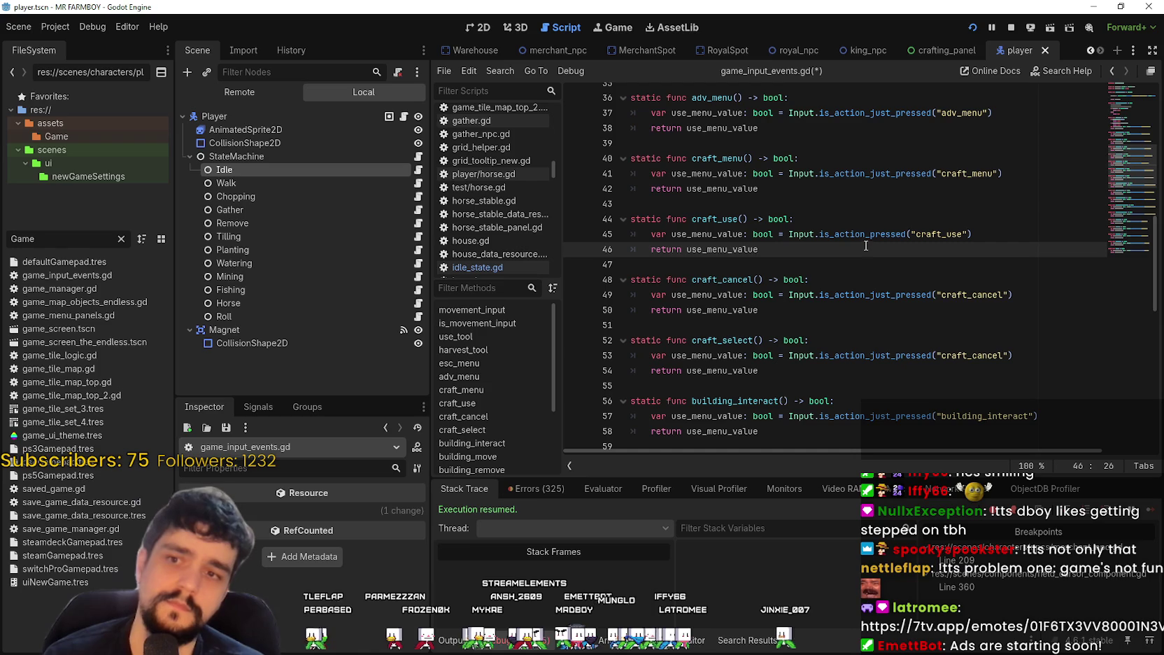
scroll(862, 240, up, 2)
scroll(861, 237, down, 2)
key(shift+Up)
key(shift+Up)
key(shift+Up)
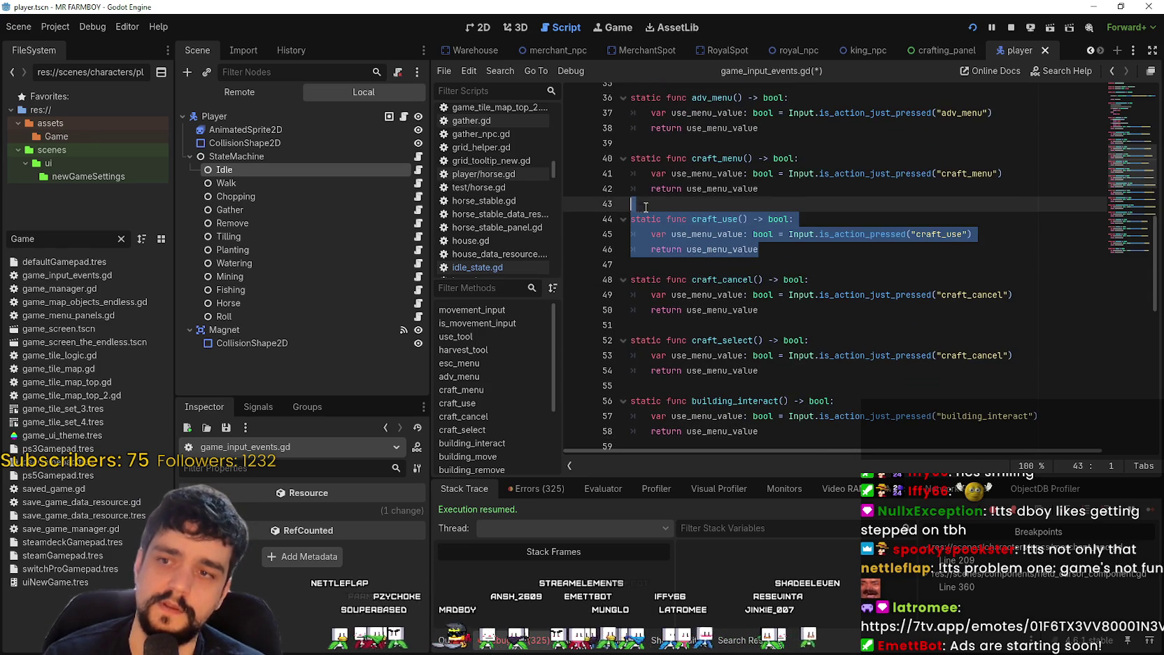
scroll(820, 260, down, 5)
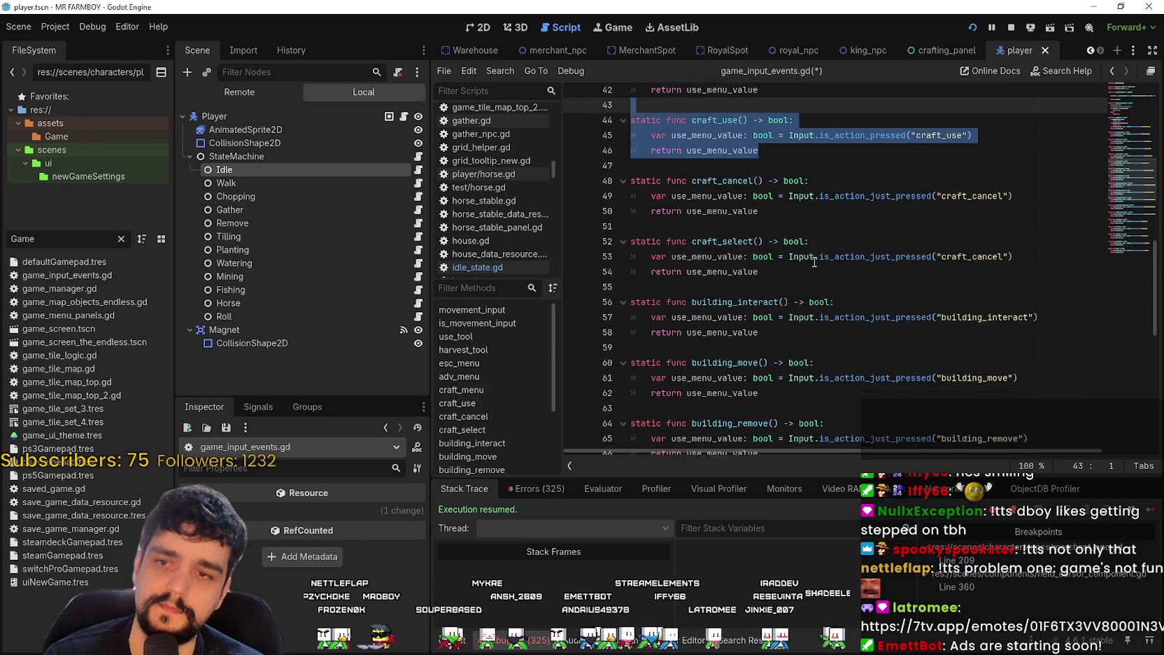
scroll(808, 260, down, 2)
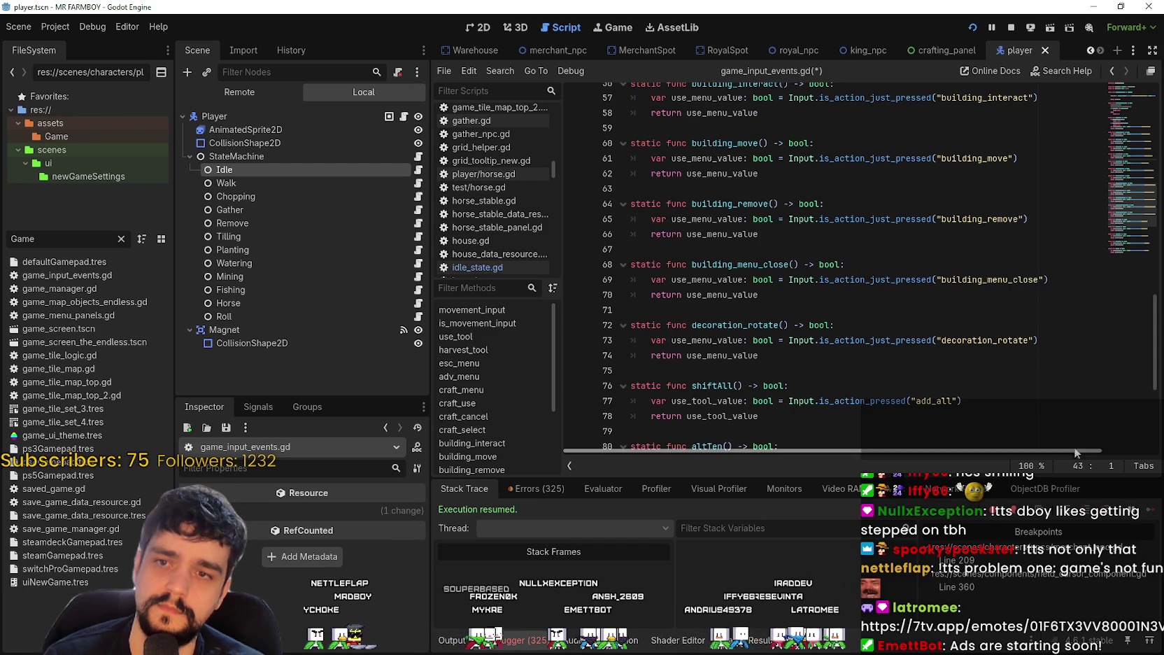
scroll(978, 348, down, 2)
click(933, 324)
key(ctrl+s)
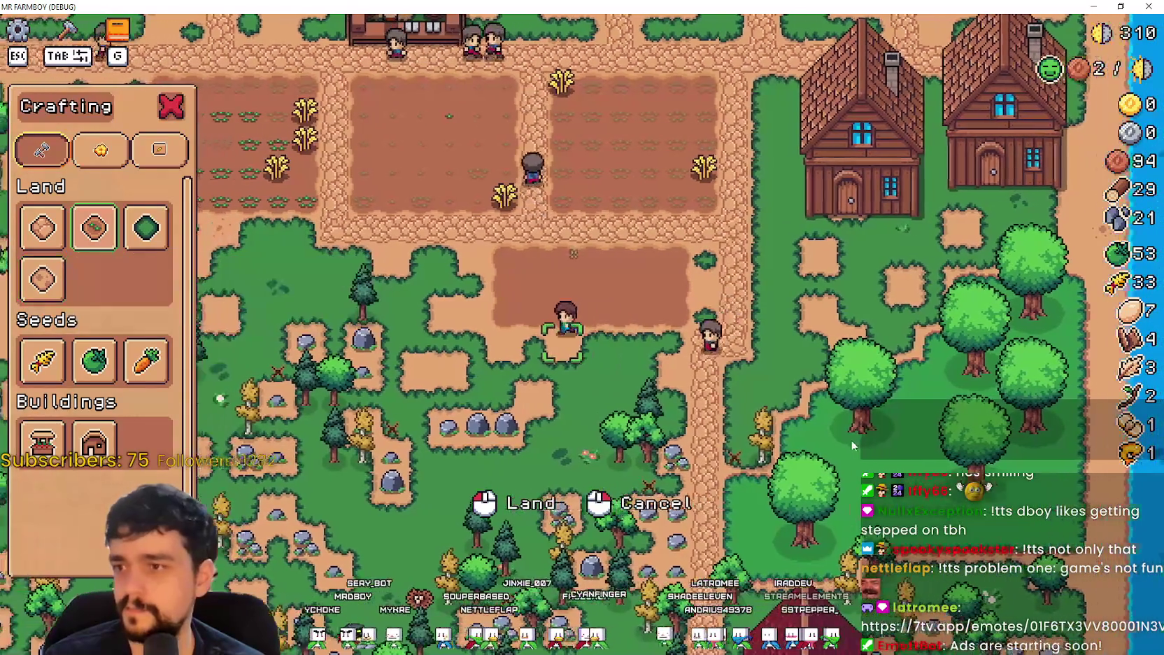
Step: Walk the farmer along the dirt strip, placing new land tiles beside it
key(a)
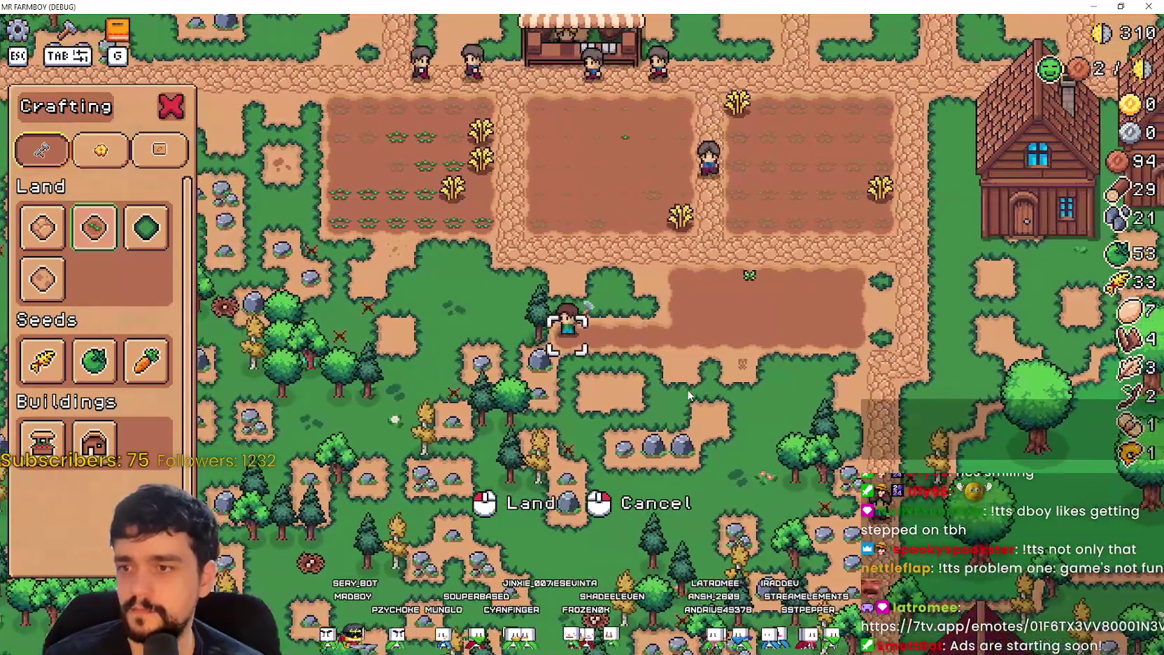
click(687, 393)
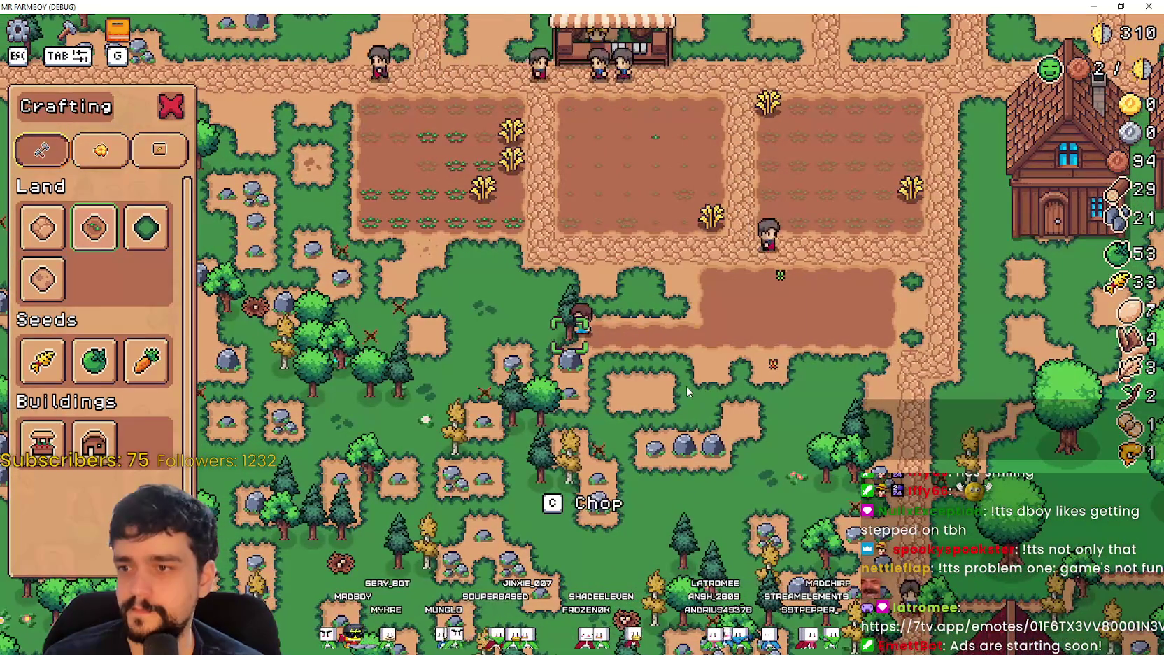
key(a)
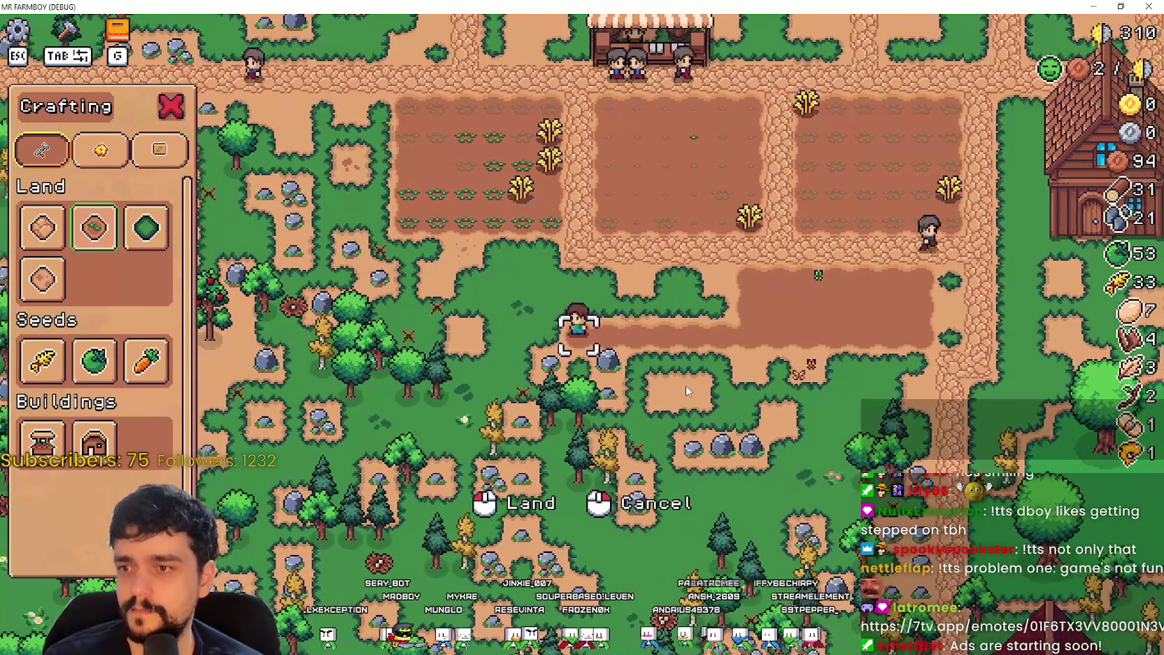
key(d)
key(d)
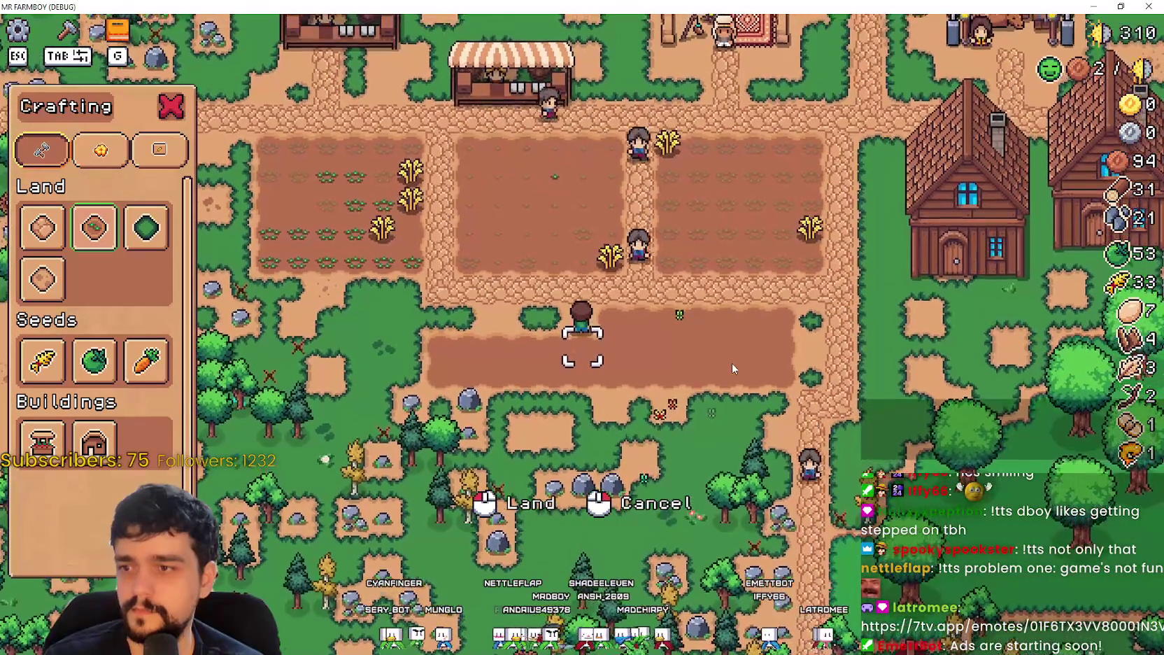
key(a)
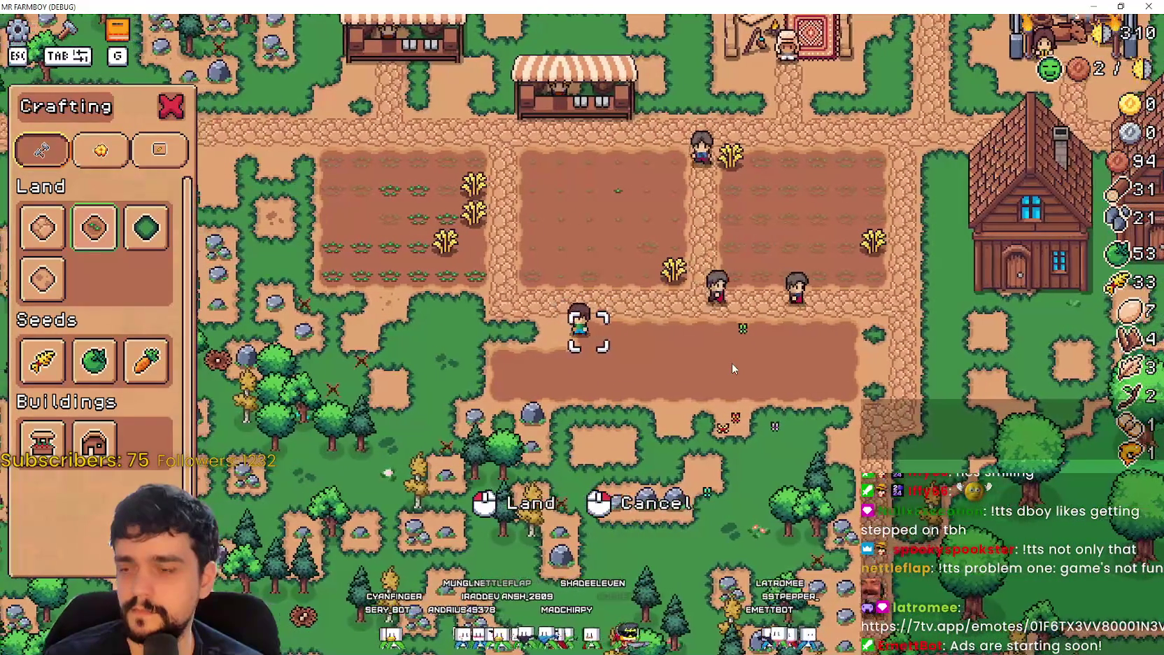
key(a)
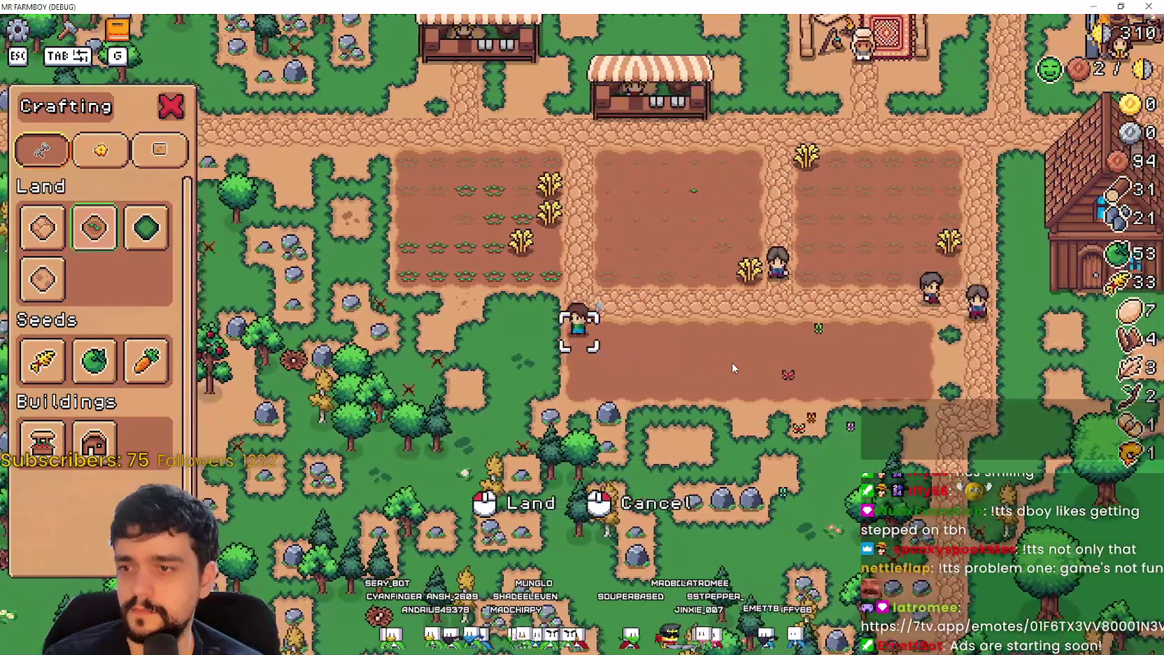
key(a)
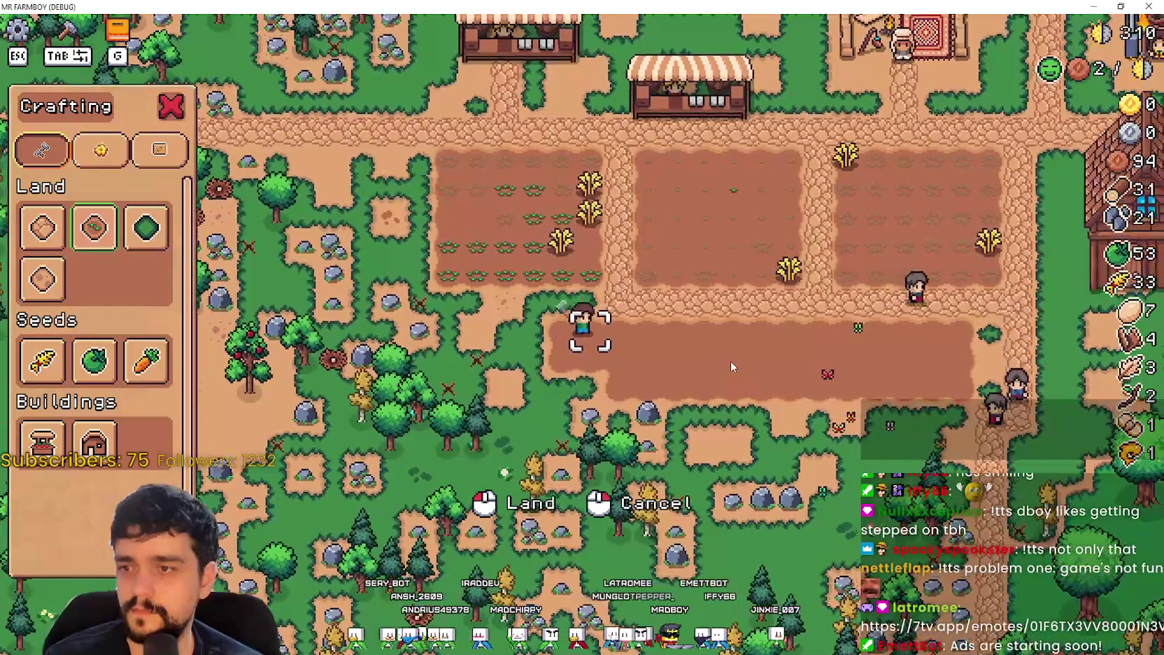
key(a)
key(w)
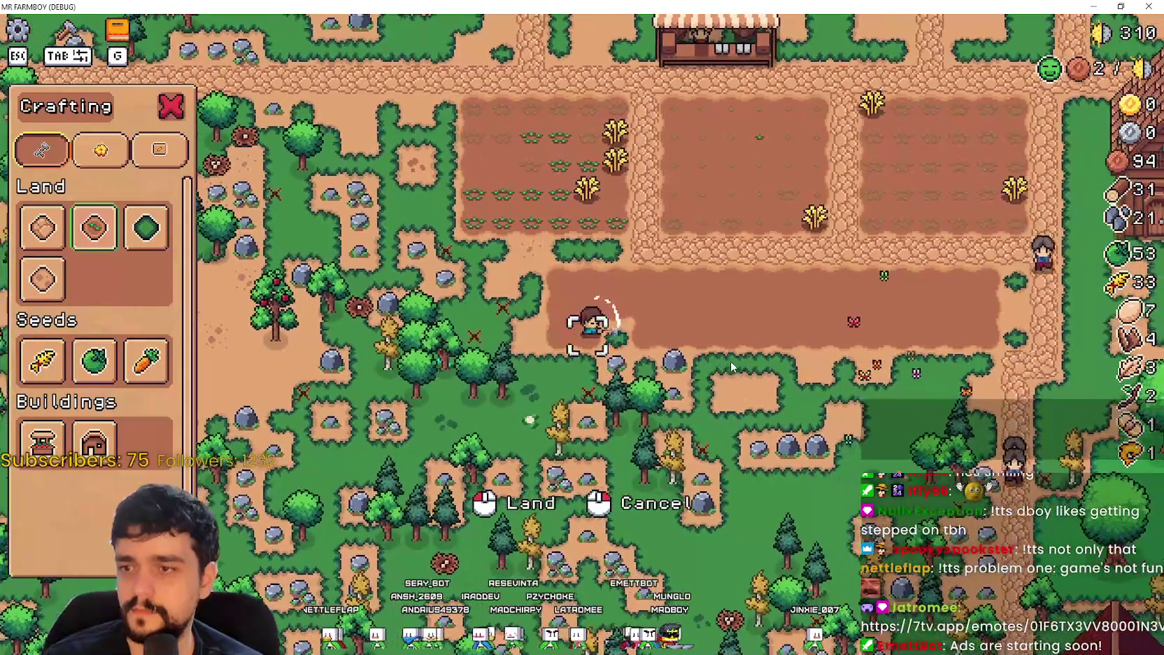
key(d)
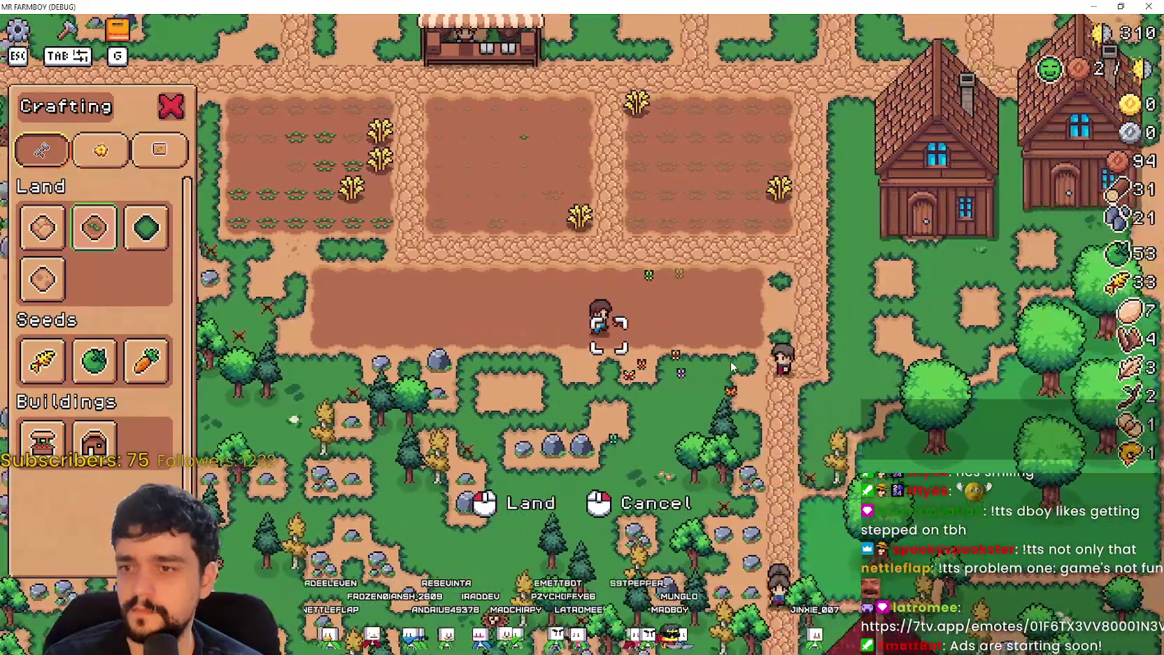
key(d)
Step: Pick Wheat seeds and plant a row of wheat with C while walking left along the strip
click(43, 362)
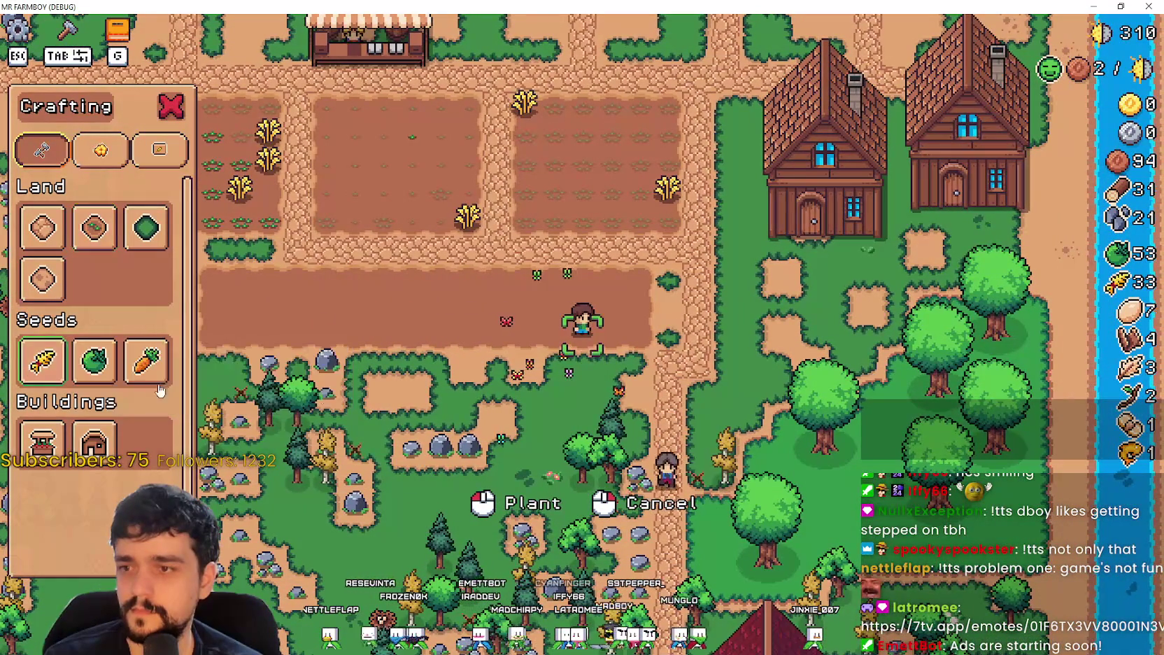
key(d)
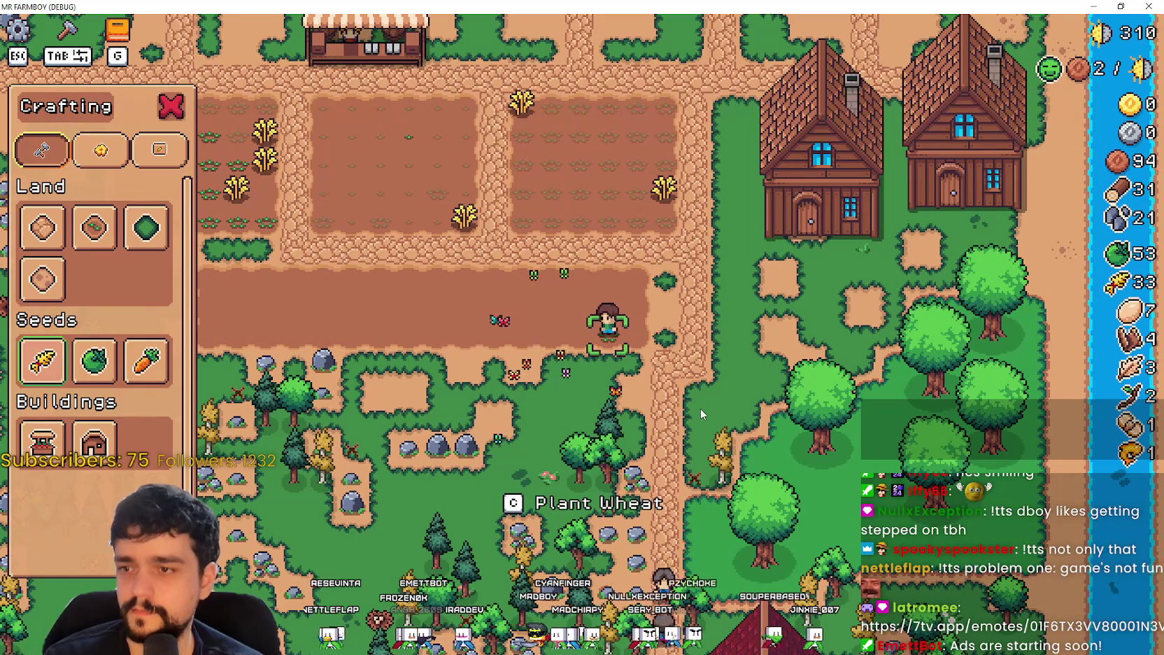
key(c)
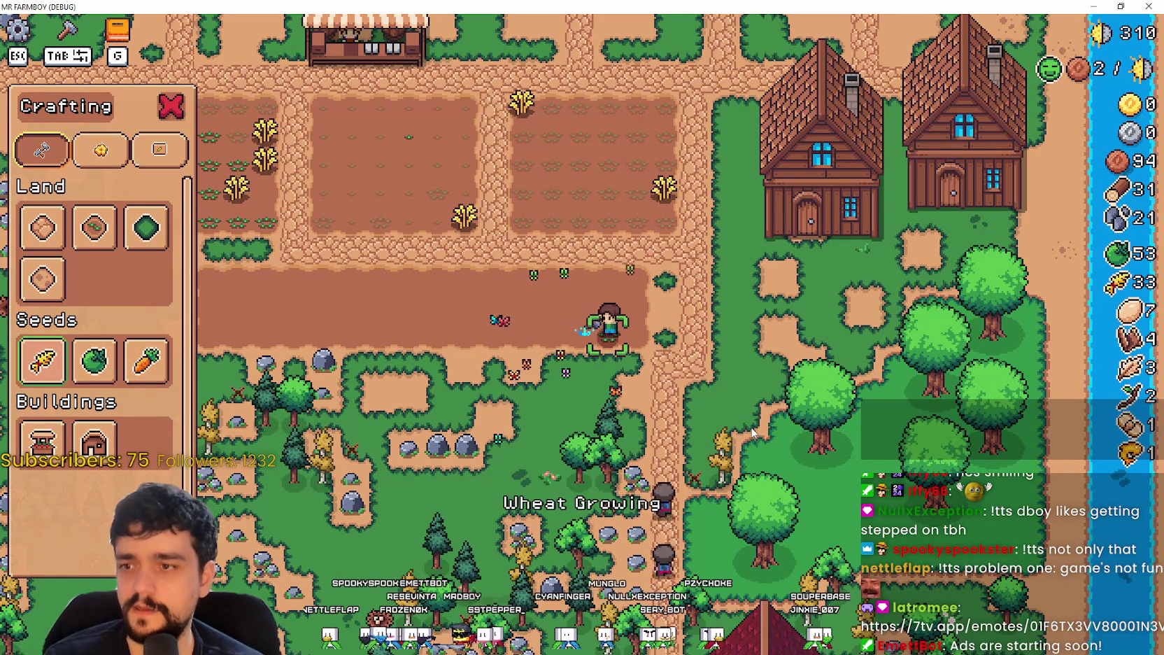
key(a)
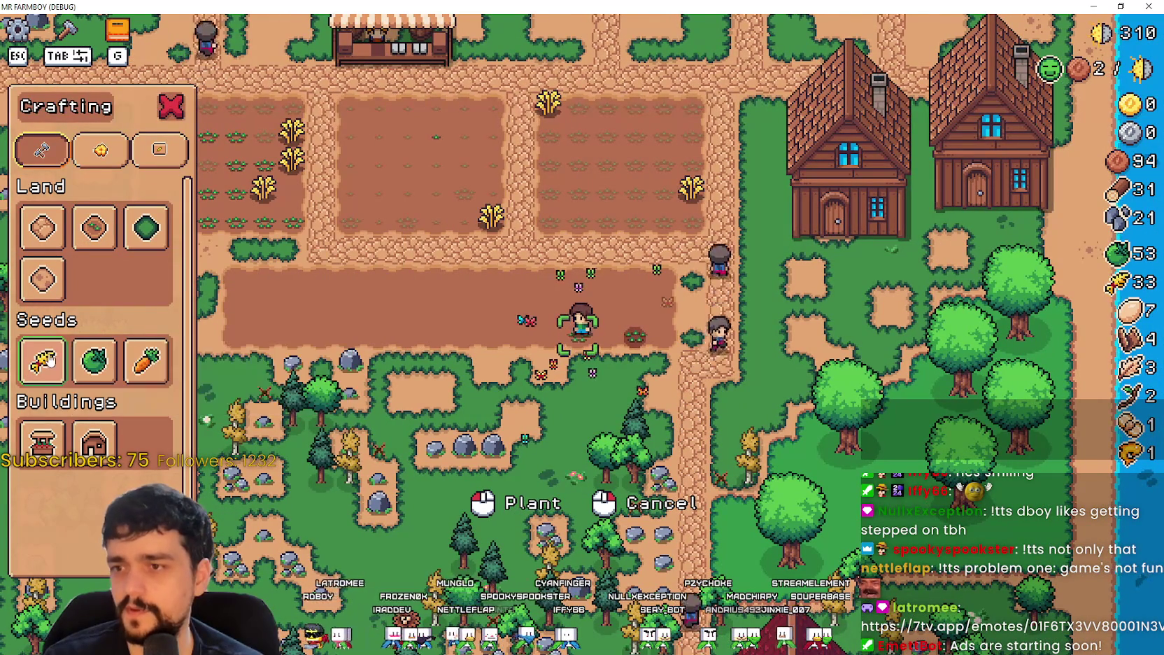
key(a)
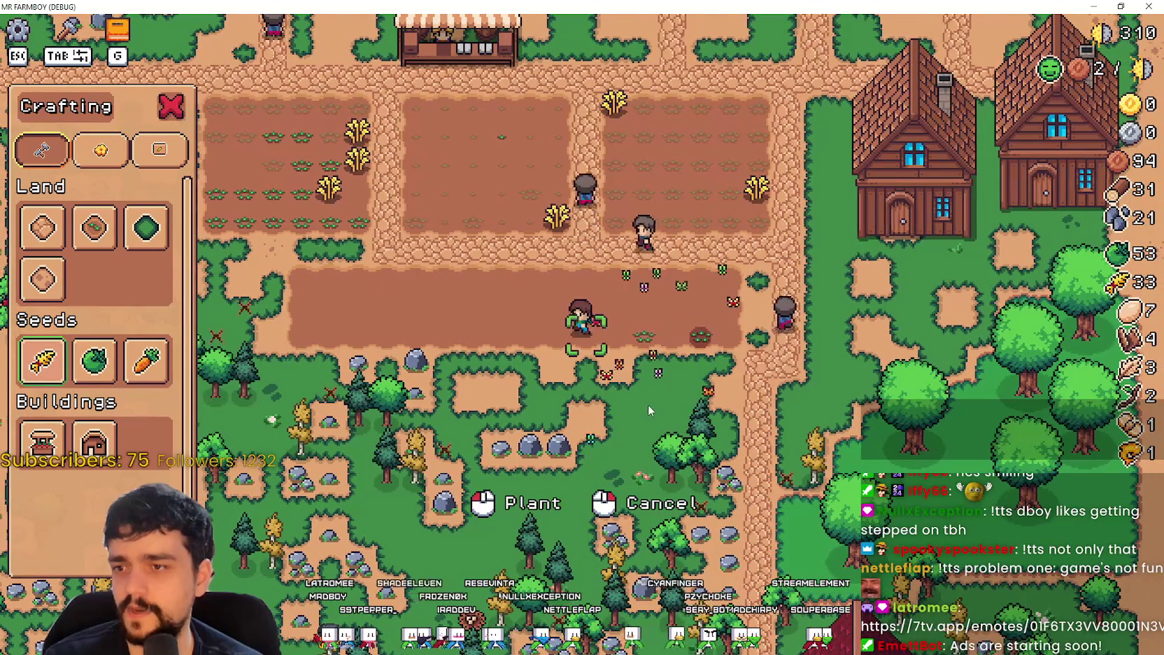
key(a)
key(w)
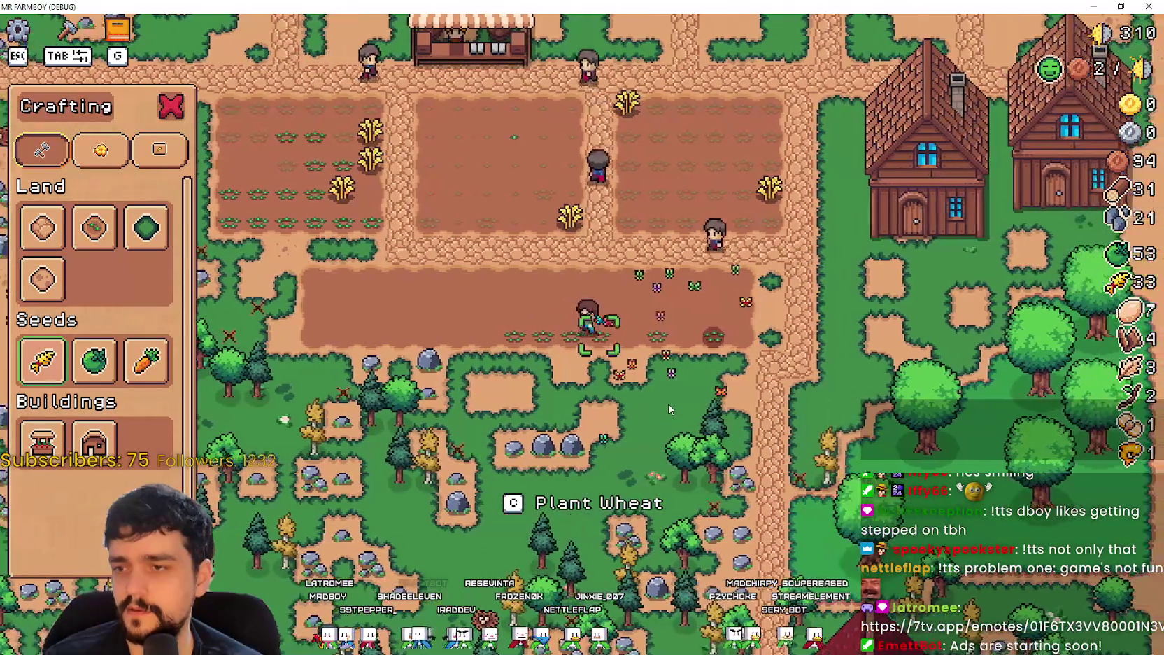
key(a)
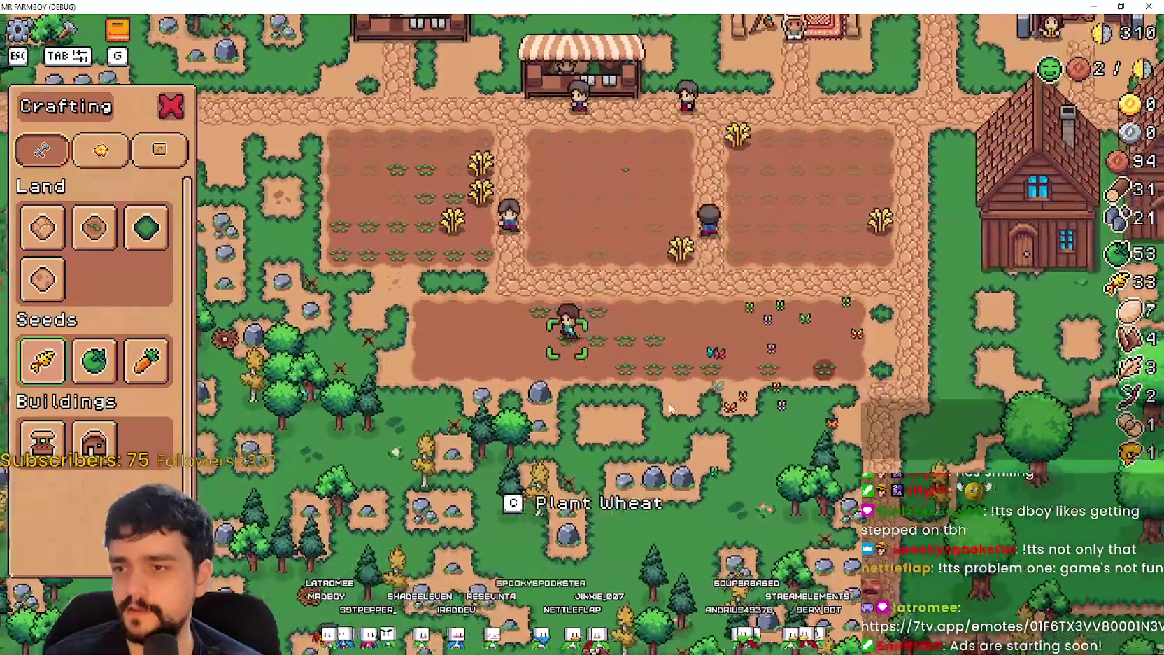
key(a)
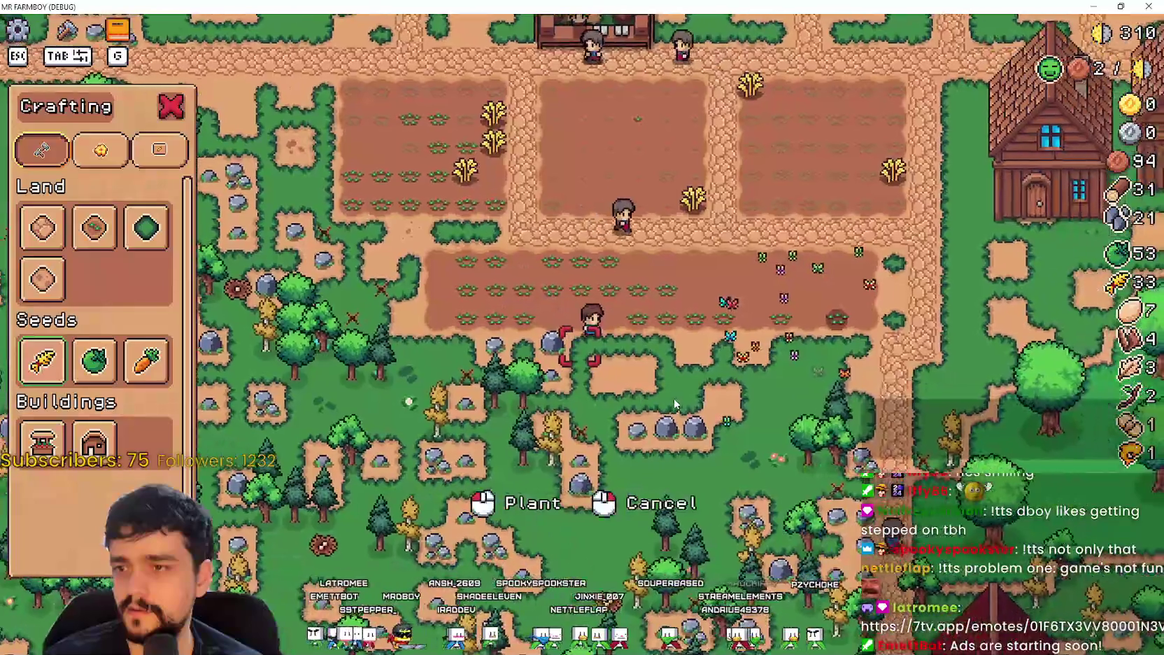
drag(665, 7, 809, 66)
click(806, 5)
Step: Open walk_state.gd from the script list to view its walk-animation code
click(852, 282)
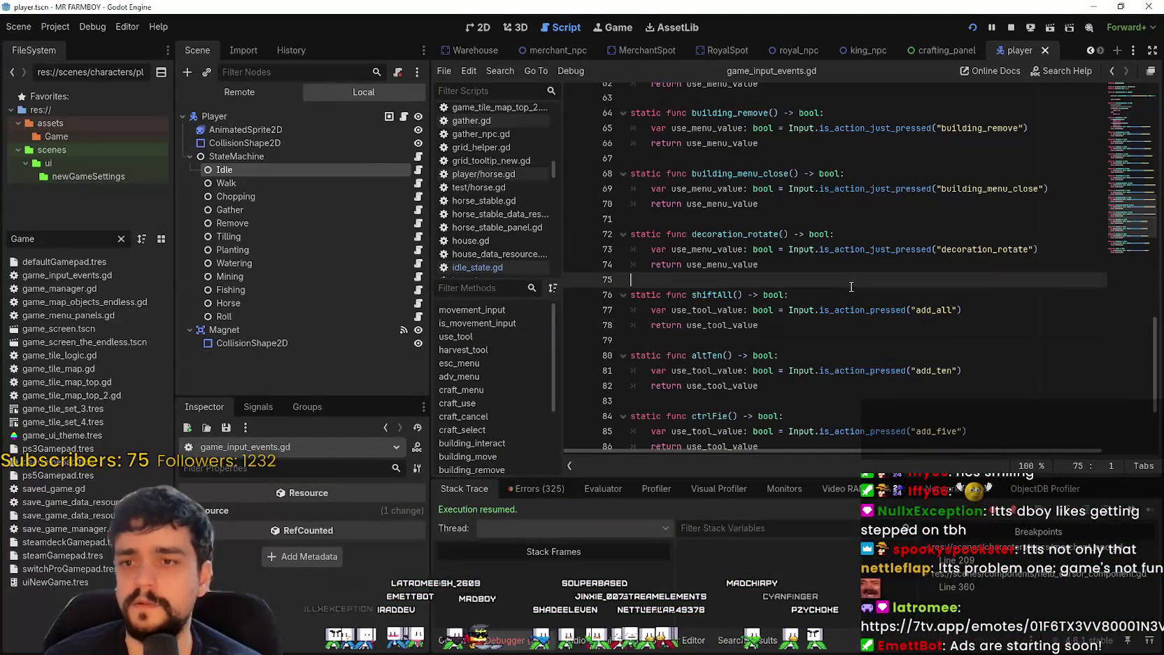
scroll(840, 283, up, 2)
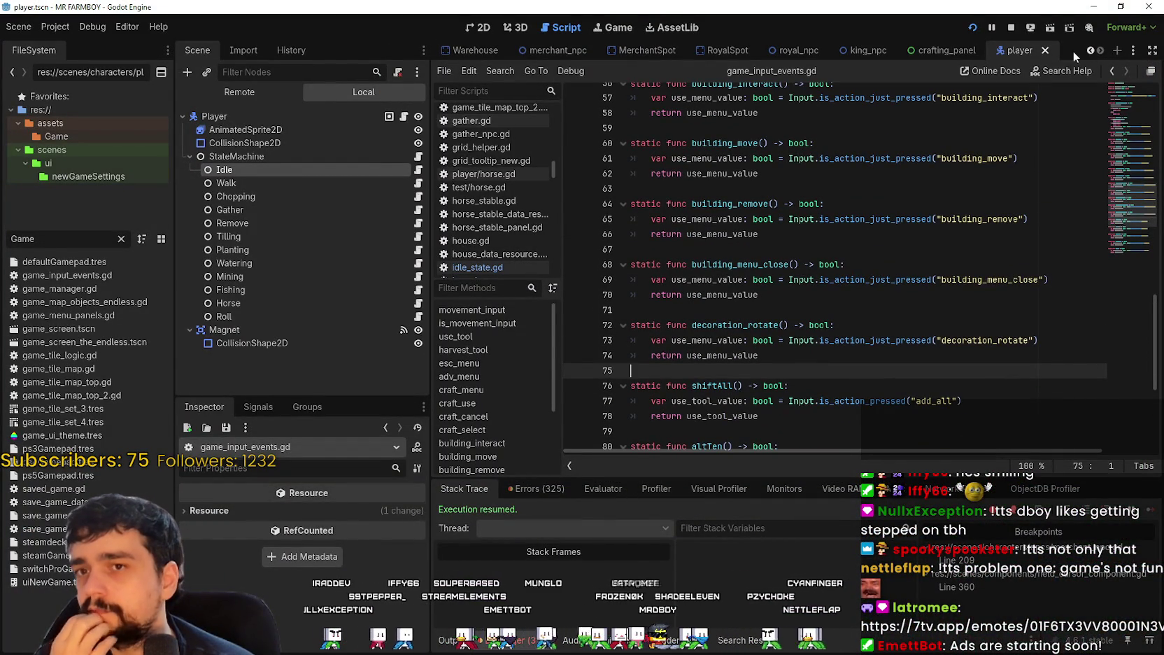
click(418, 183)
scroll(1061, 344, up, 13)
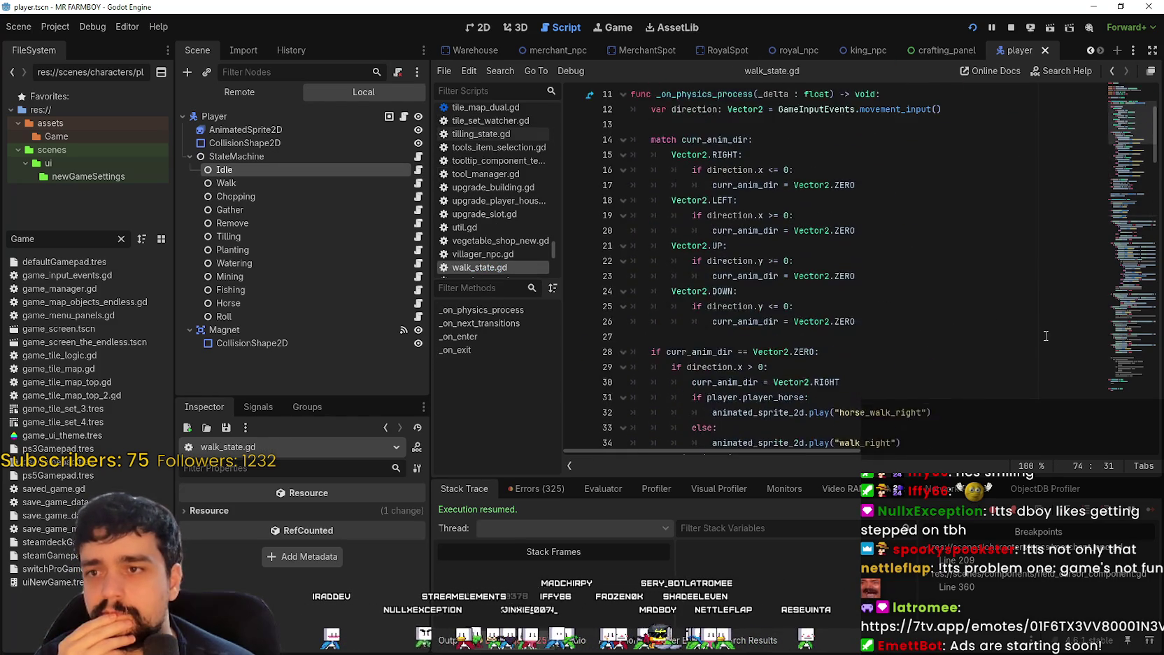
Step: Change the craft_use() call on line 77 of walk_state.gd to use_tool()
scroll(1041, 332, down, 19)
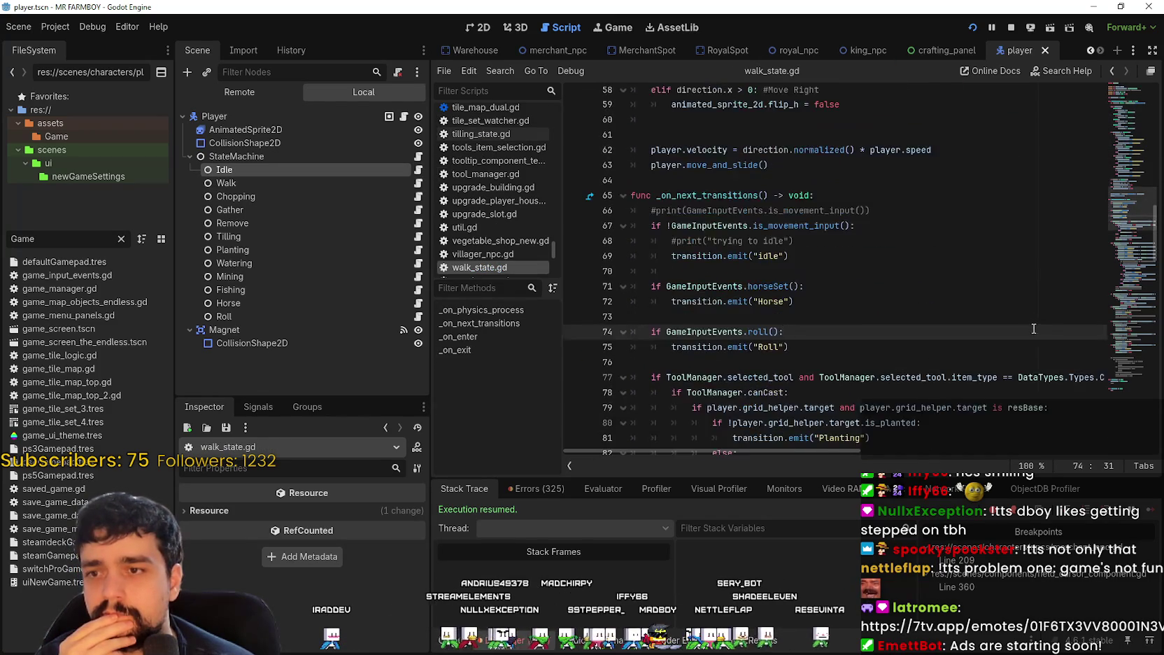
mouse_move(747, 447)
mouse_down()
mouse_move(870, 453)
mouse_move(733, 439)
mouse_move(866, 441)
mouse_up()
click(1019, 241)
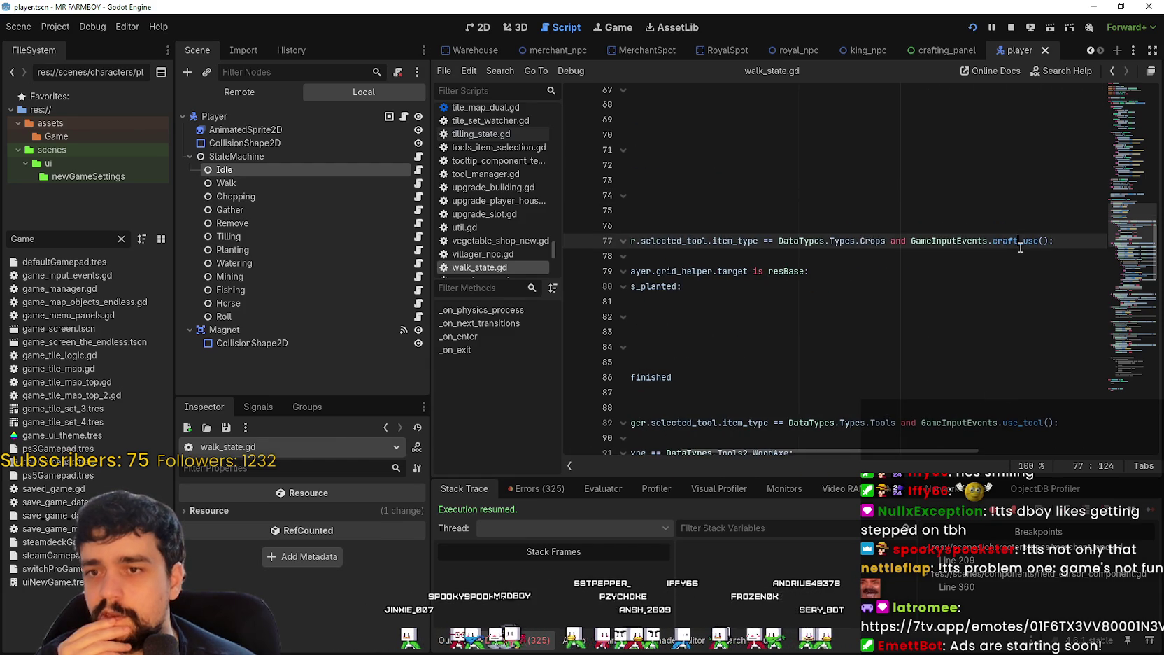
text(use_)
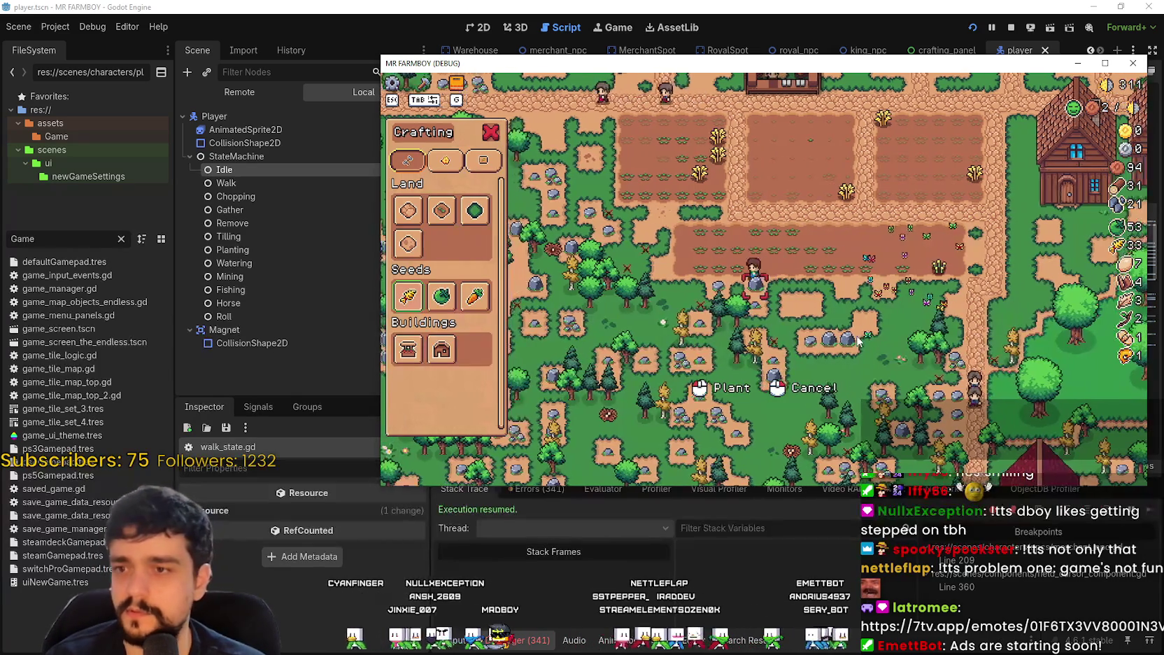
Step: Walk the farmer onto the tilled plot with Crafting closed, then switch back to idle_state.gd
key(e)
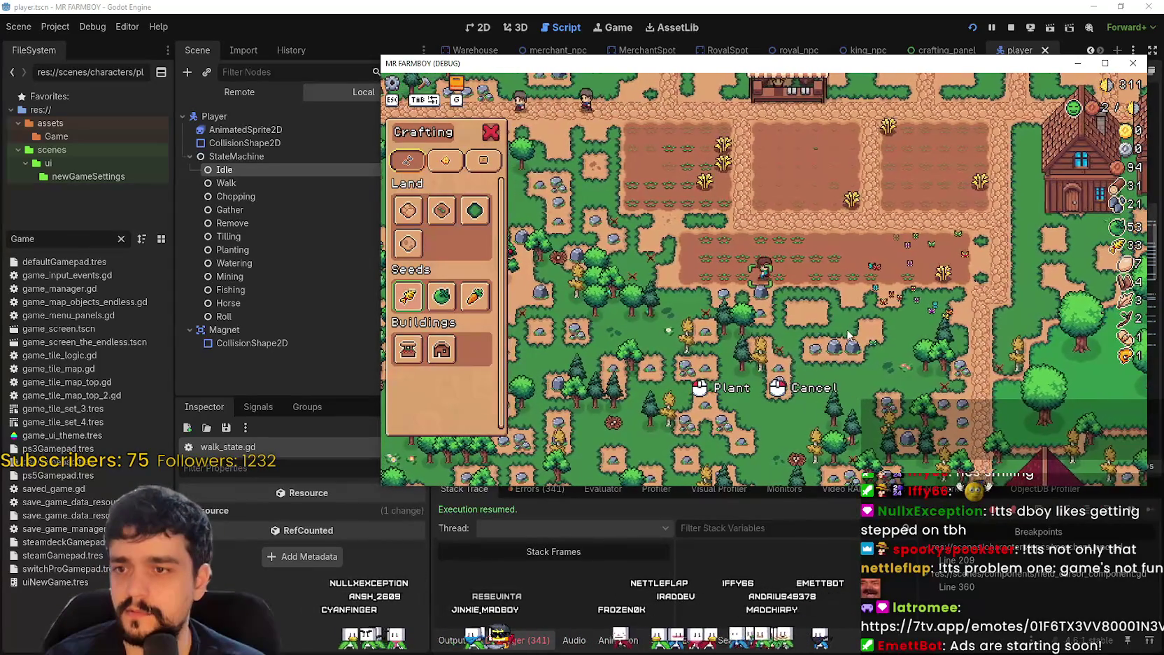
key(d)
key(d)
key(w)
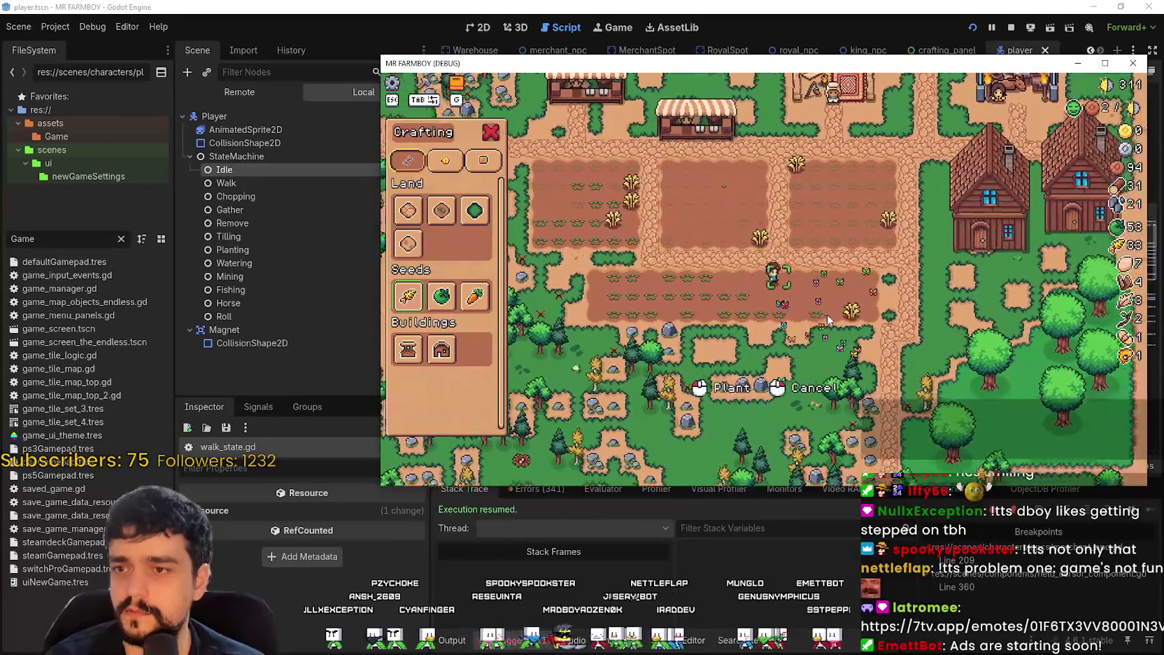
scroll(827, 321, up, 3)
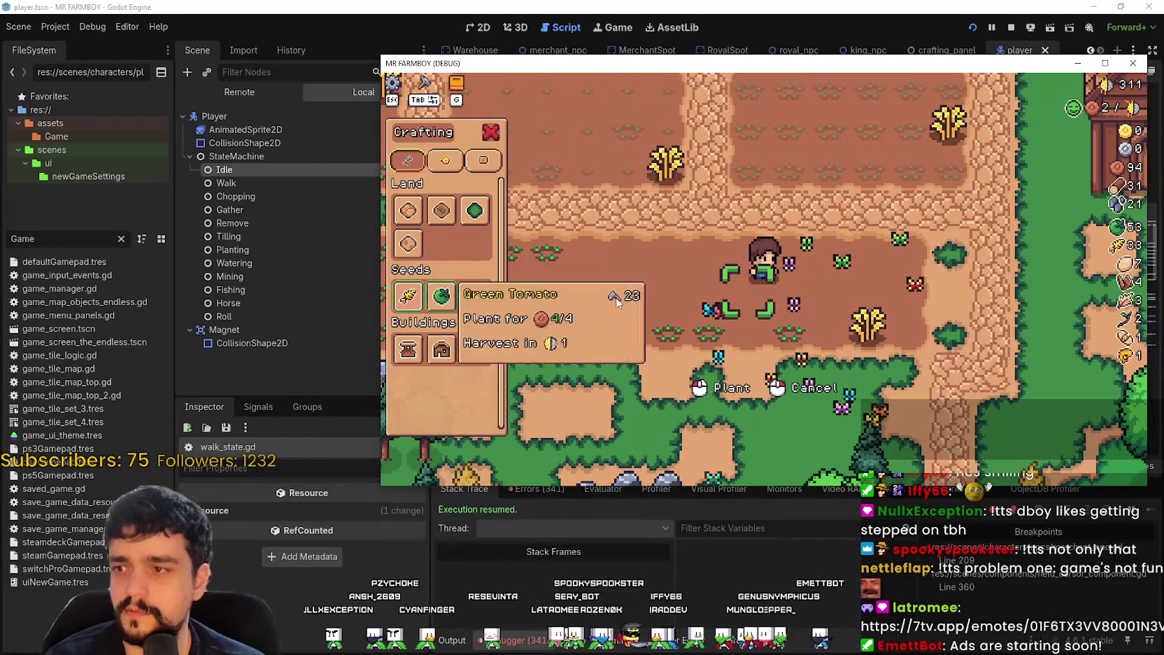
mouse_move(442, 296)
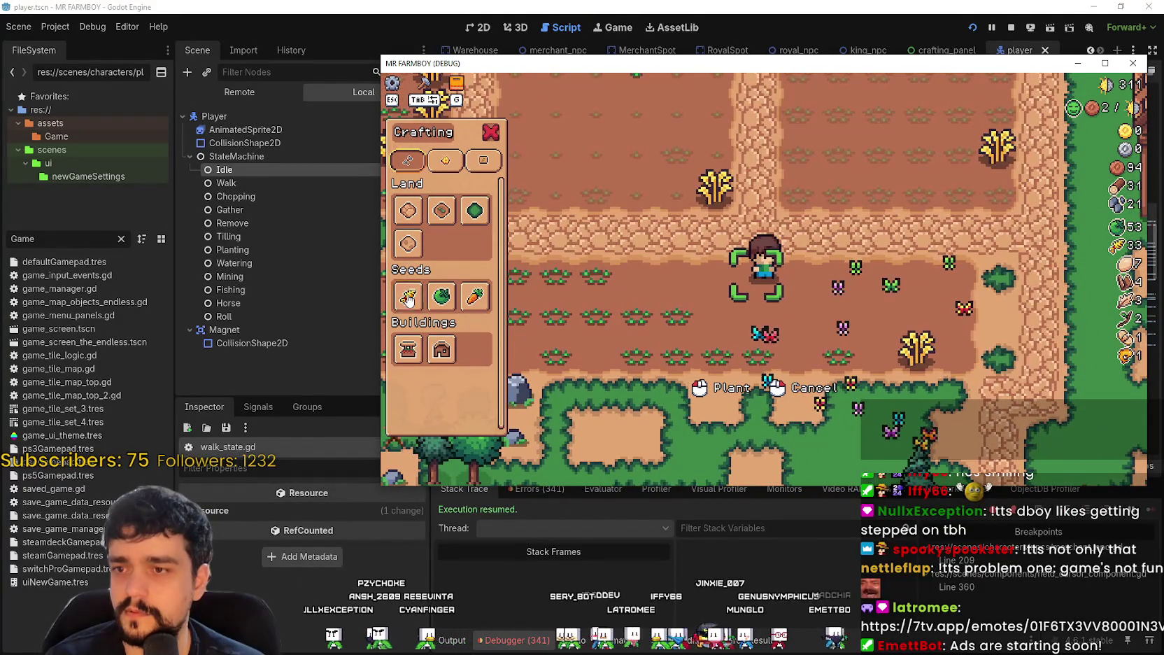
mouse_move(416, 339)
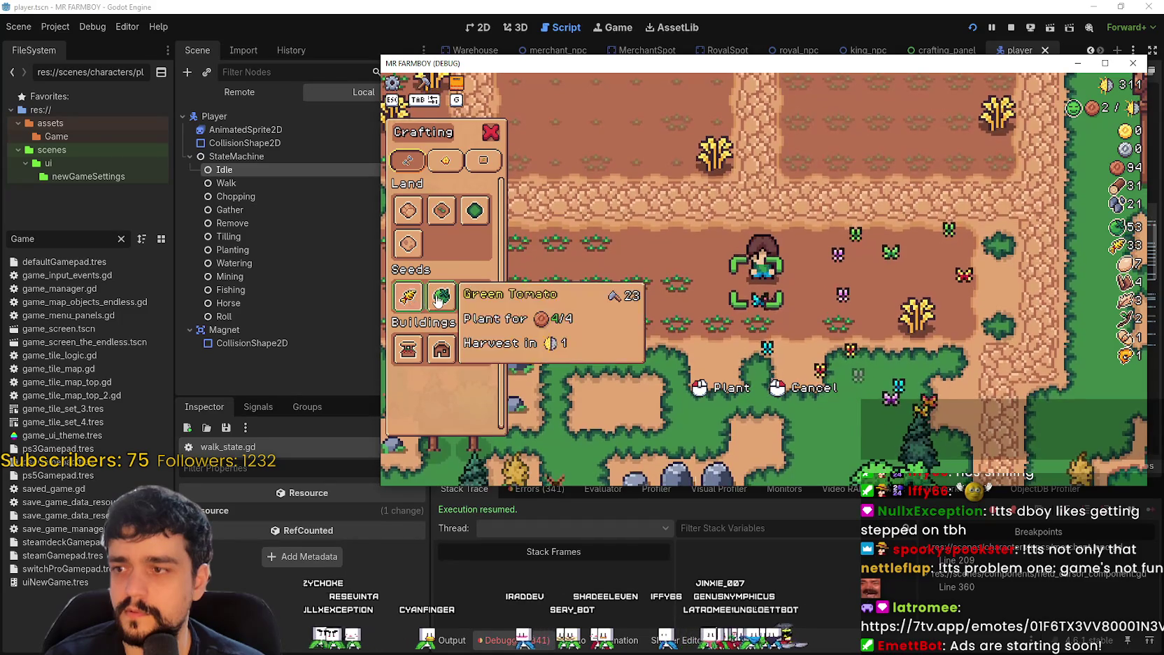
right_click(805, 346)
key(a)
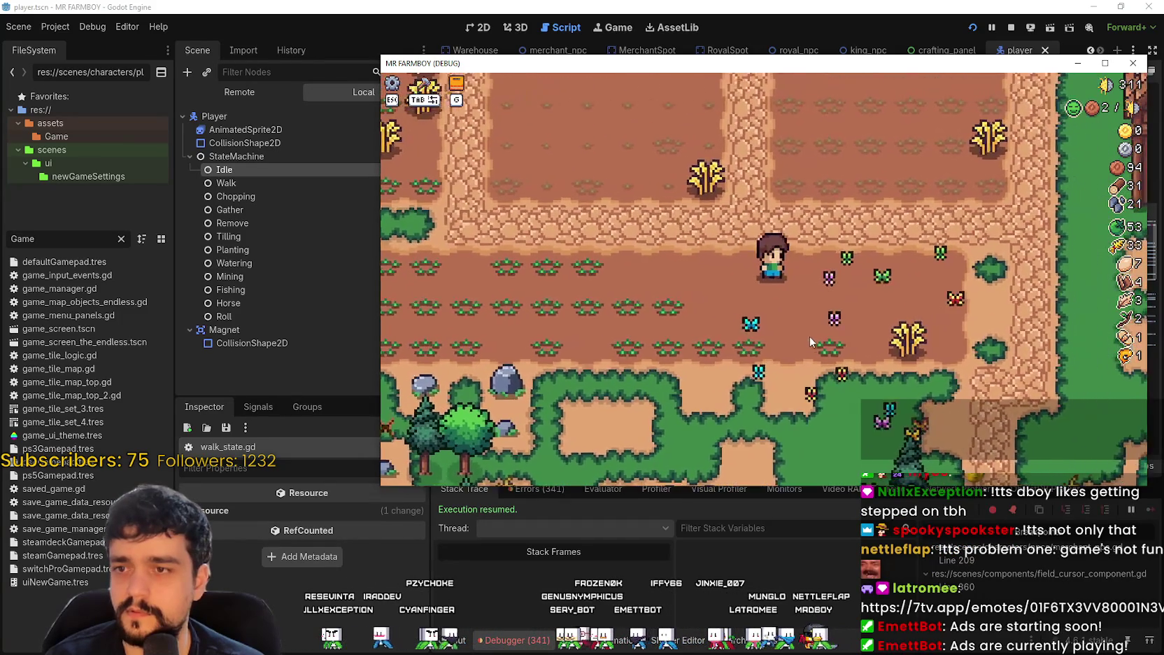
key(alt+Tab)
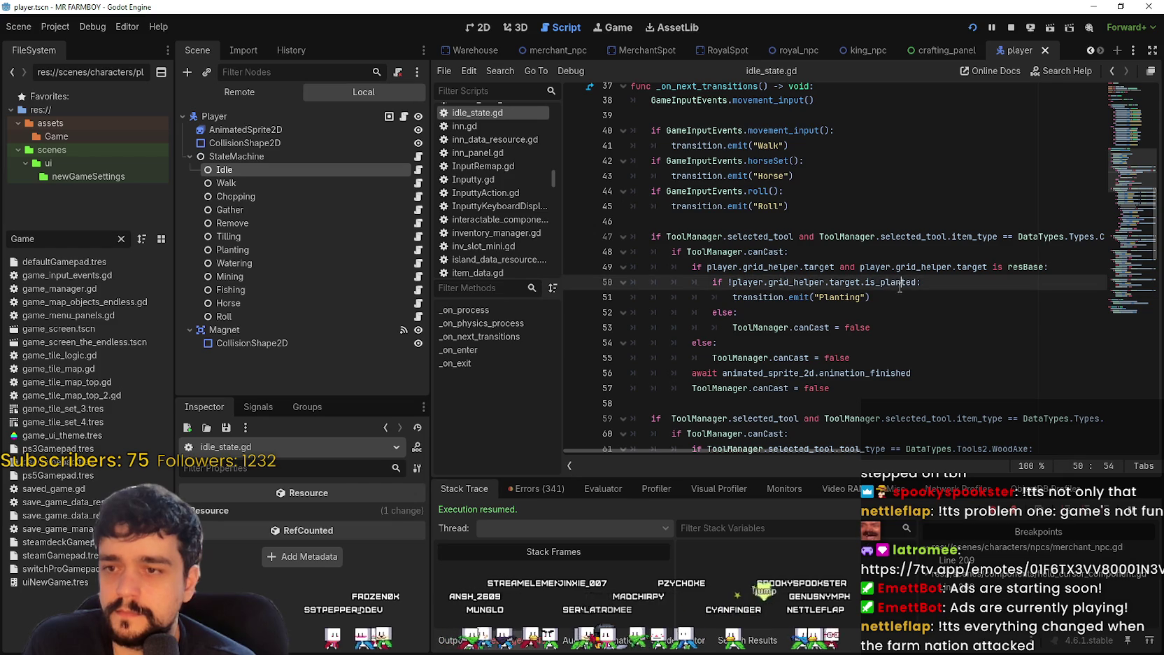
Step: Inspect the planting condition and the crops block, lines 47–57, in idle_state.gd
click(883, 300)
mouse_move(883, 300)
mouse_down()
mouse_move(633, 283)
mouse_move(651, 272)
mouse_up()
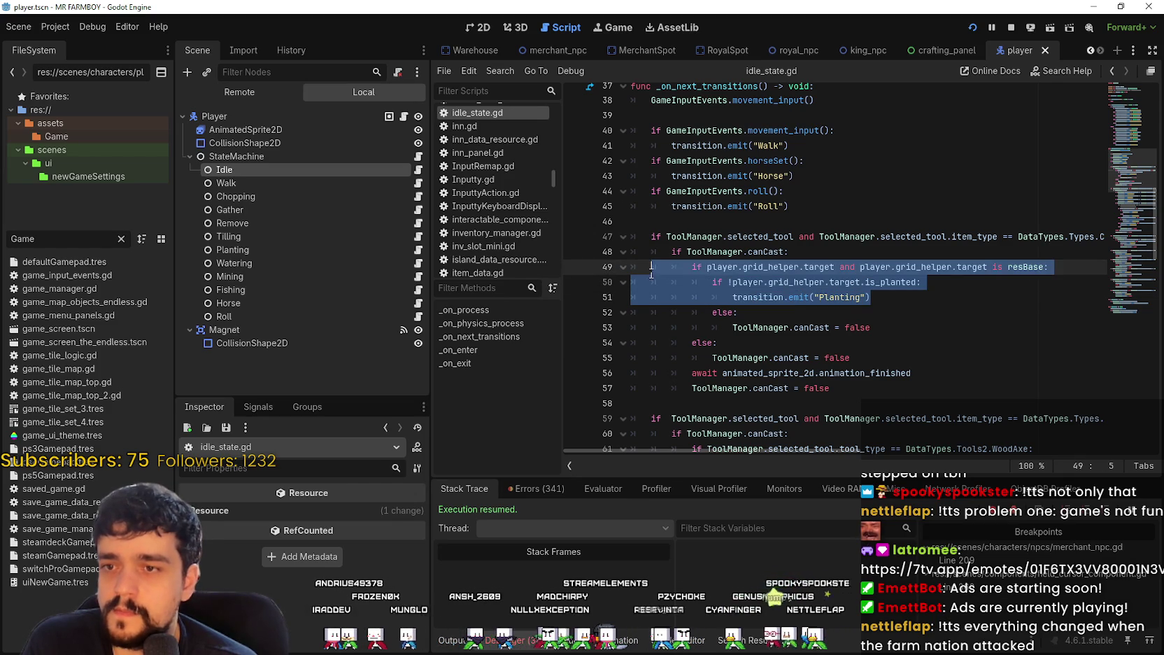
double_click(898, 282)
drag(754, 282, 802, 278)
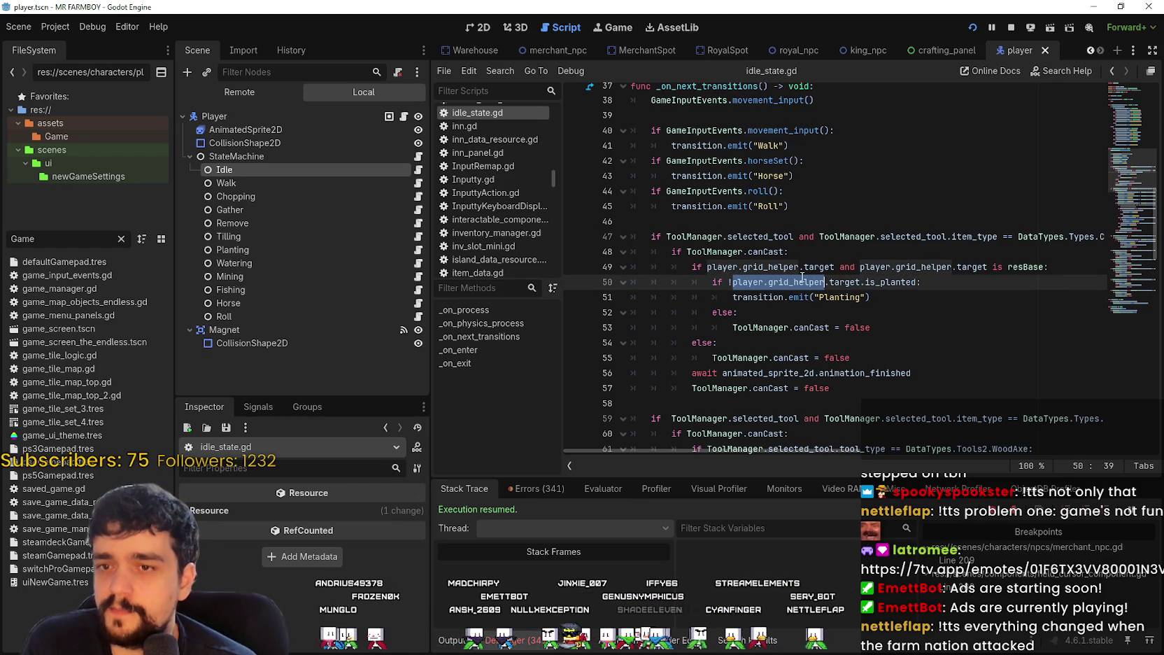
scroll(778, 284, down, 1)
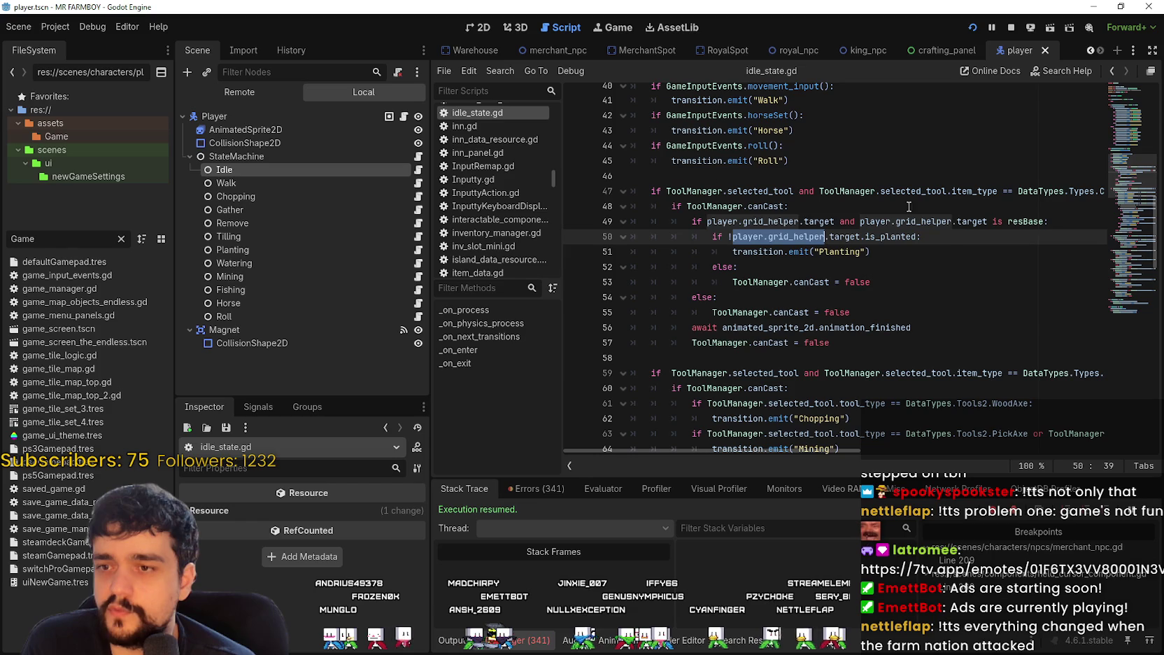
mouse_move(923, 339)
mouse_down()
mouse_move(672, 204)
mouse_move(588, 189)
mouse_up()
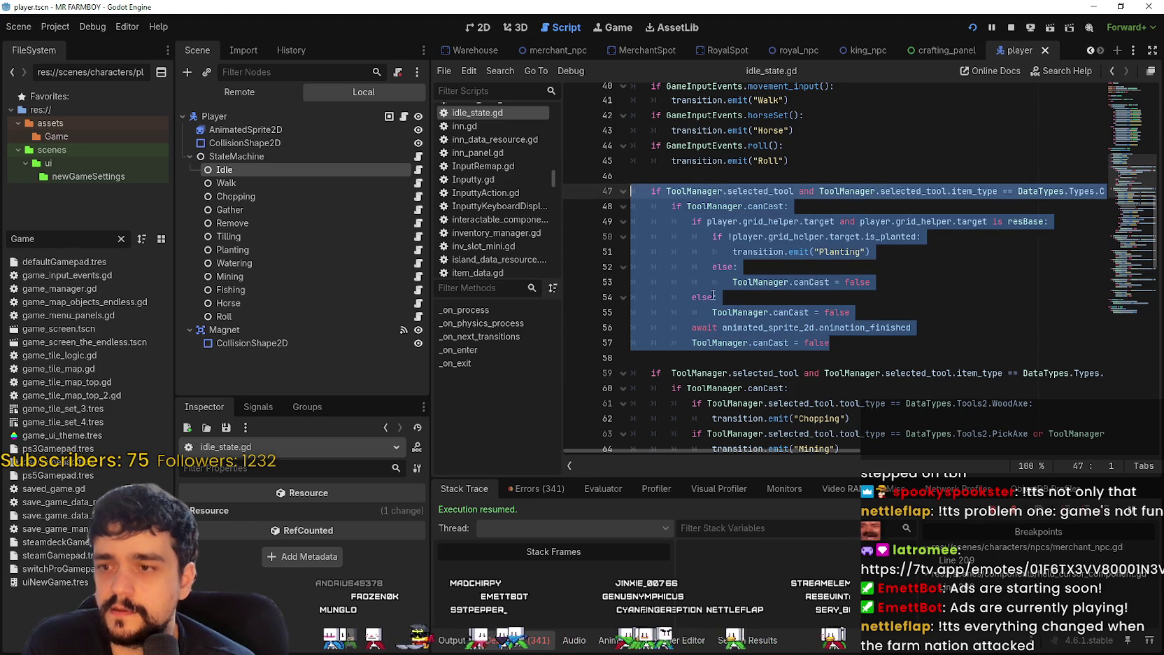
scroll(799, 366, up, 2)
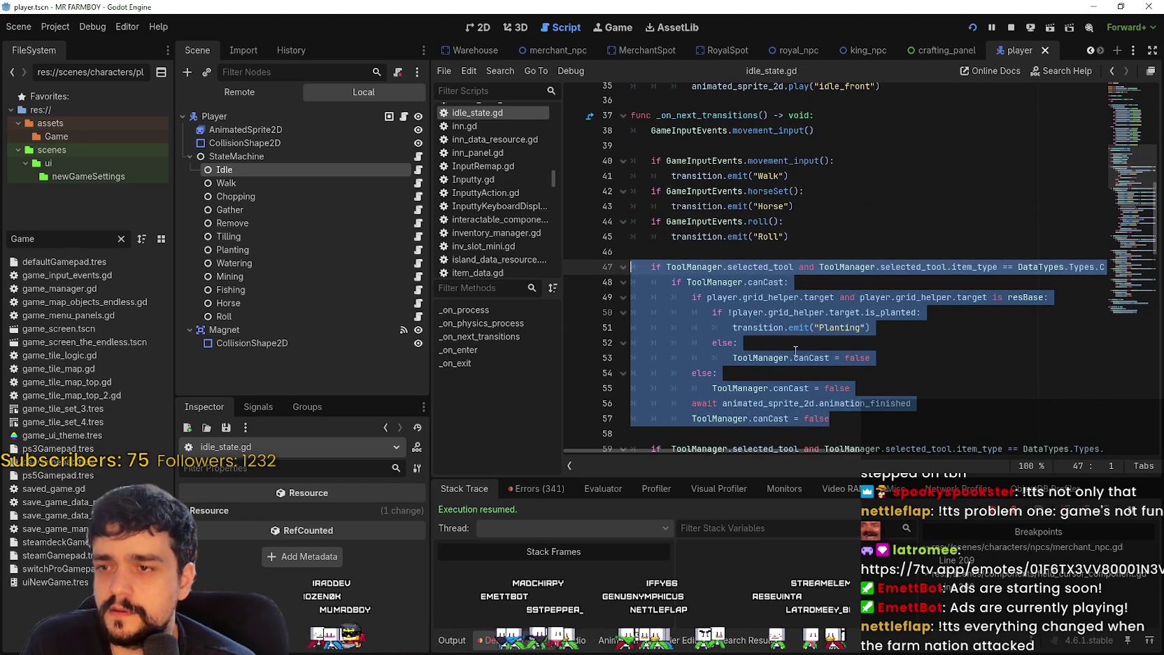
scroll(795, 346, down, 2)
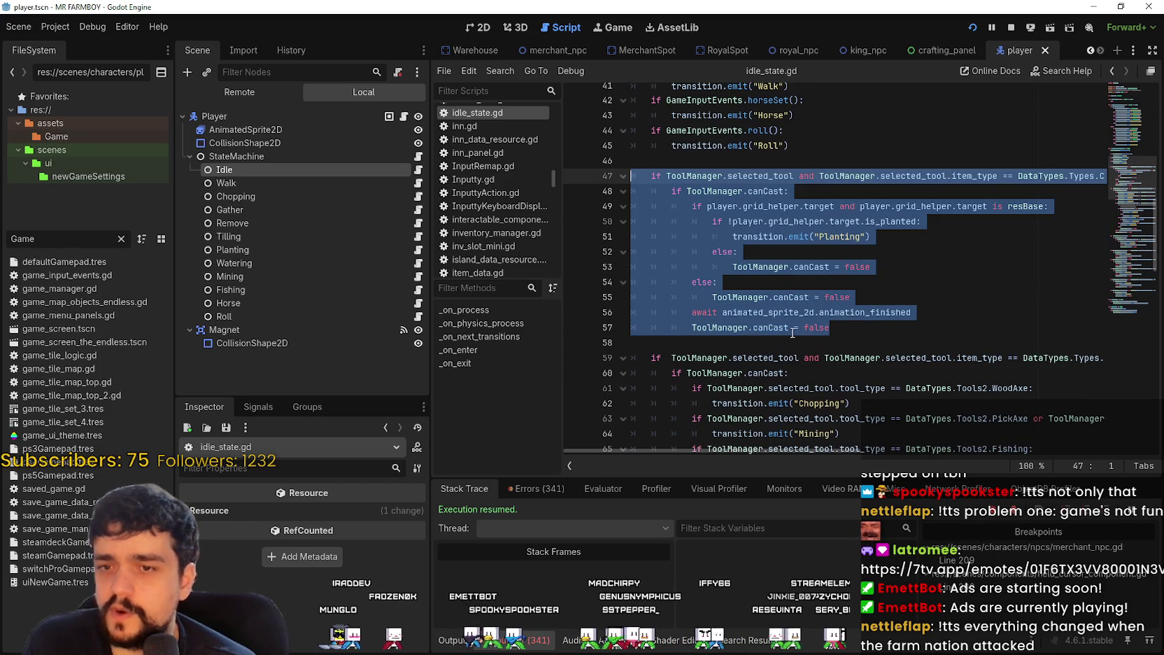
scroll(793, 333, down, 2)
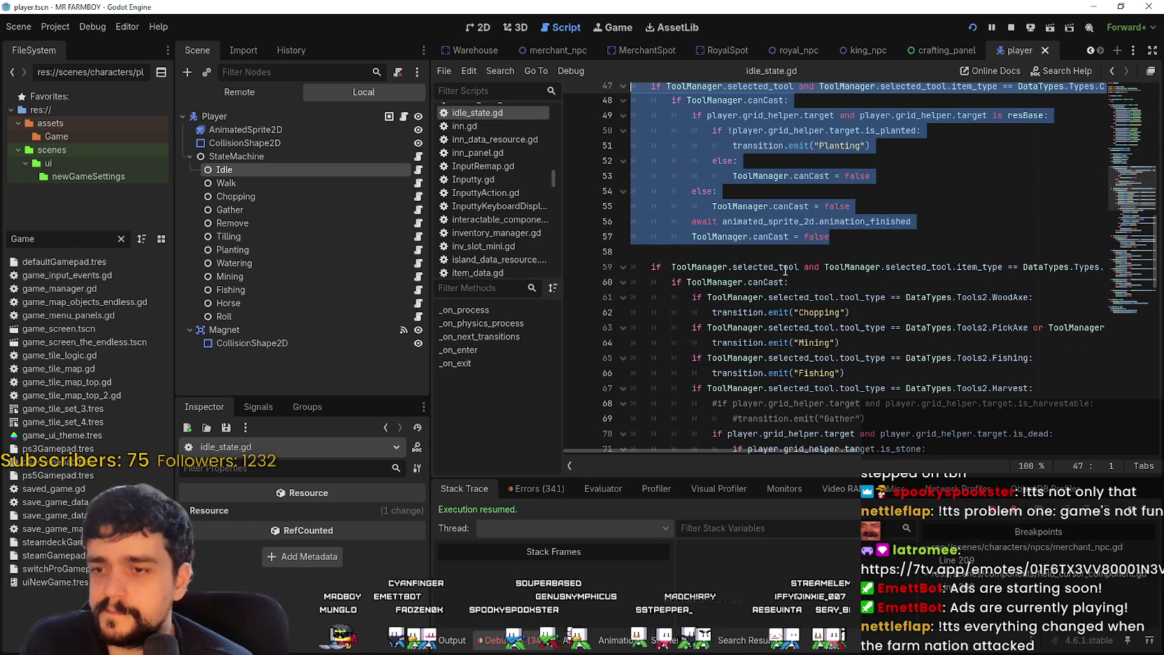
scroll(774, 286, down, 1)
scroll(770, 288, up, 3)
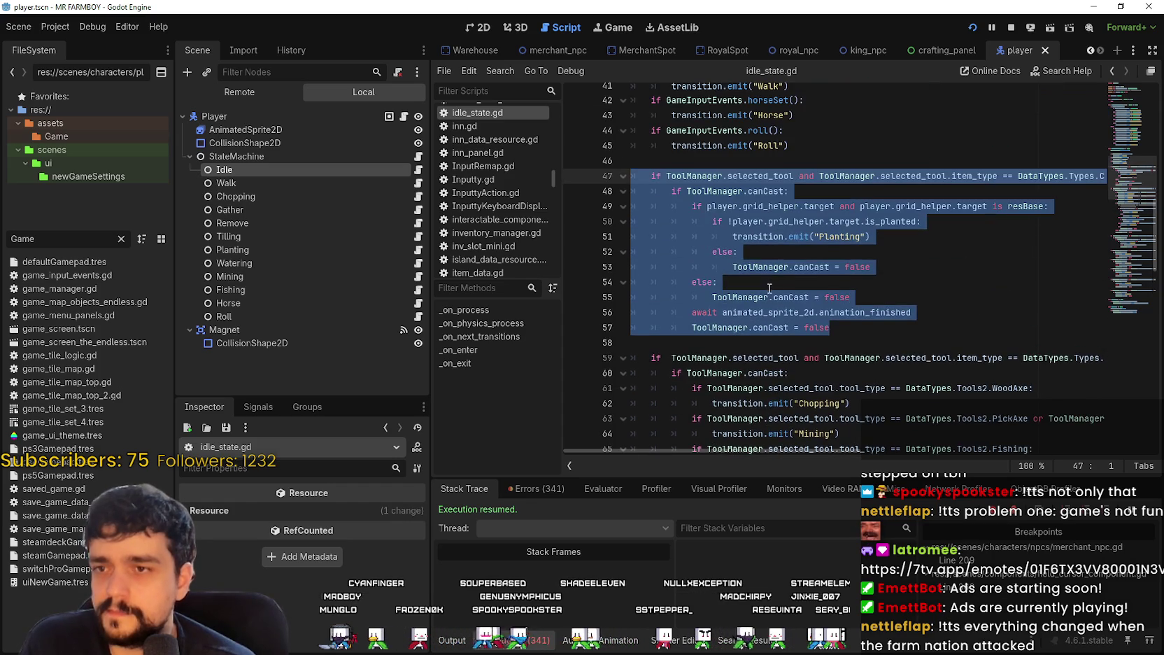
Step: Put a breakpoint on line 50's is_planted check and return to the running game
click(831, 326)
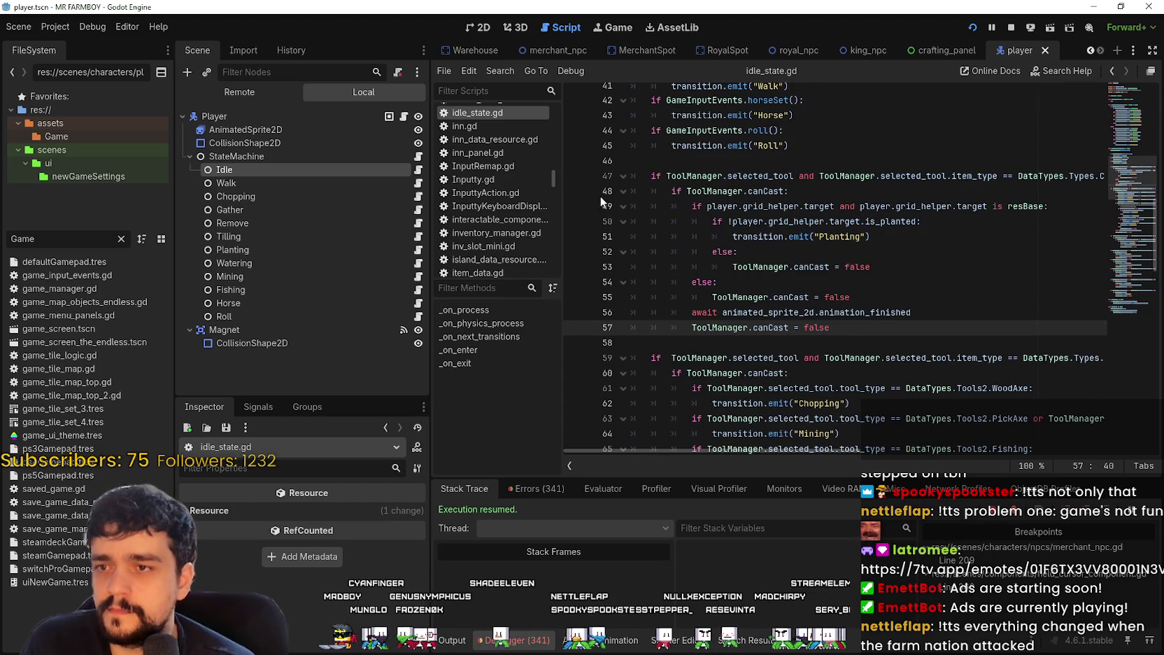
click(793, 222)
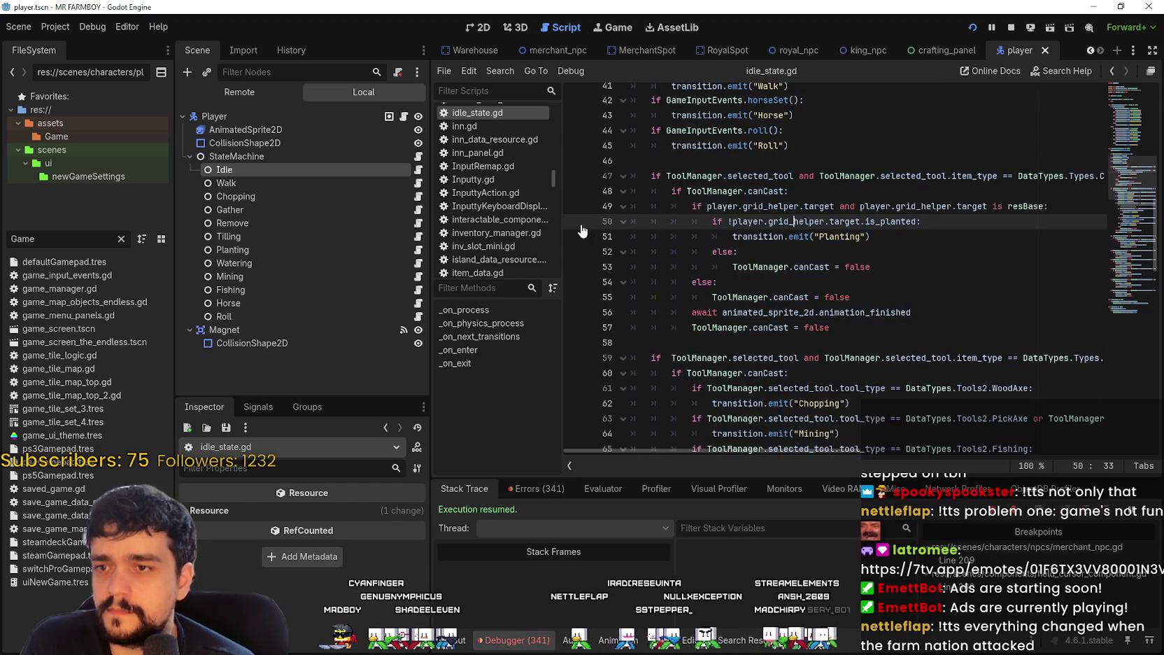
click(805, 255)
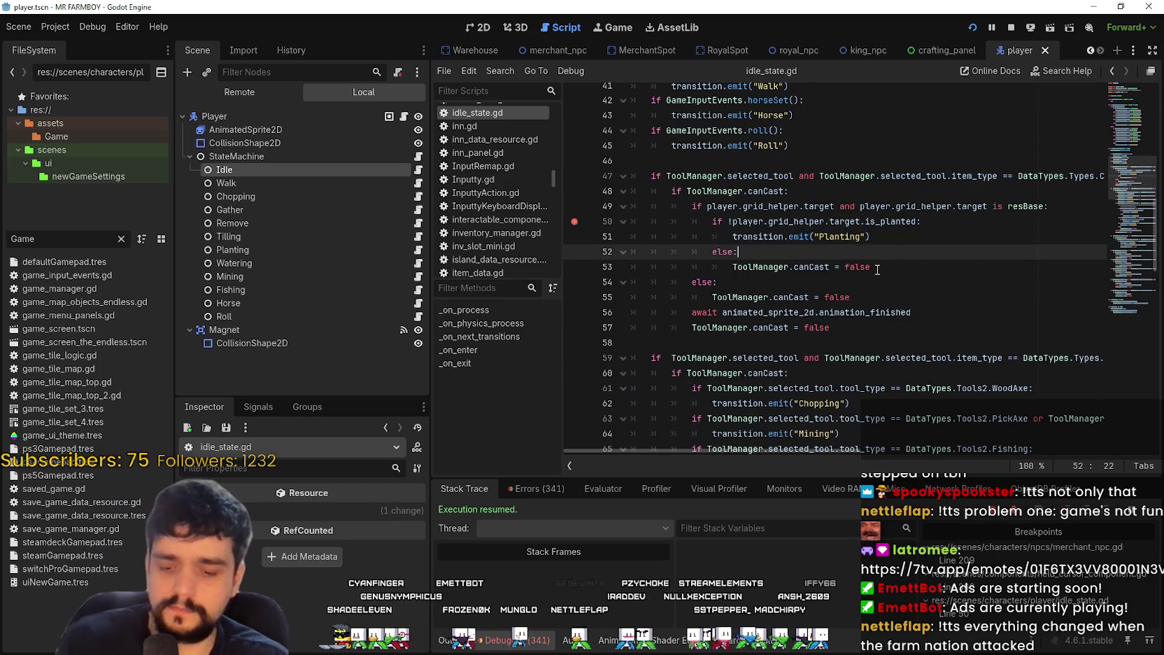
key(alt+Tab)
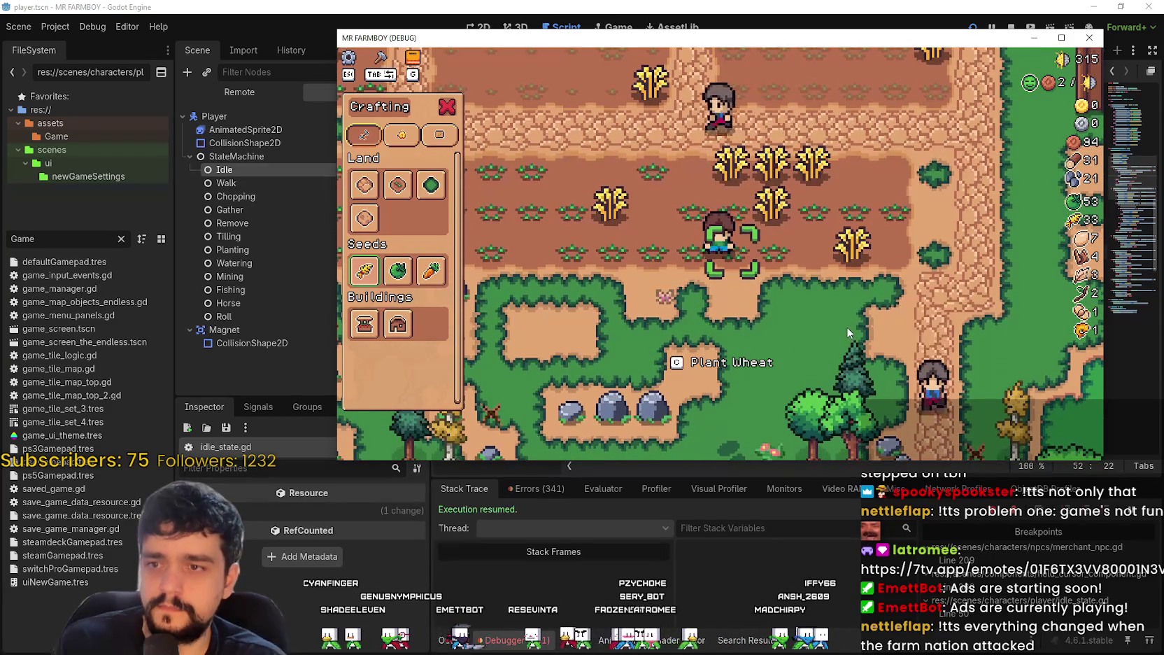
Step: Plant wheat with C on two adjacent tiles, stepping right between them
key(c)
key(d)
key(d)
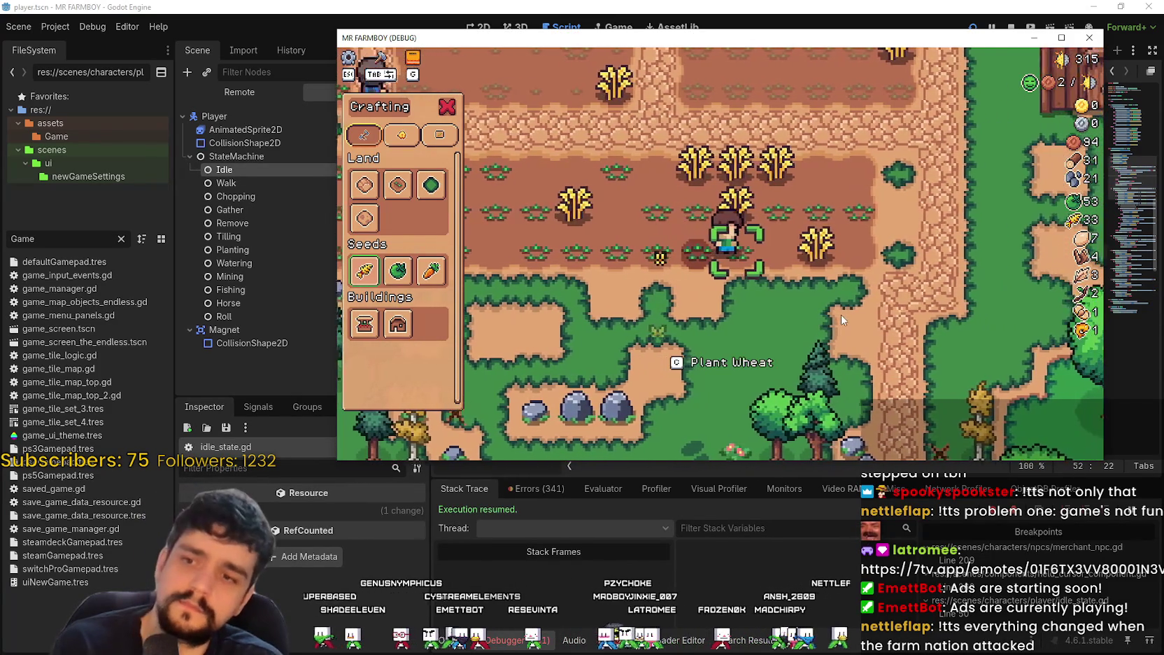
key(c)
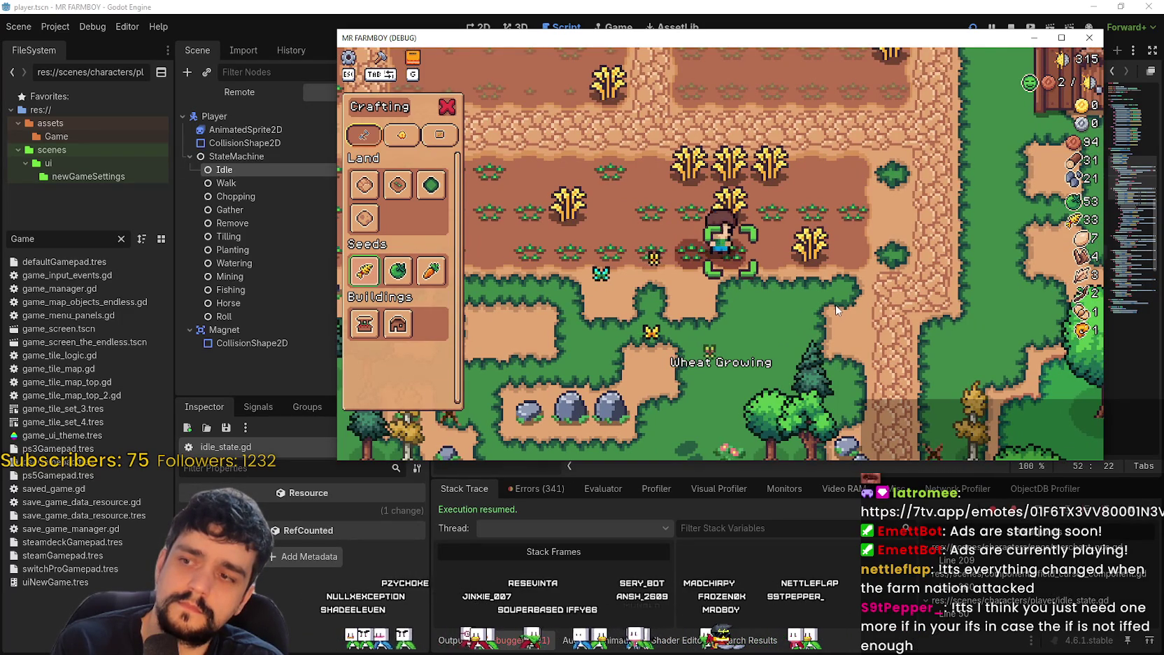
key(d)
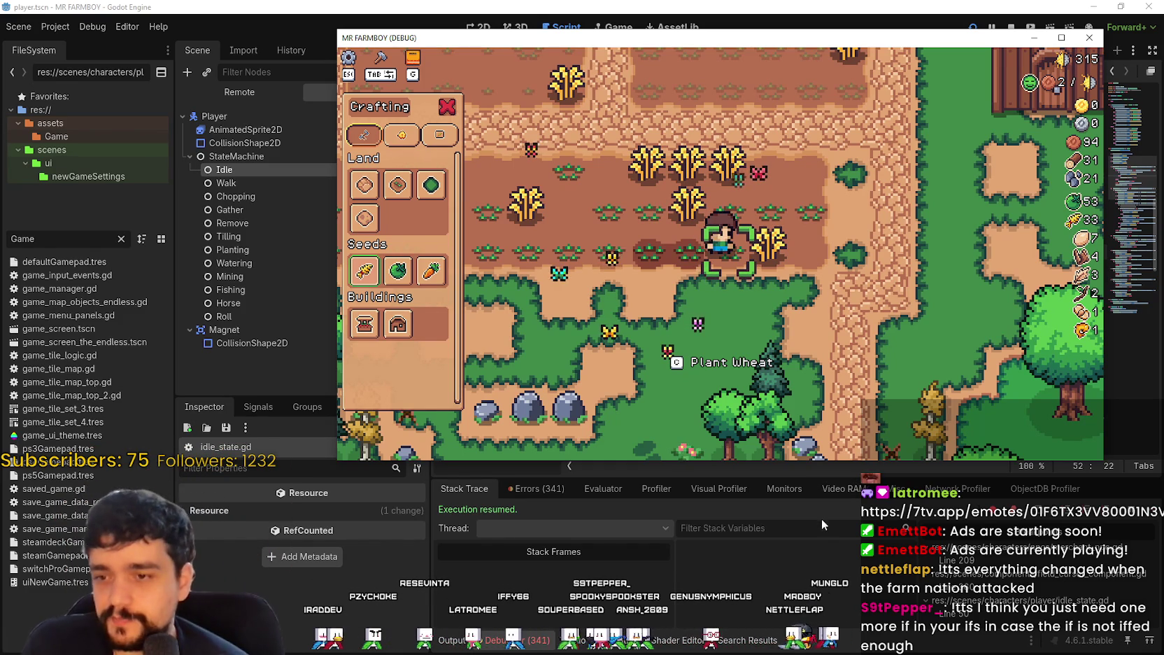
Step: Close the game with F8 and scroll idle_state.gd to the harvest tool checks
key(F8)
scroll(771, 242, down, 3)
scroll(771, 241, down, 10)
click(771, 242)
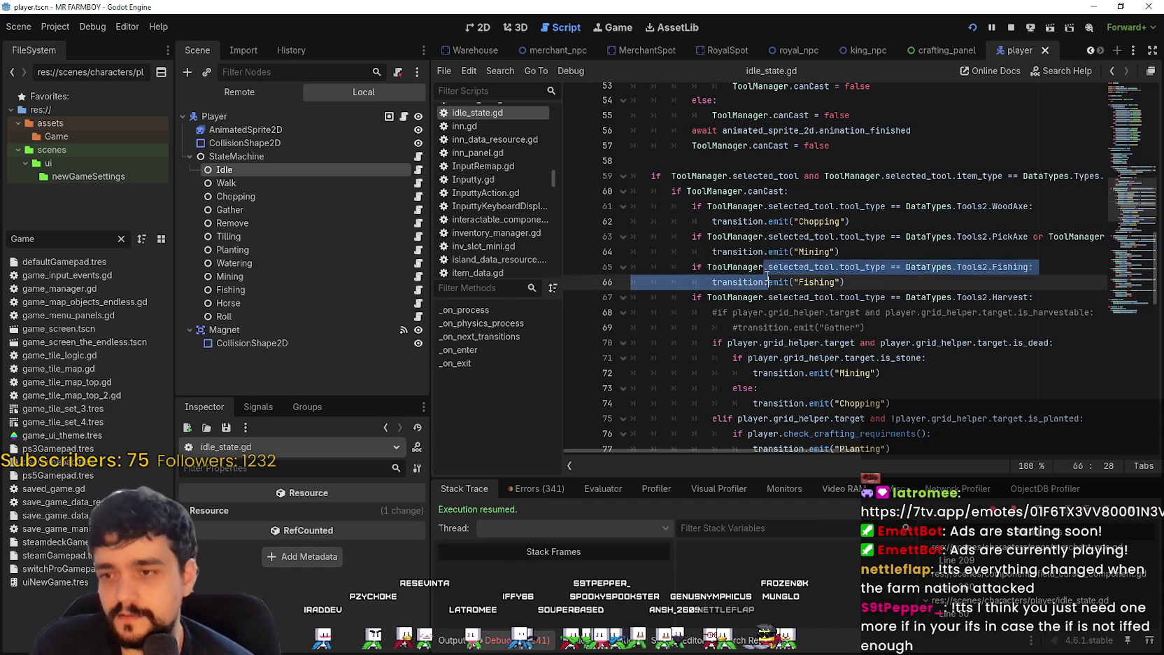
click(744, 264)
scroll(769, 238, down, 6)
click(845, 210)
scroll(909, 289, down, 2)
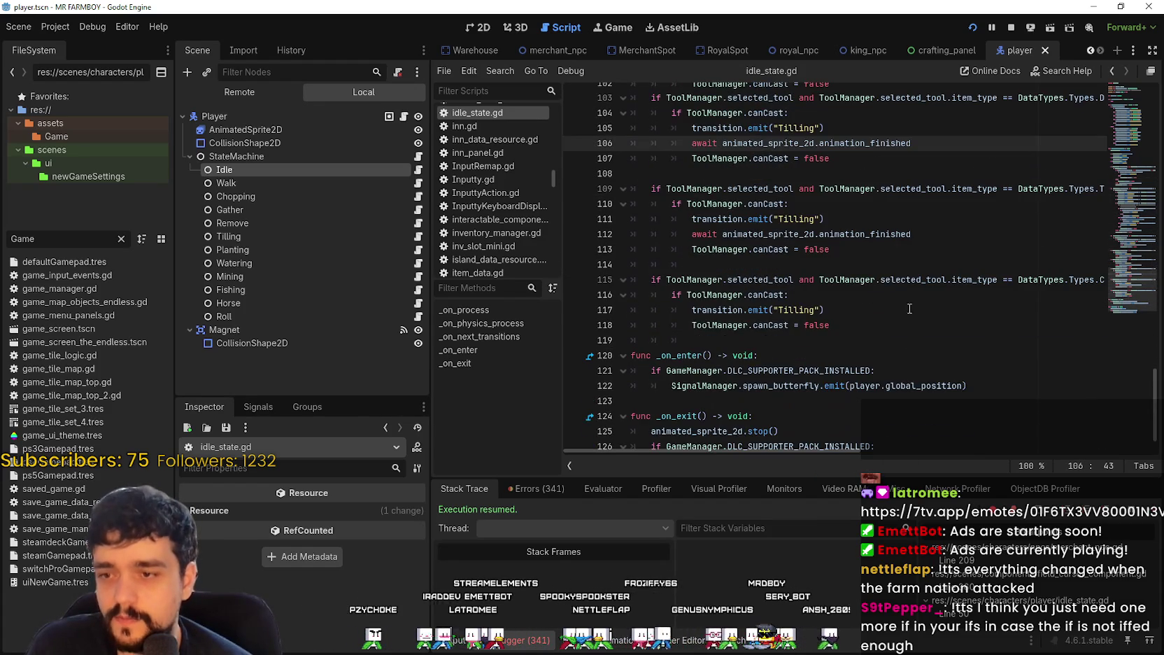
click(756, 340)
scroll(755, 340, down, 1)
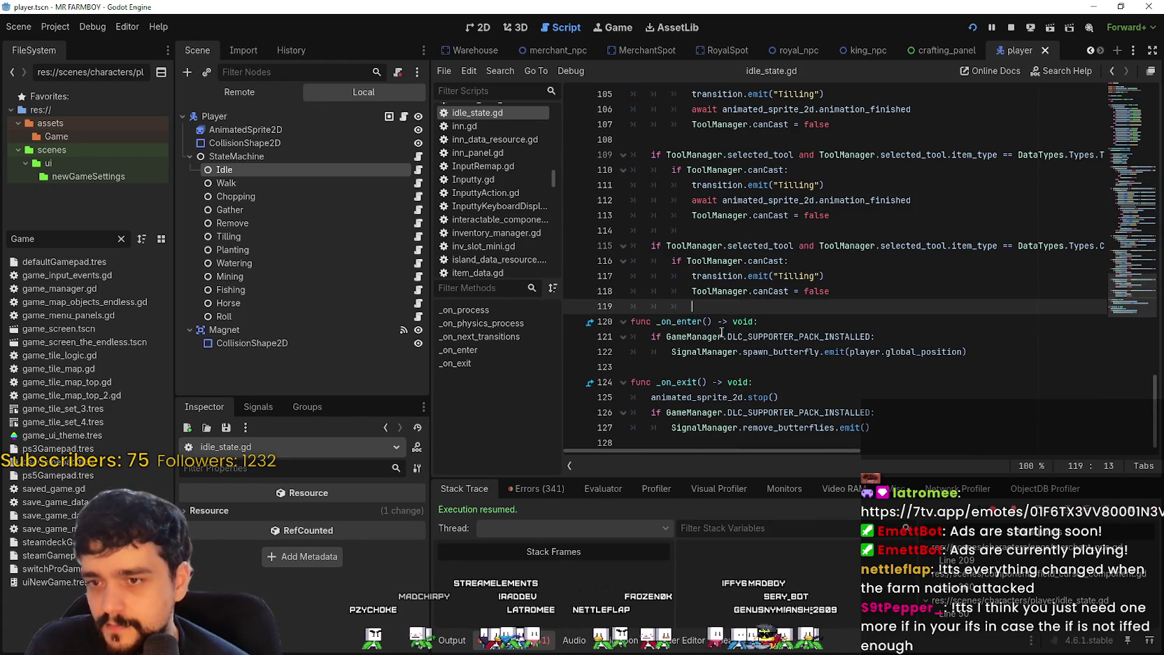
click(725, 367)
scroll(725, 280, up, 7)
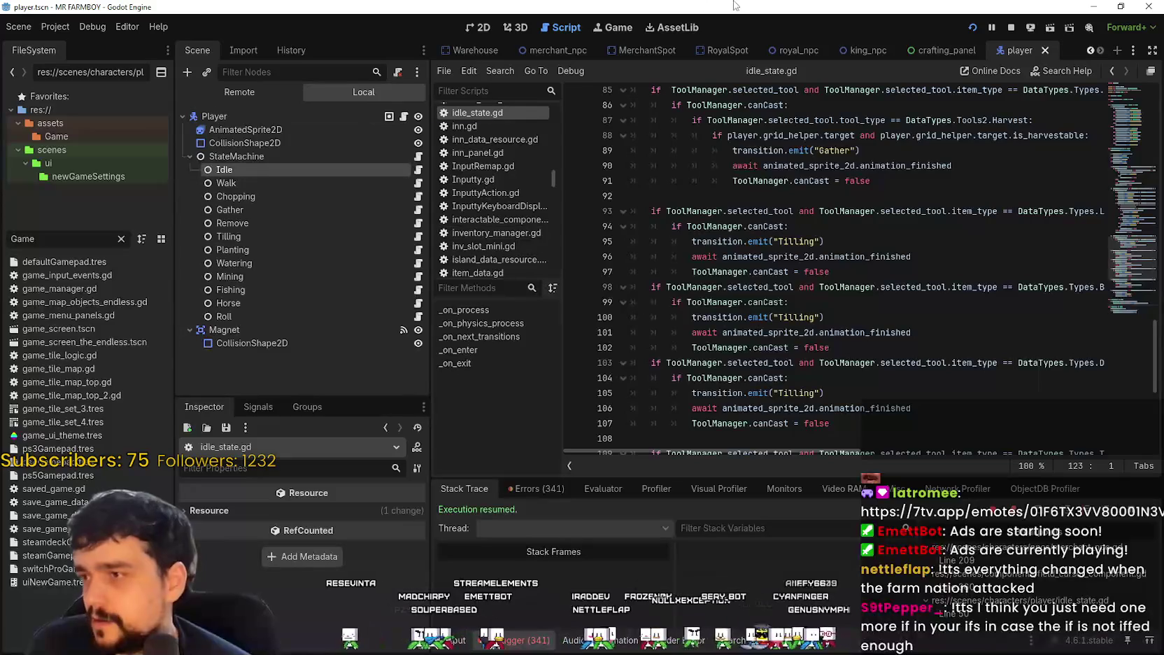
scroll(1090, 49, up, 10)
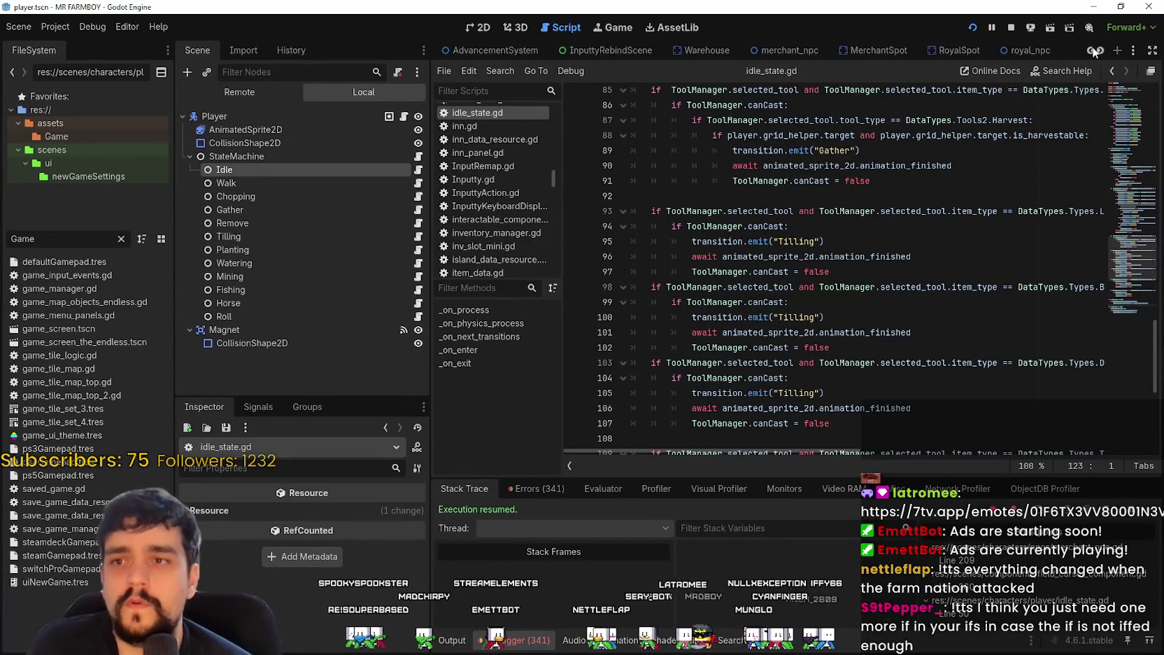
click(722, 52)
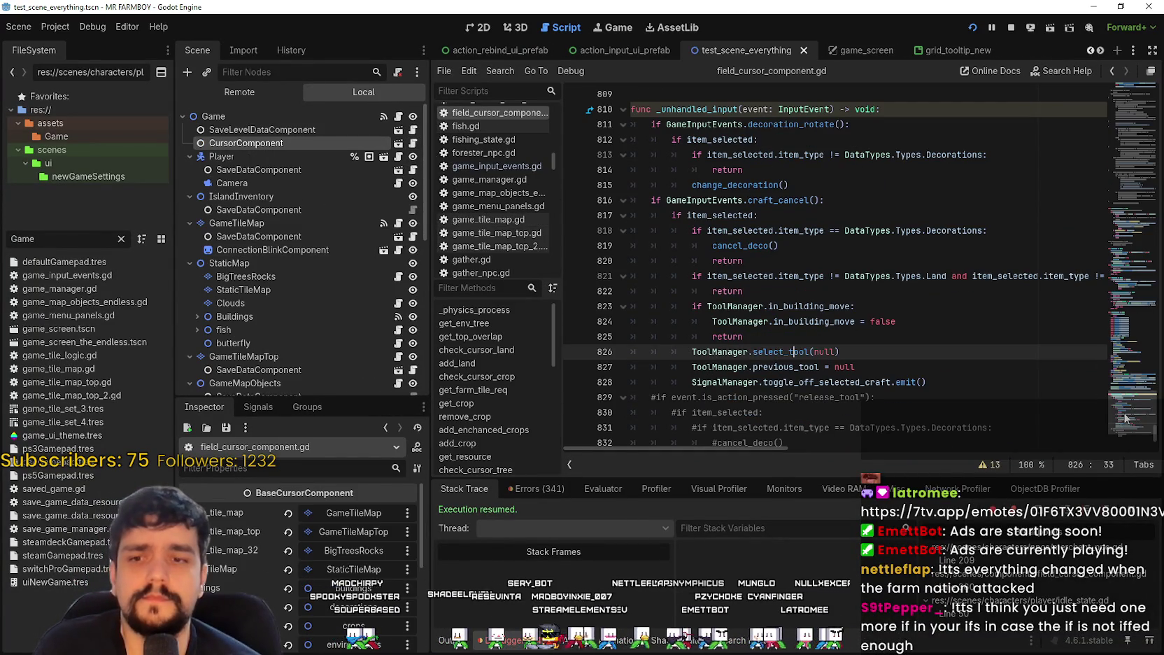
Step: Read add_crop's early return, rarity assignment, grid target reset and add_enchanced_crops call
mouse_move(1128, 415)
mouse_down()
mouse_move(1132, 283)
mouse_move(1160, 138)
mouse_up()
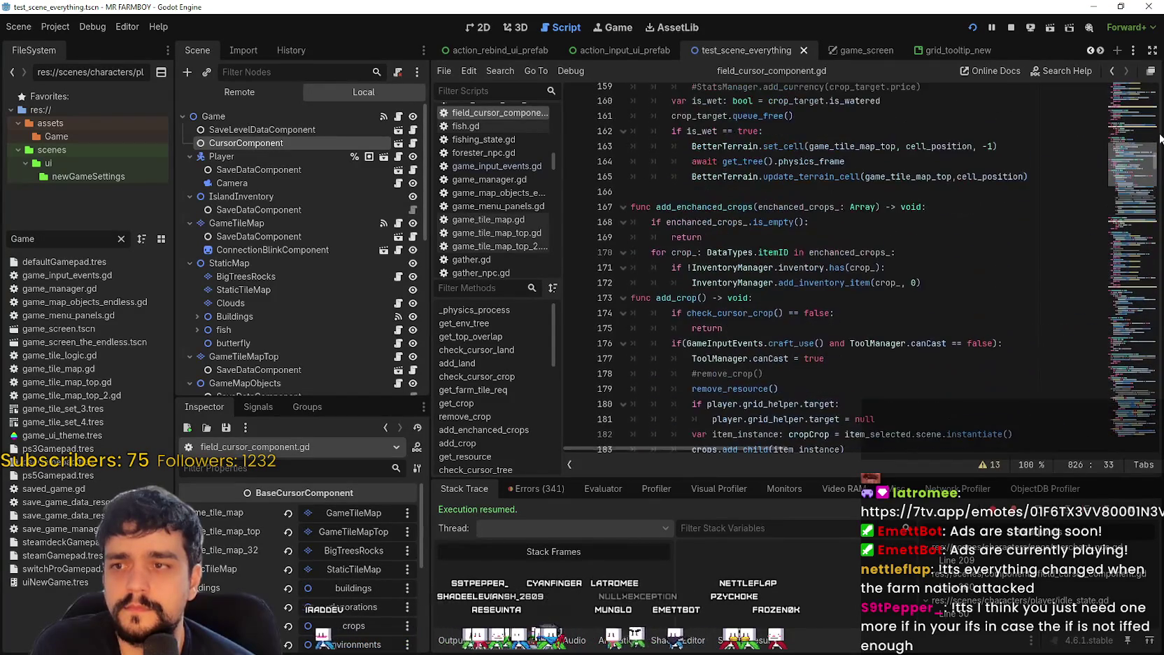
scroll(770, 245, down, 1)
click(735, 282)
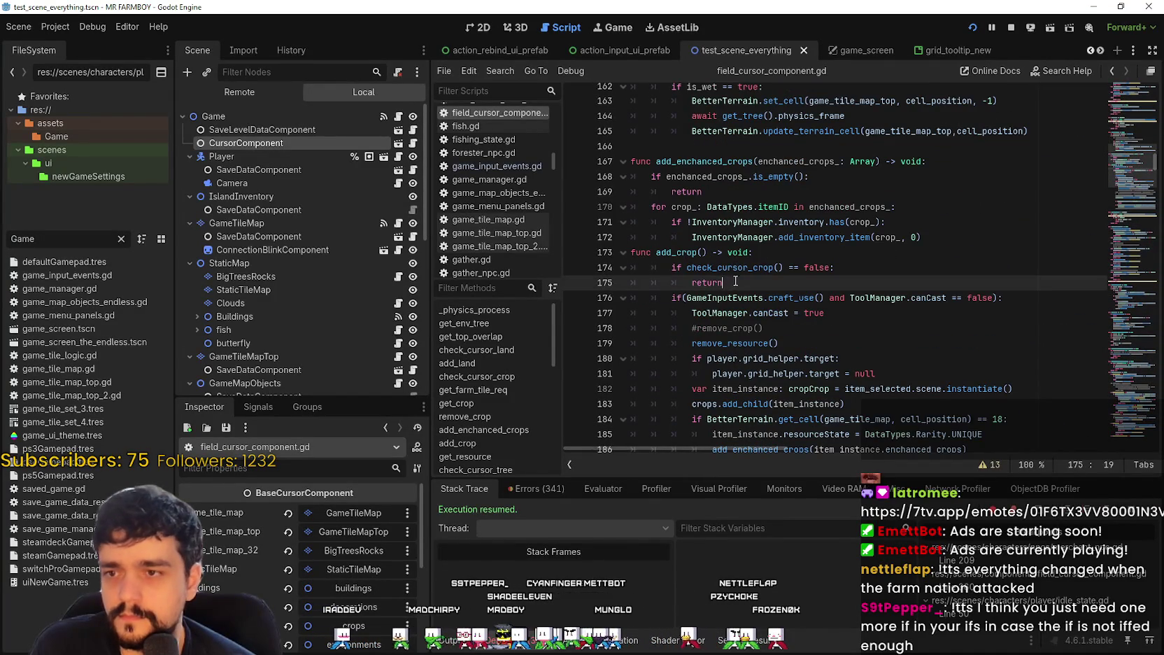
scroll(747, 179, down, 3)
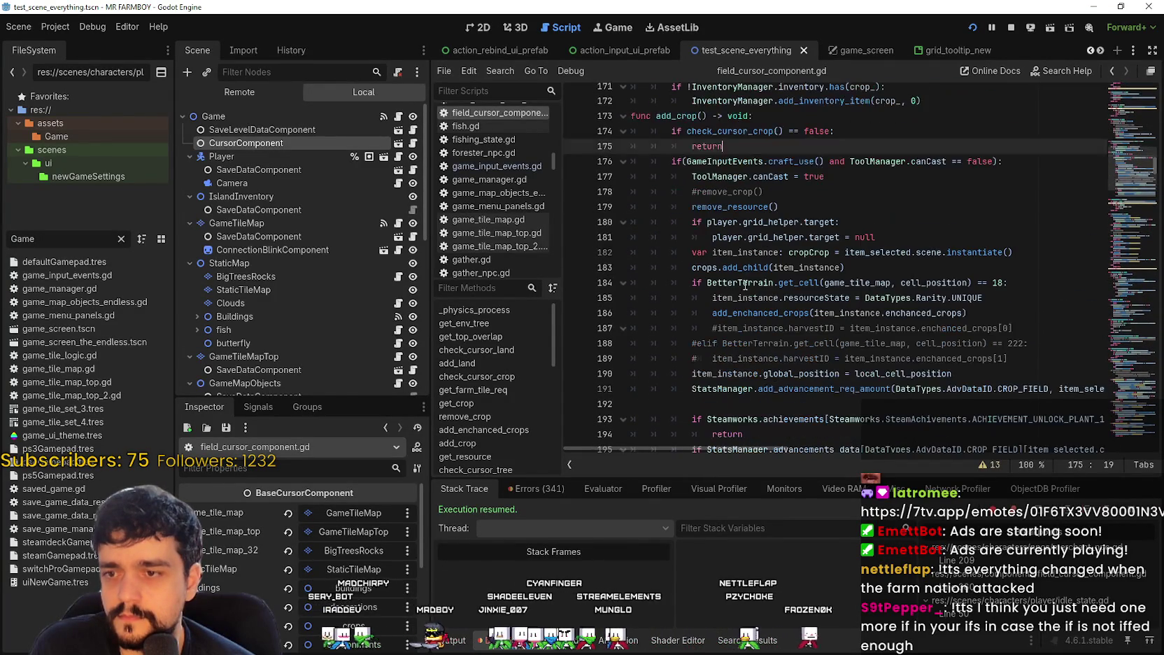
click(744, 298)
click(812, 237)
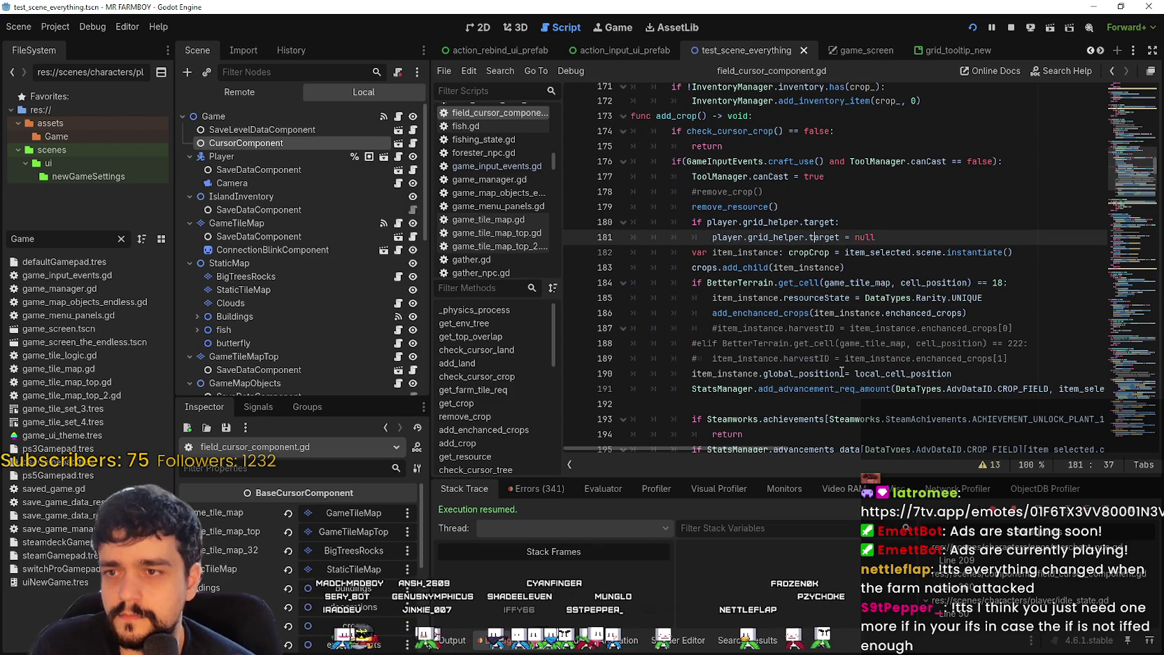
click(776, 314)
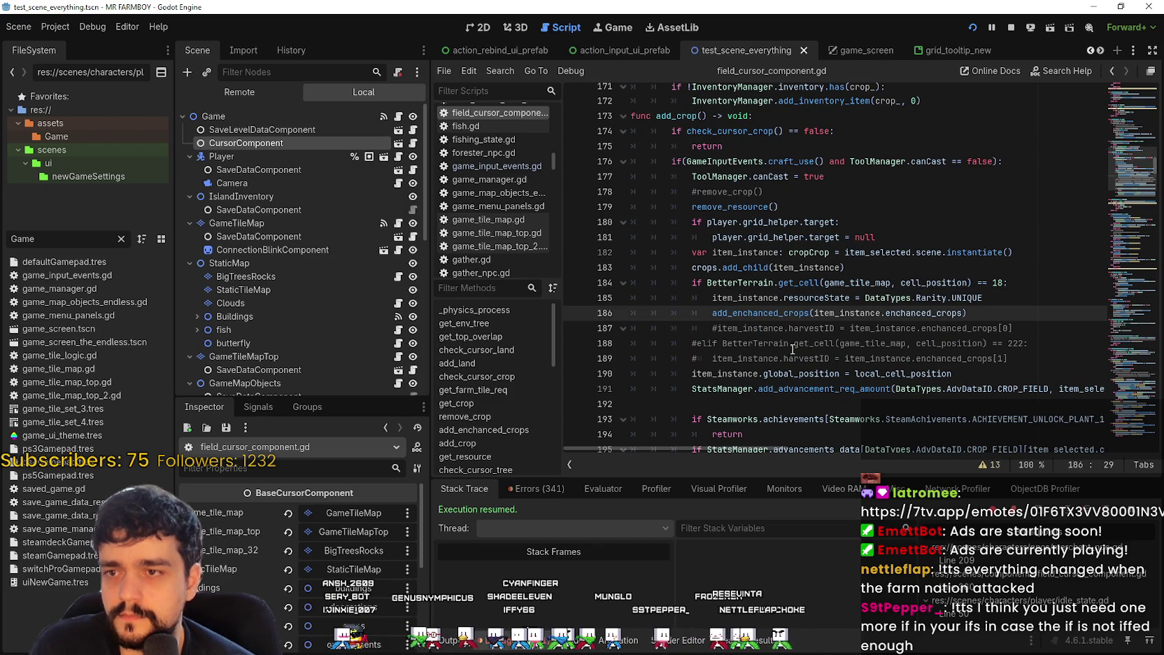
scroll(778, 333, down, 2)
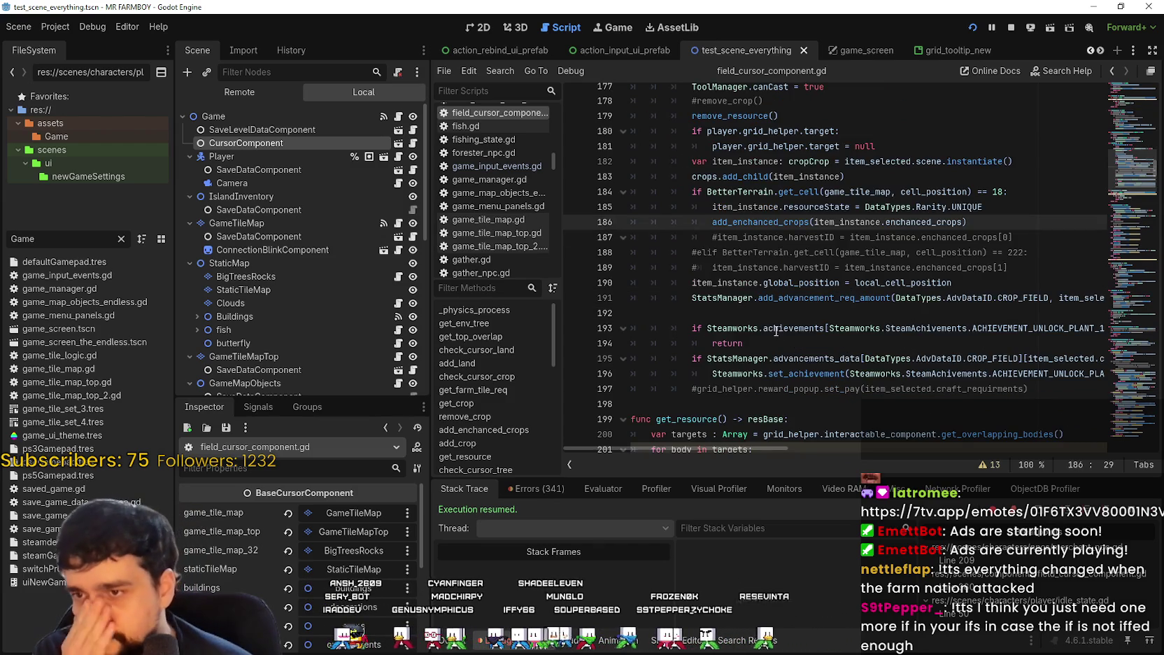
scroll(776, 330, down, 2)
click(772, 314)
scroll(772, 314, up, 2)
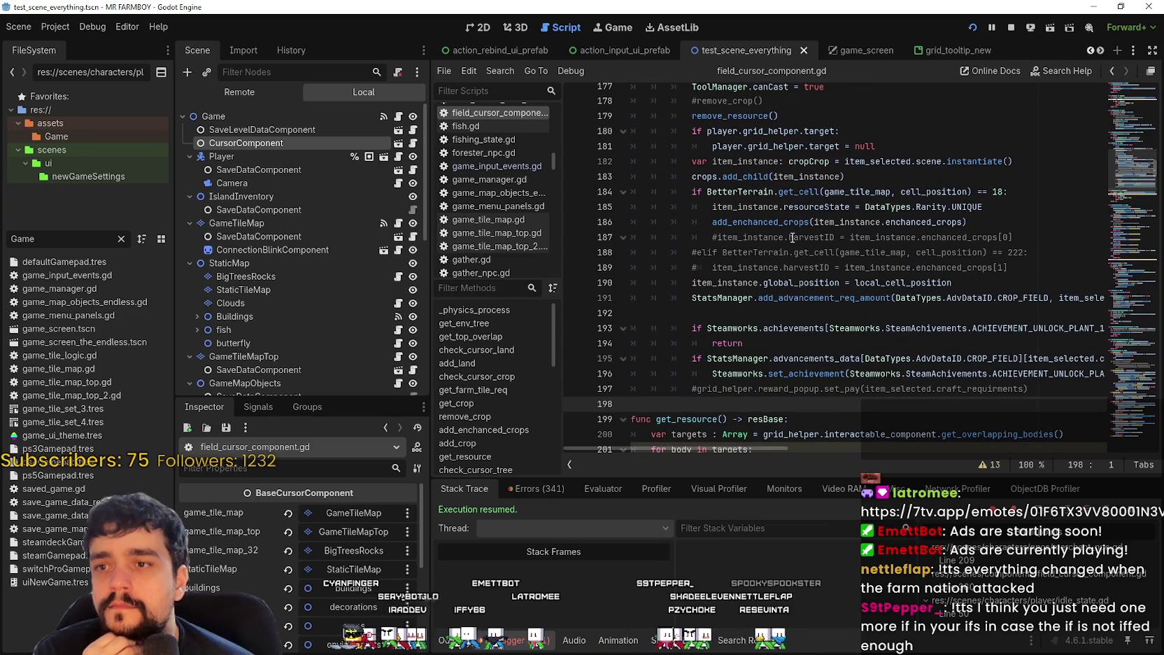
Step: Inspect where the crop instance is added and select the craft_use call in the condition
click(747, 177)
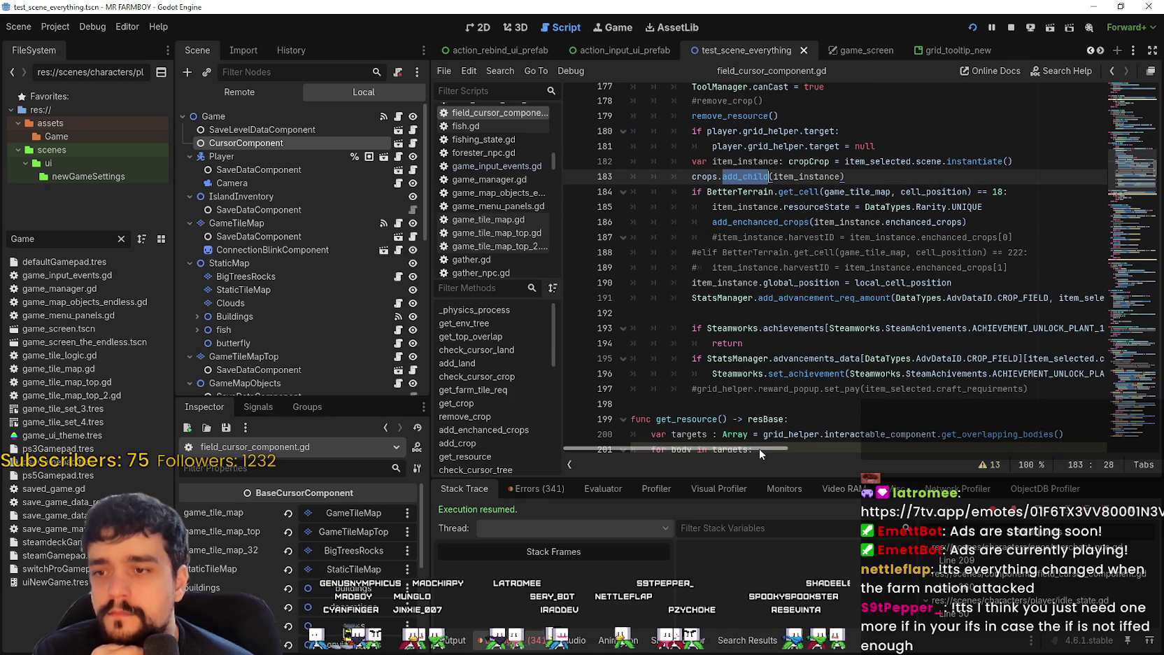
scroll(761, 448, down, 3)
scroll(770, 434, up, 3)
scroll(705, 417, down, 1)
click(709, 358)
scroll(709, 358, up, 4)
click(730, 250)
double_click(777, 206)
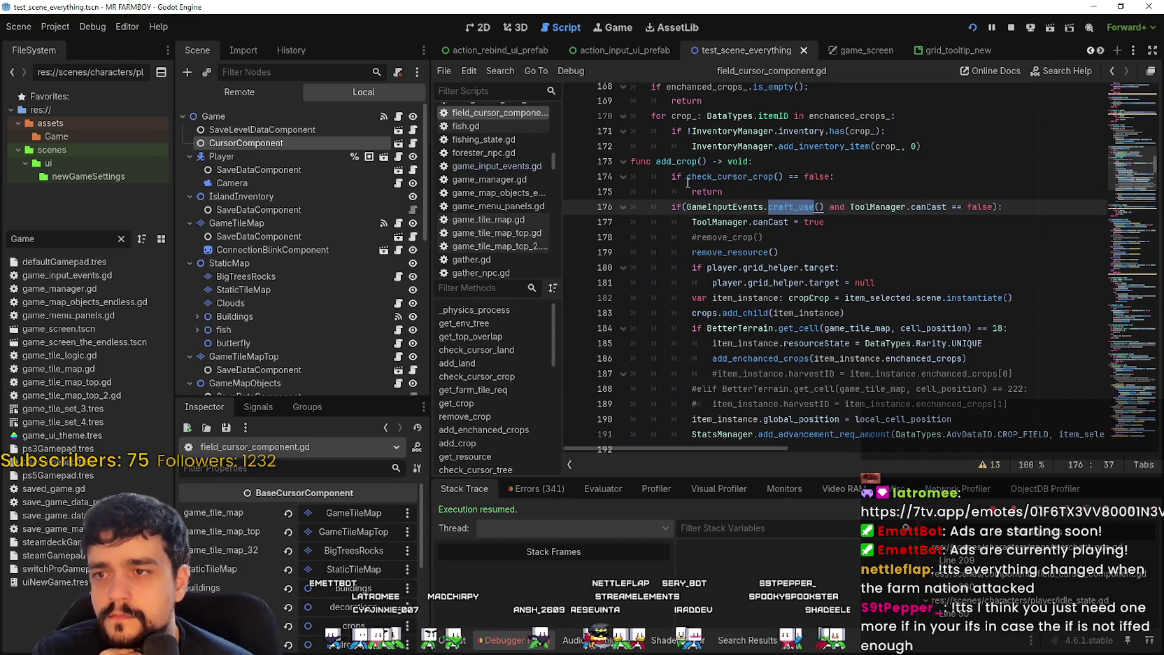
scroll(690, 192, down, 3)
scroll(692, 374, up, 3)
Step: Toggle a breakpoint on the canCast = true line 177 and launch the game with F6
click(701, 242)
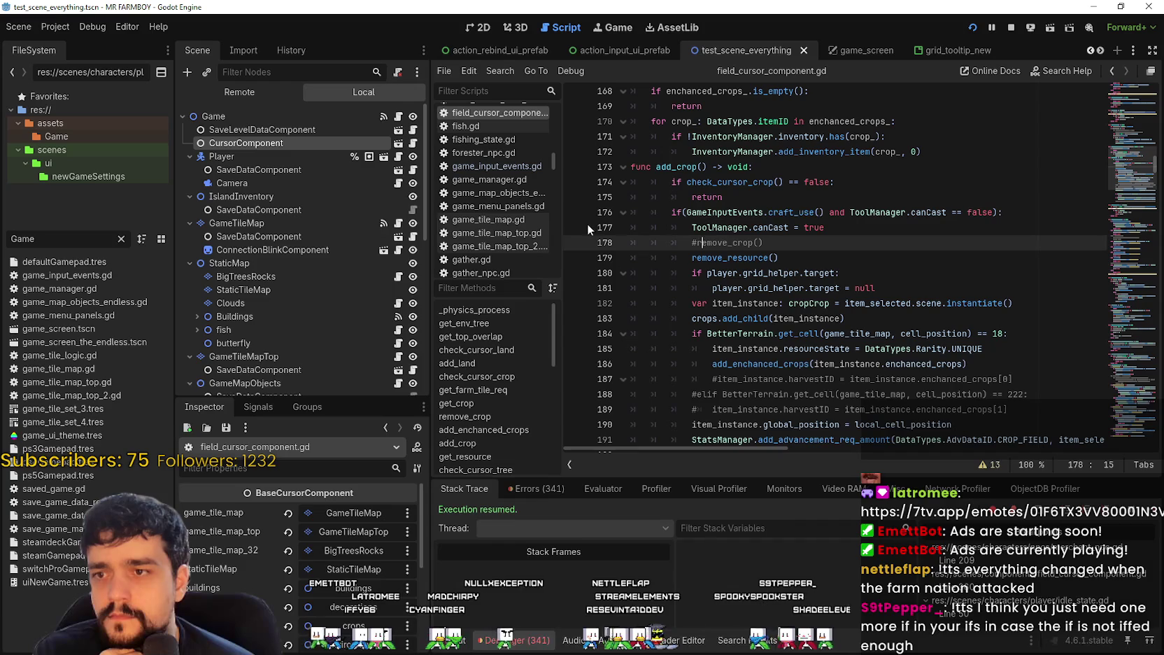
click(575, 228)
click(812, 251)
key(F6)
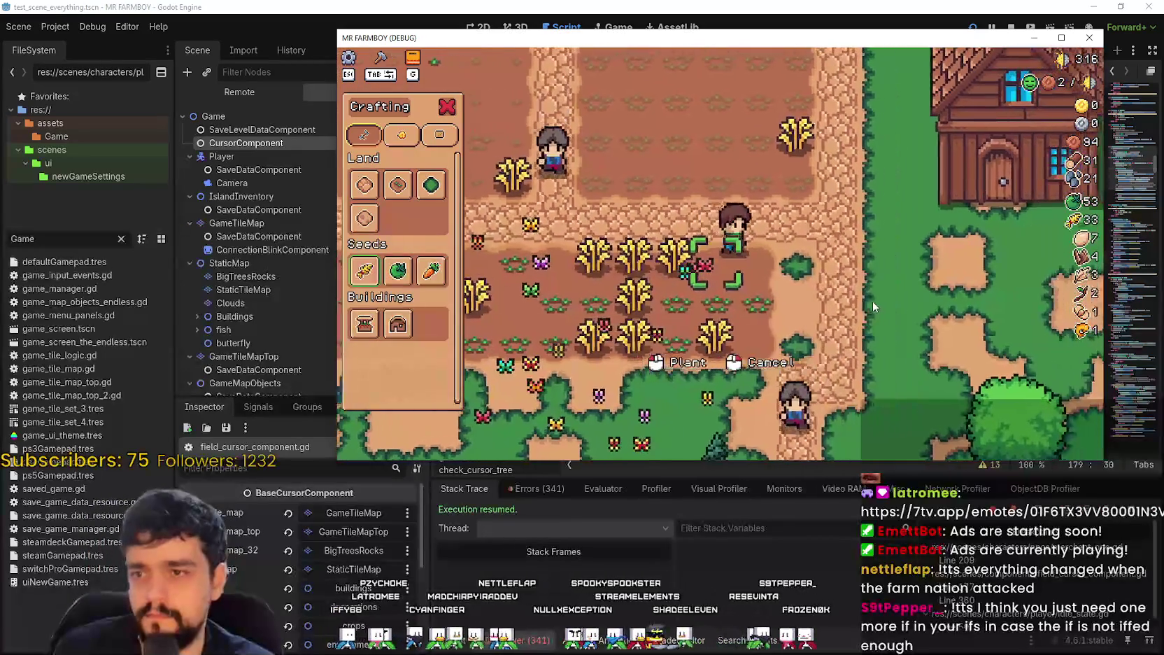
Step: Plant a seed to hit the add_crop breakpoint, resume, and plant again
key(c)
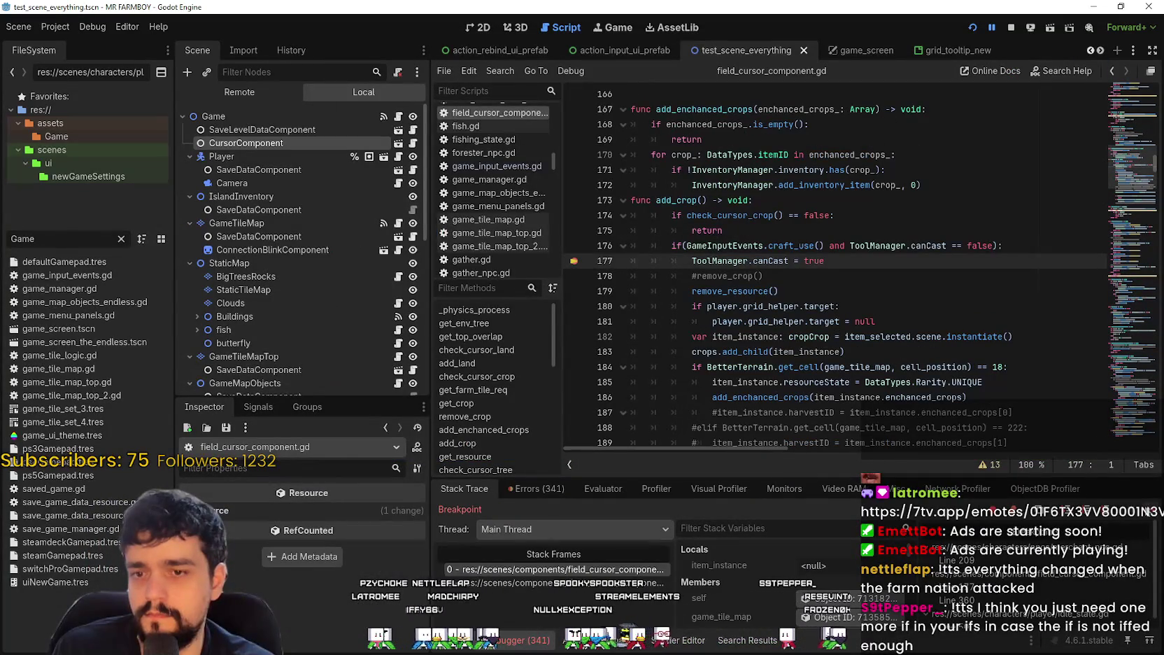
click(1150, 517)
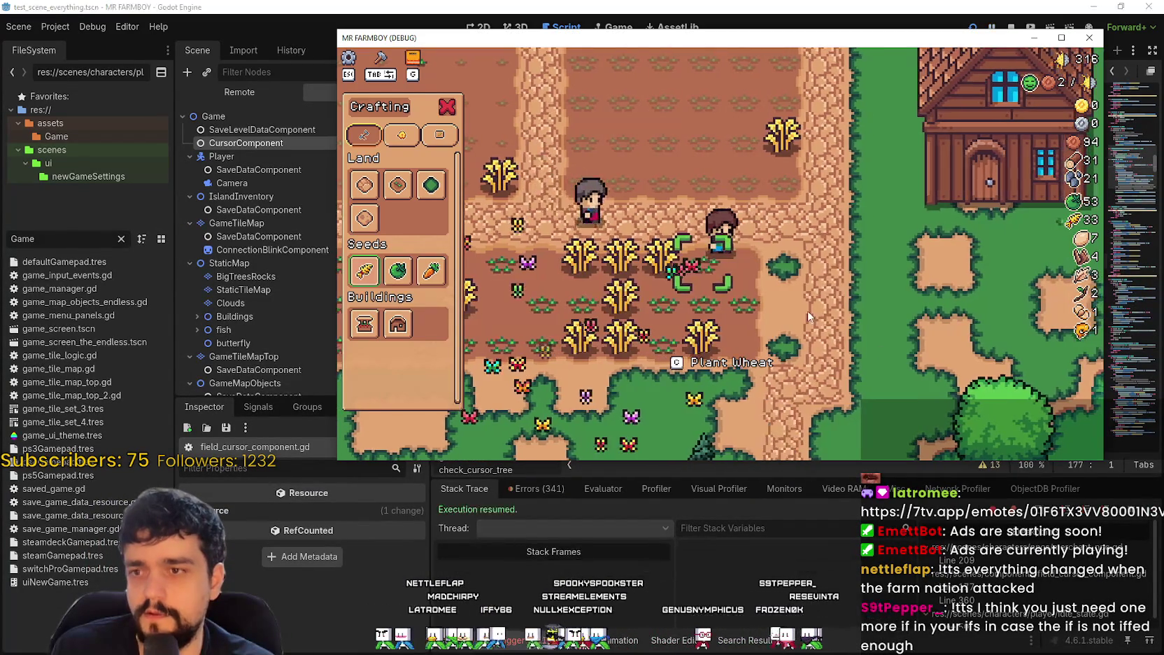
key(c)
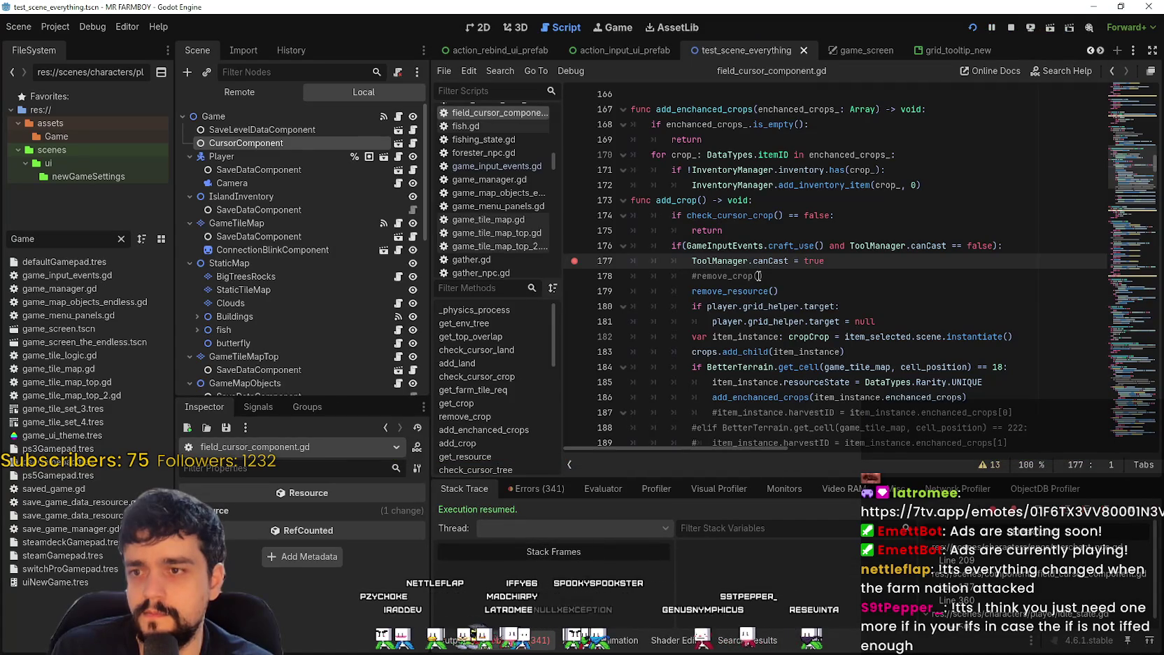
Step: Switch to the player scene tab and open the player's idle_state.gd script
click(1100, 50)
click(1100, 49)
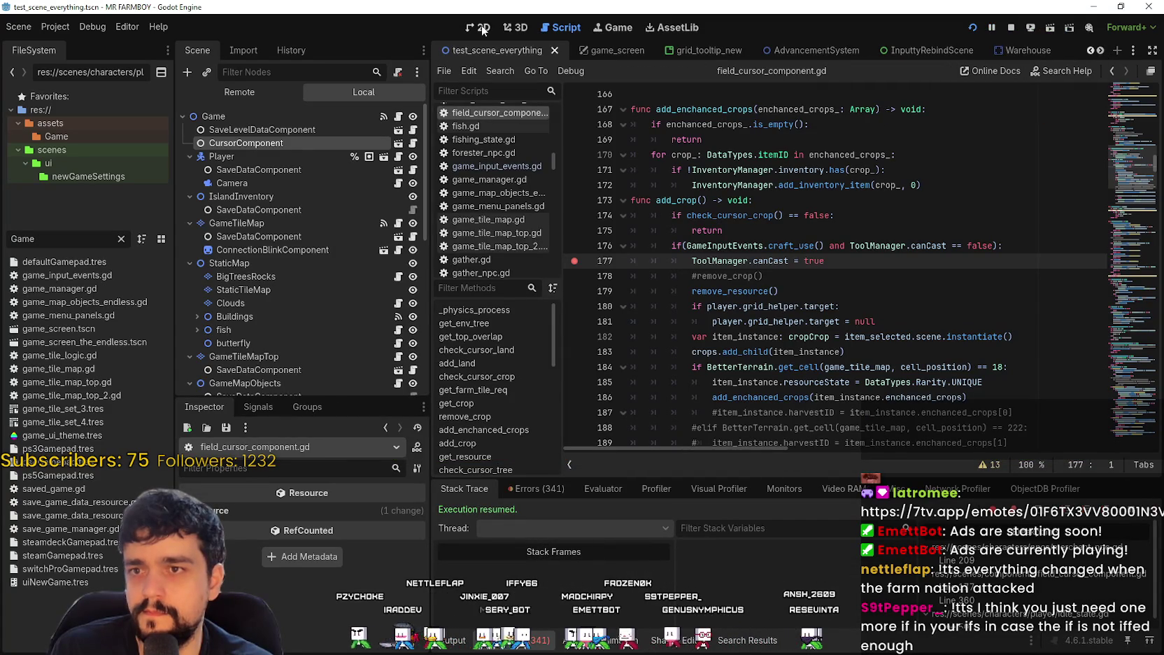
click(1100, 50)
click(1100, 49)
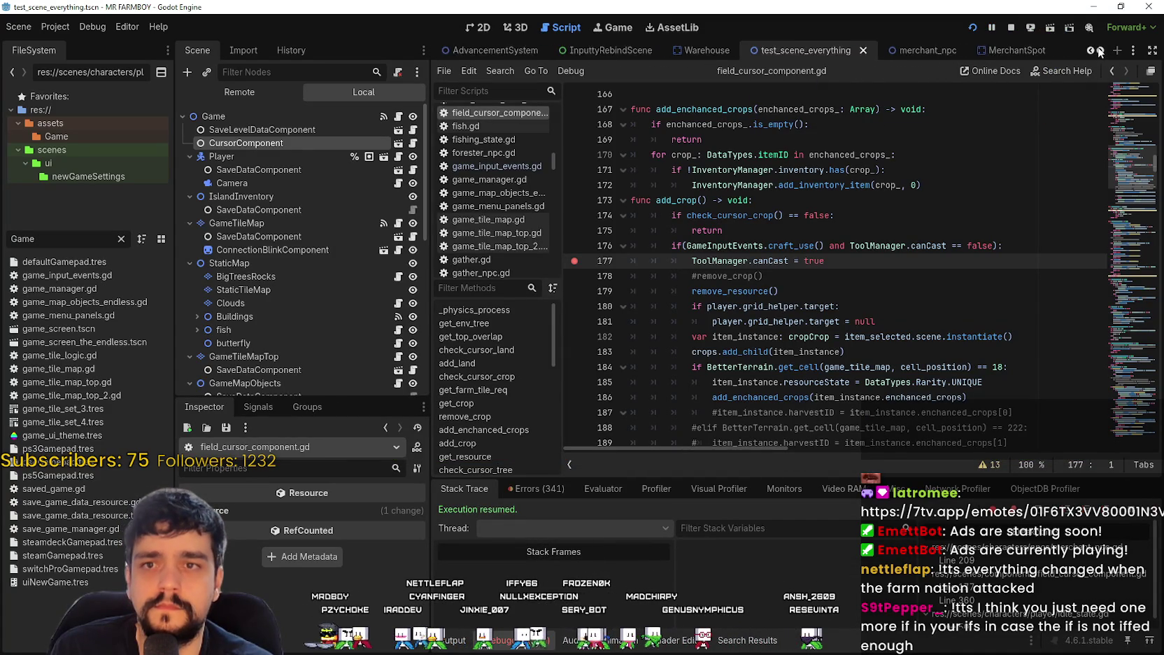
click(1100, 50)
click(1100, 50)
click(1098, 48)
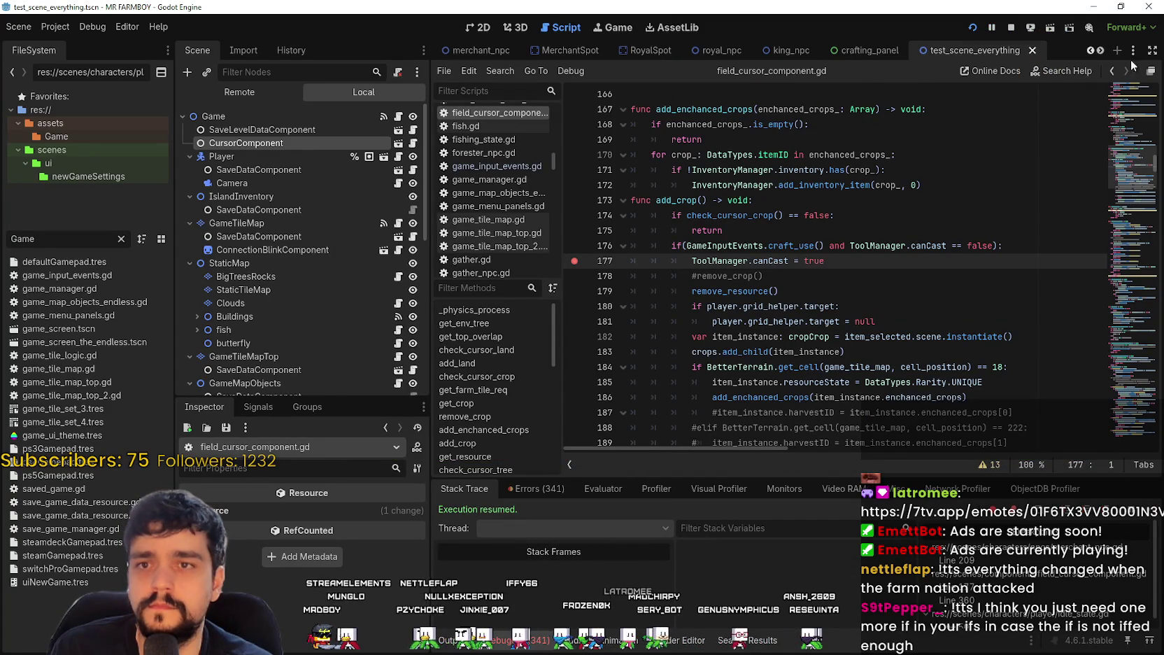
click(1098, 48)
click(986, 50)
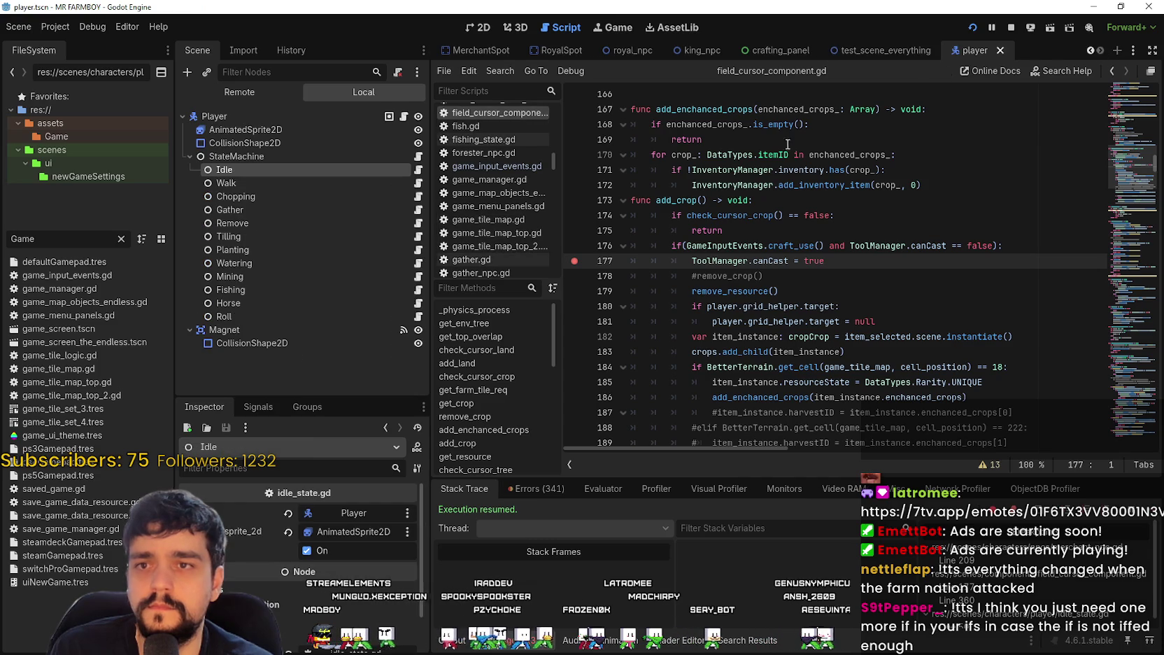
click(417, 170)
scroll(634, 335, up, 2)
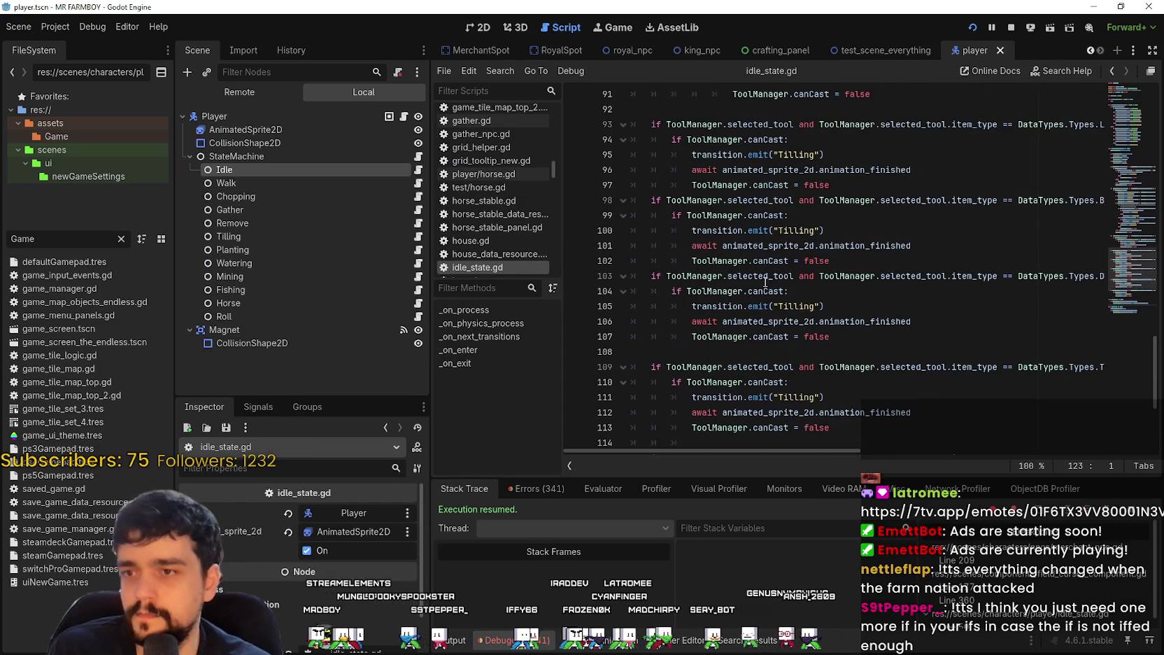
Step: Add a breakpoint on line 118's canCast = false reset
click(634, 350)
scroll(704, 335, down, 4)
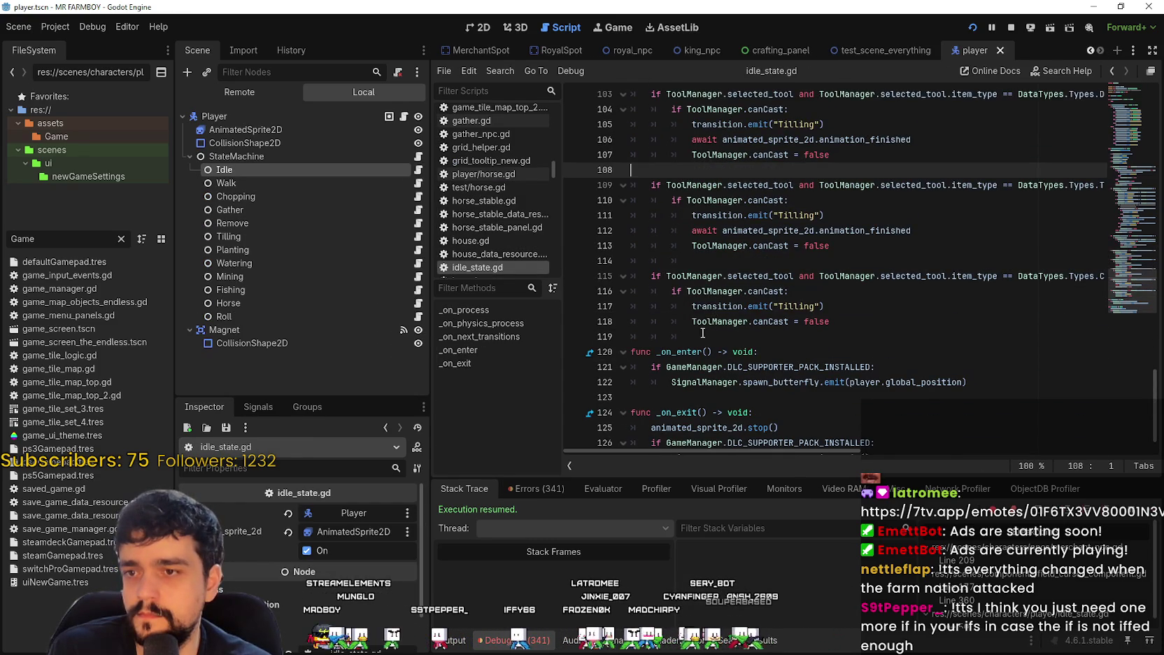
click(704, 334)
click(574, 322)
click(831, 320)
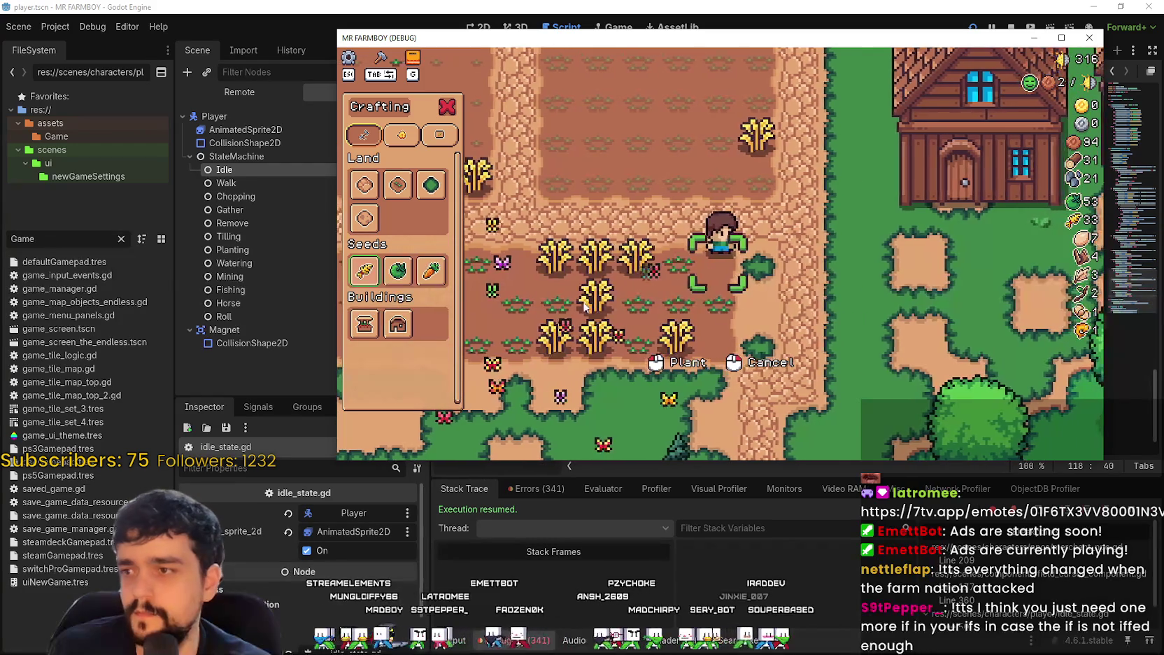
Step: Return to the game, continue past the breakpoint, and bring the editor back to the front
click(873, 331)
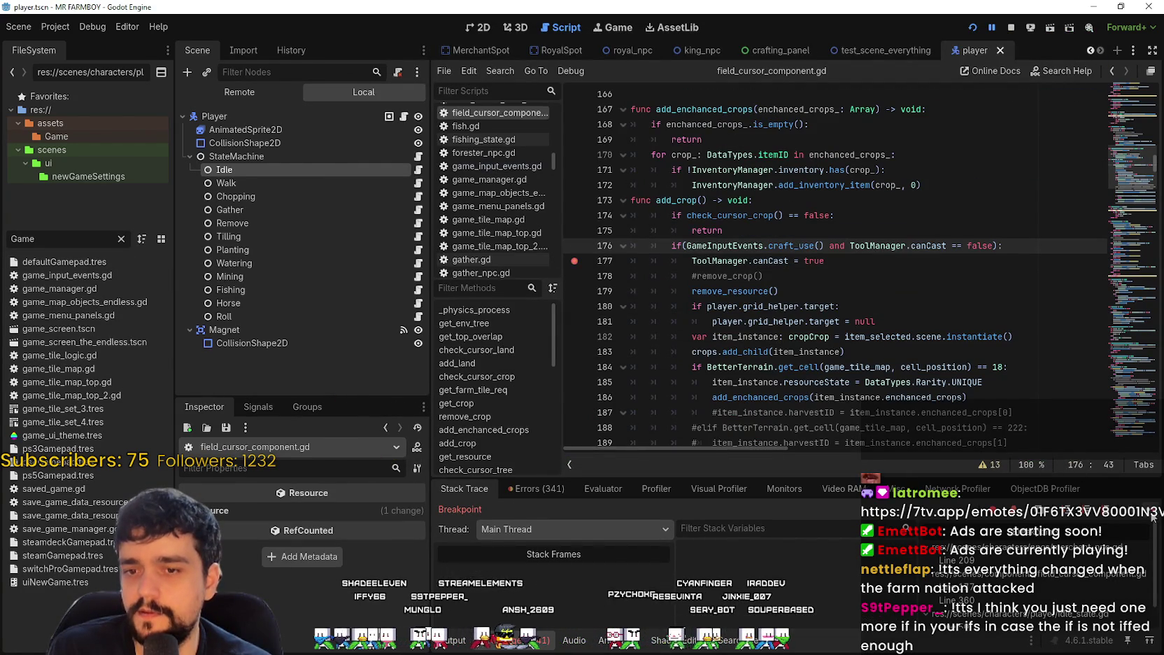
key(F12)
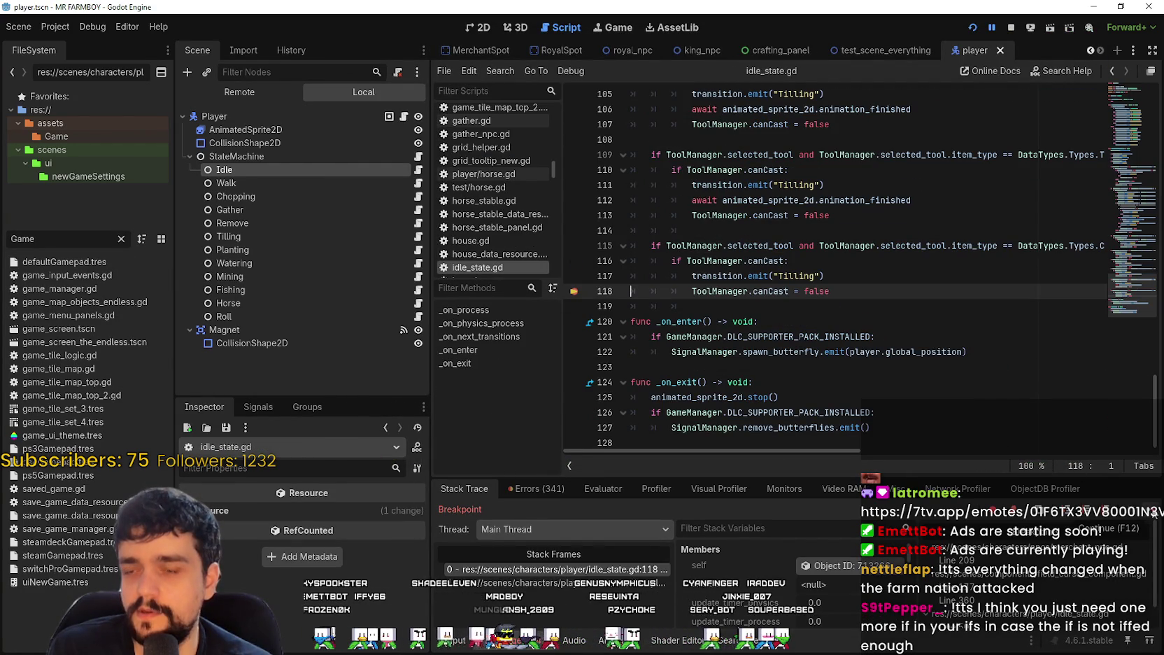
click(1148, 509)
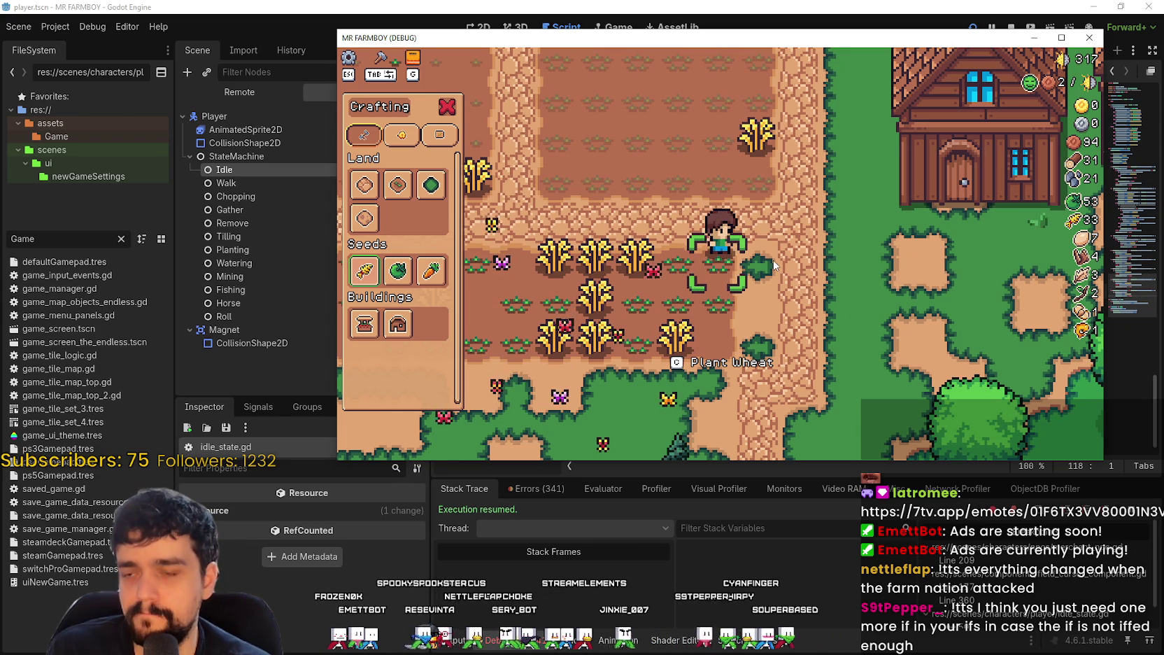
click(792, 6)
click(819, 306)
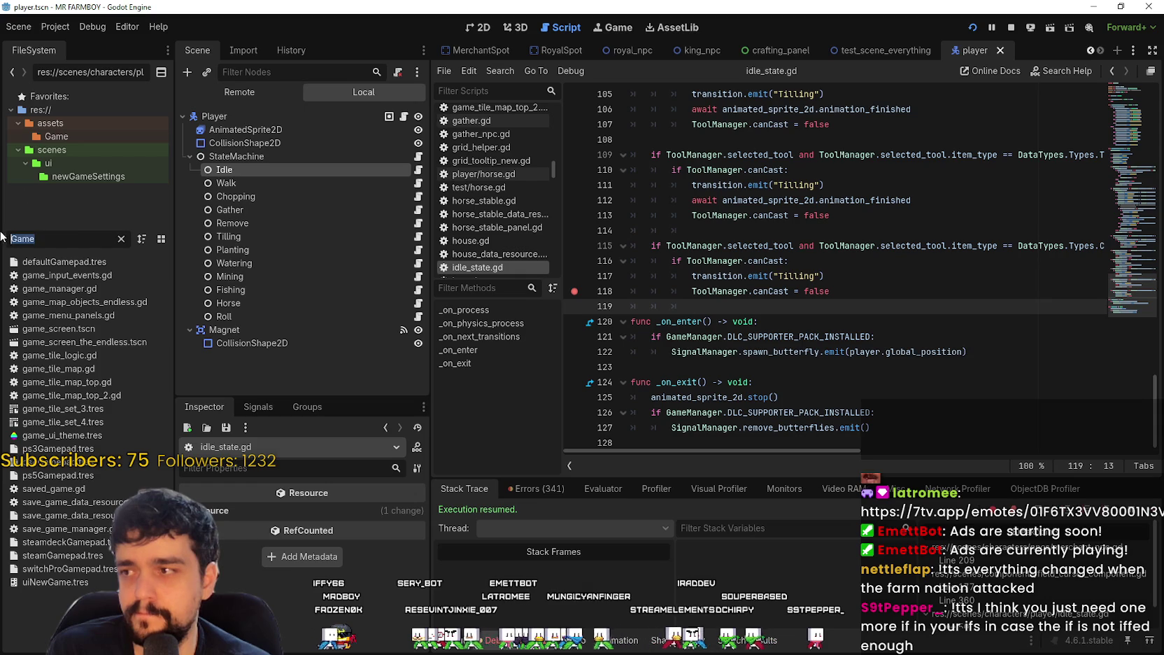
Step: Filter the FileSystem dock by 'crop' and open base_crop_crop.gd in the script editor
text(ne)
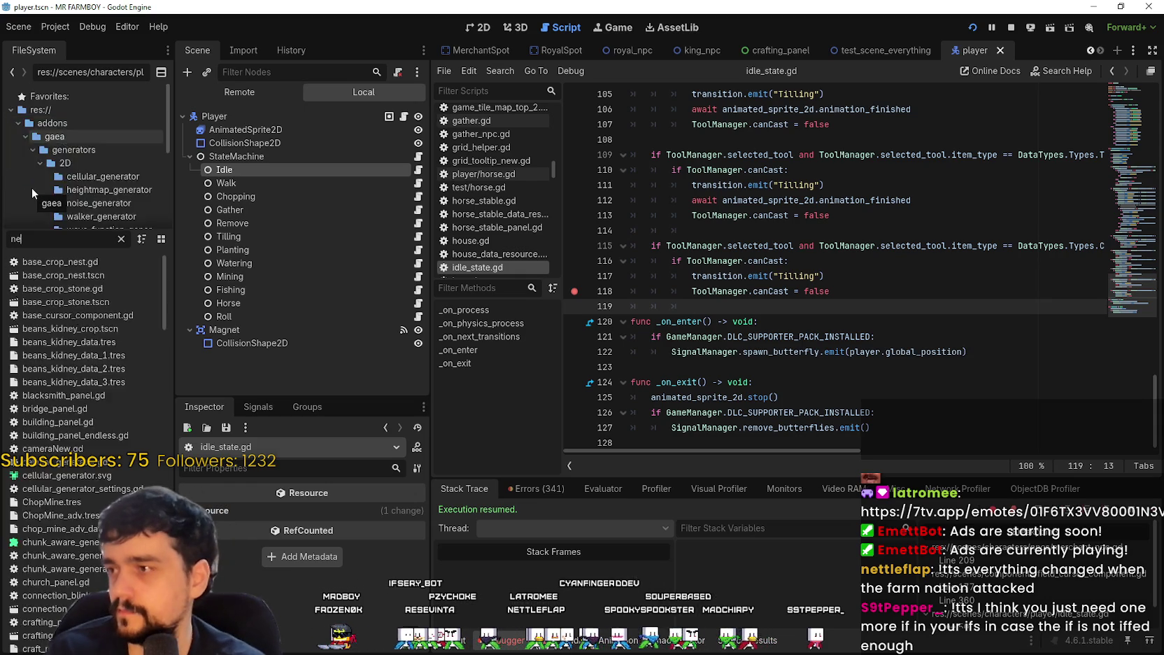
key(BackSpace)
key(BackSpace)
text(crop)
scroll(87, 364, up, 3)
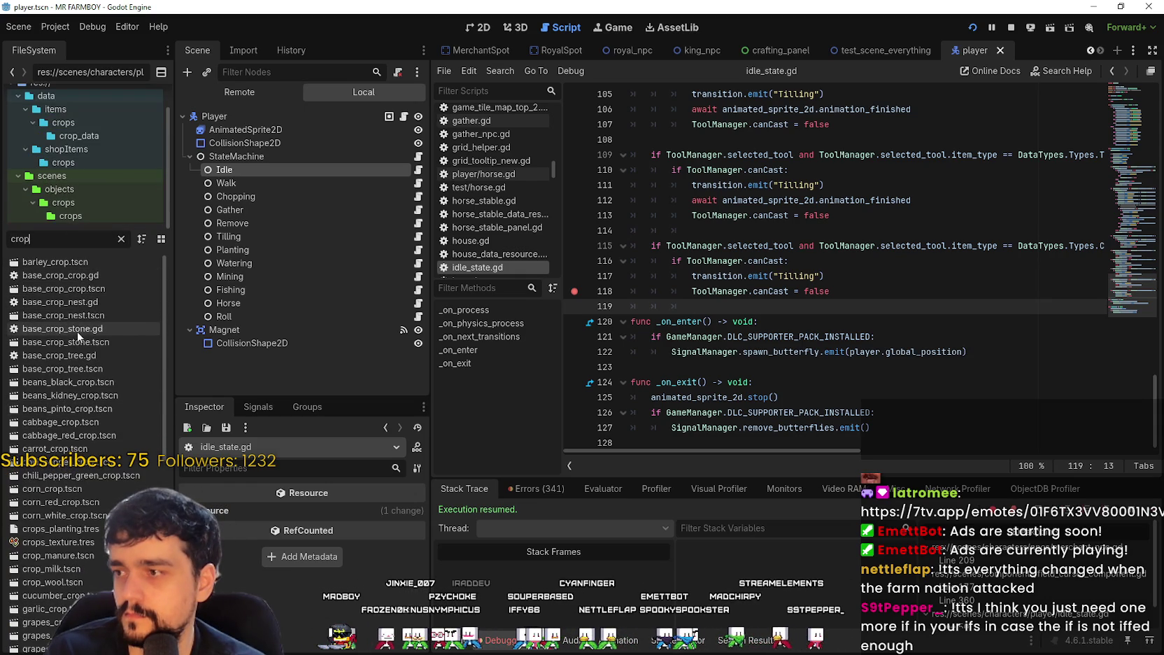
double_click(50, 278)
drag(633, 283, 571, 233)
scroll(571, 233, up, 4)
mouse_move(1142, 360)
mouse_down()
mouse_move(1127, 210)
mouse_move(1126, 233)
mouse_up()
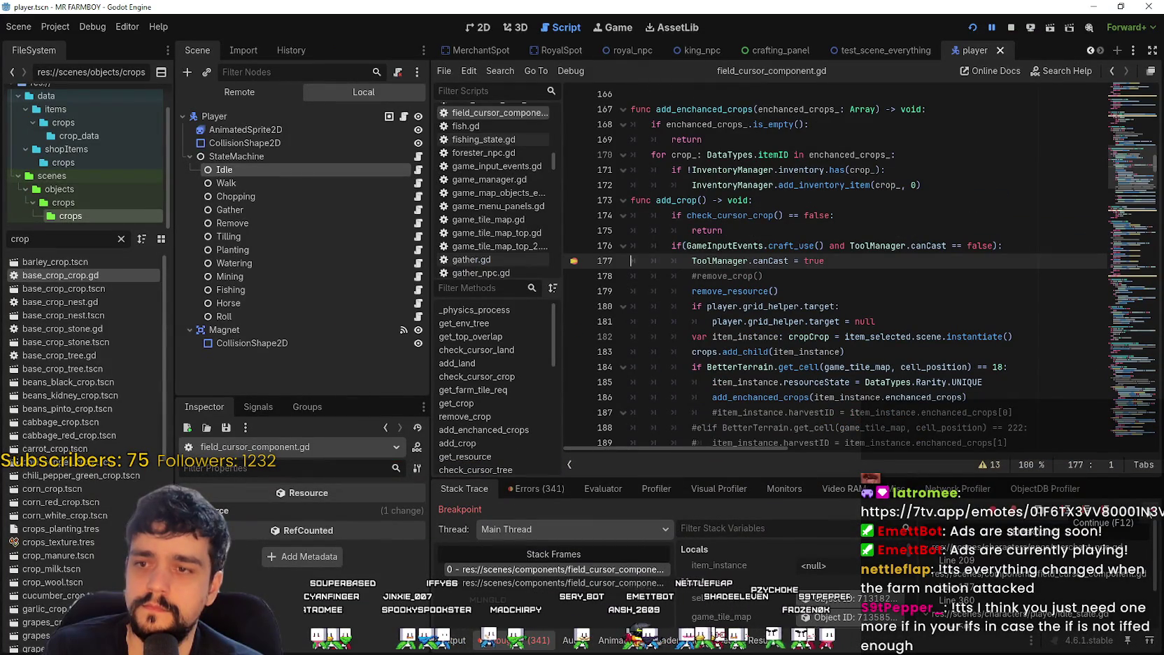
Step: Resume the game past the breakpoint twice, then reopen base_crop_crop.gd
click(1148, 510)
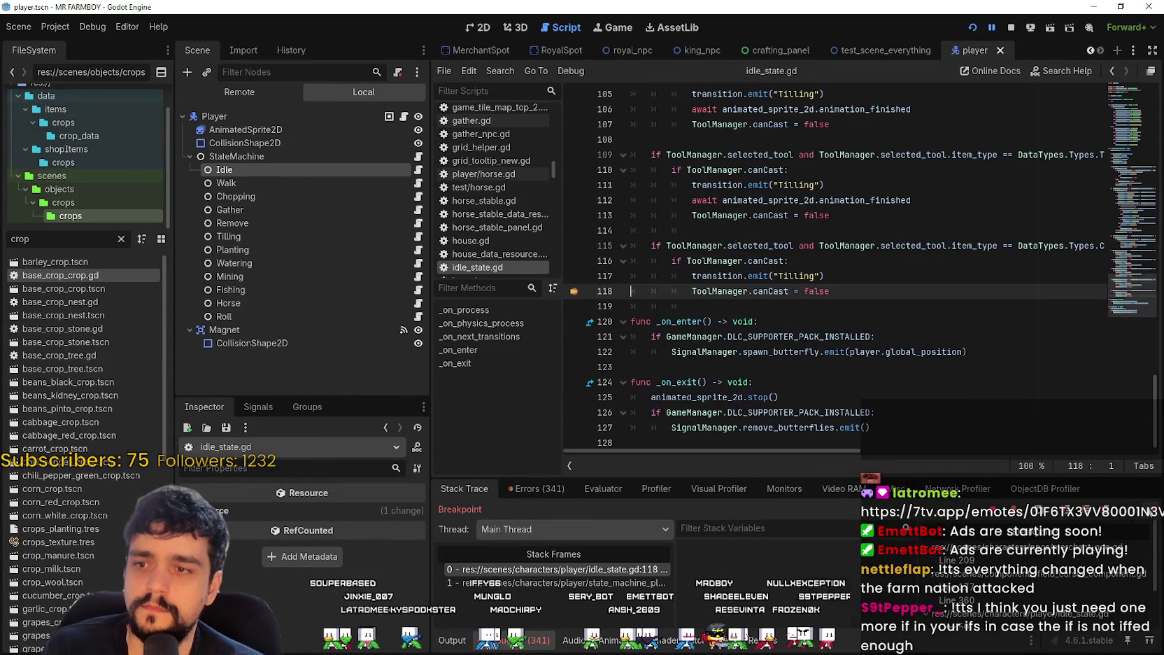
click(1147, 510)
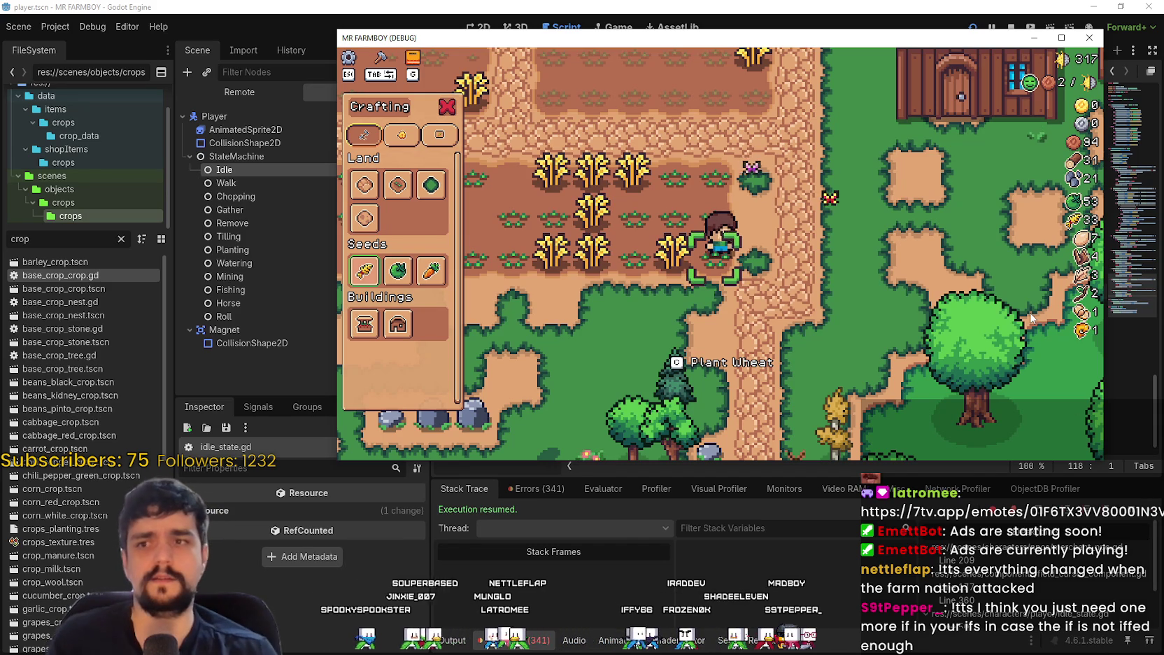
click(821, 273)
scroll(821, 273, up, 10)
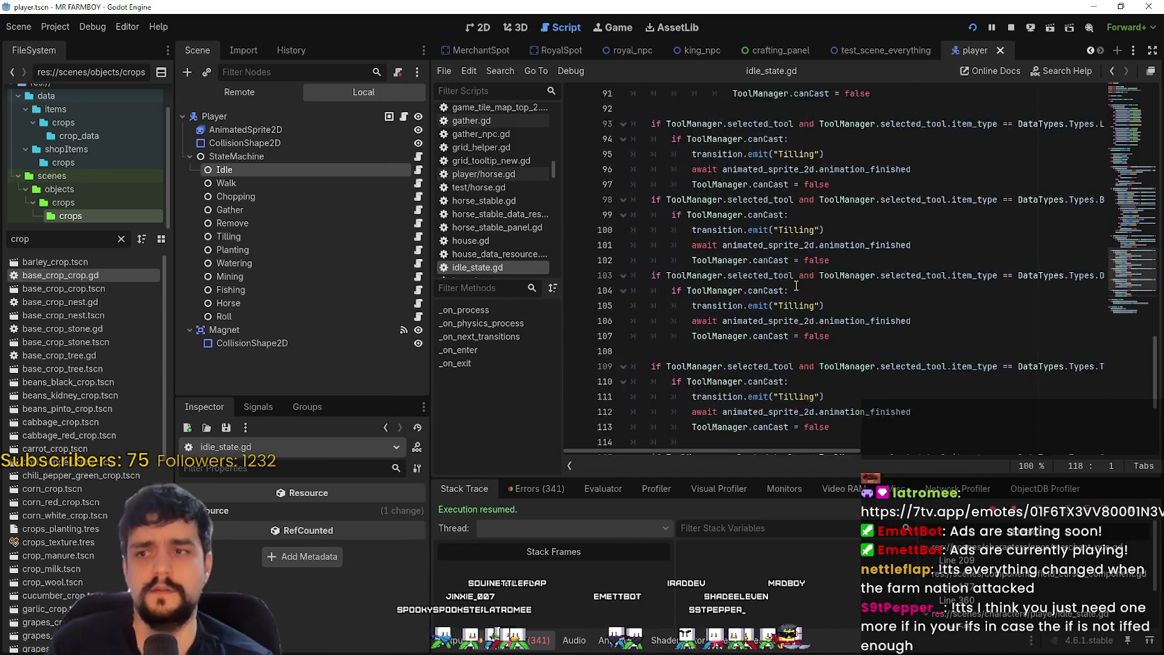
scroll(822, 273, down, 8)
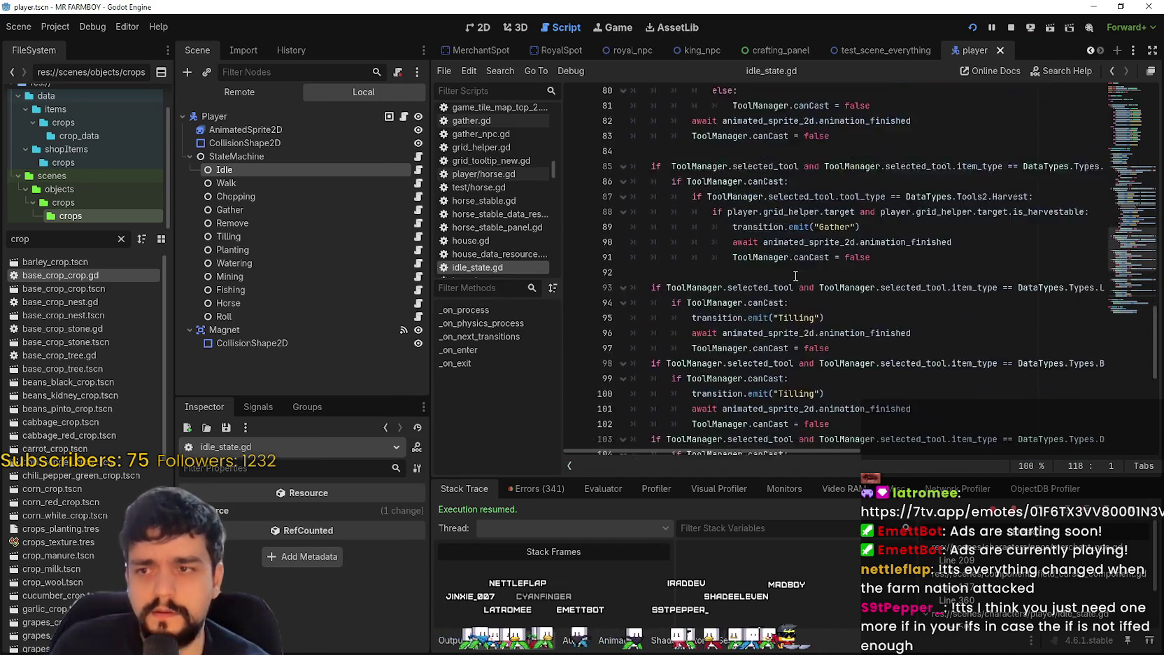
double_click(83, 276)
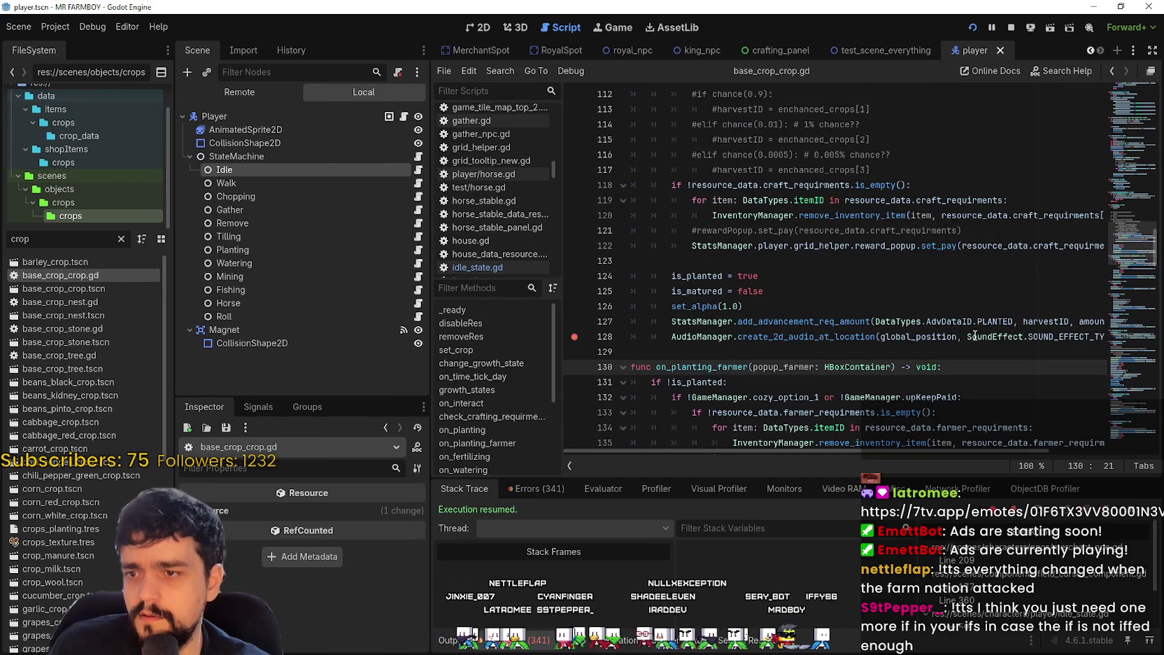
Step: Open the grapes_red_crop scene and scroll back through the crop script
scroll(70, 349, down, 6)
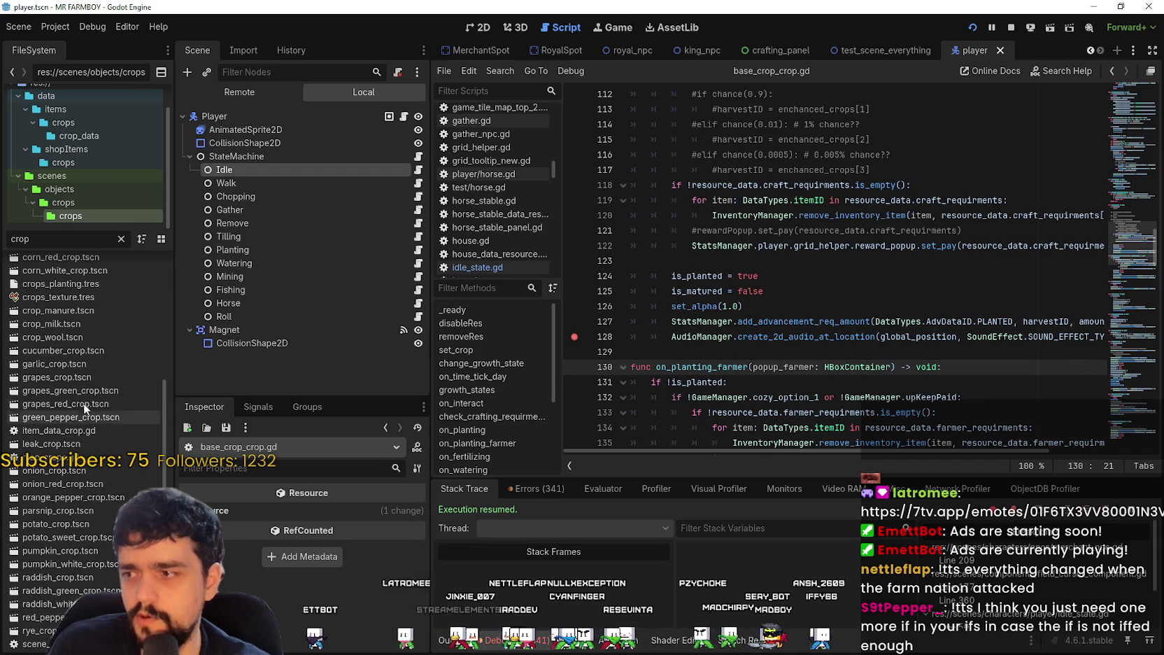
double_click(84, 402)
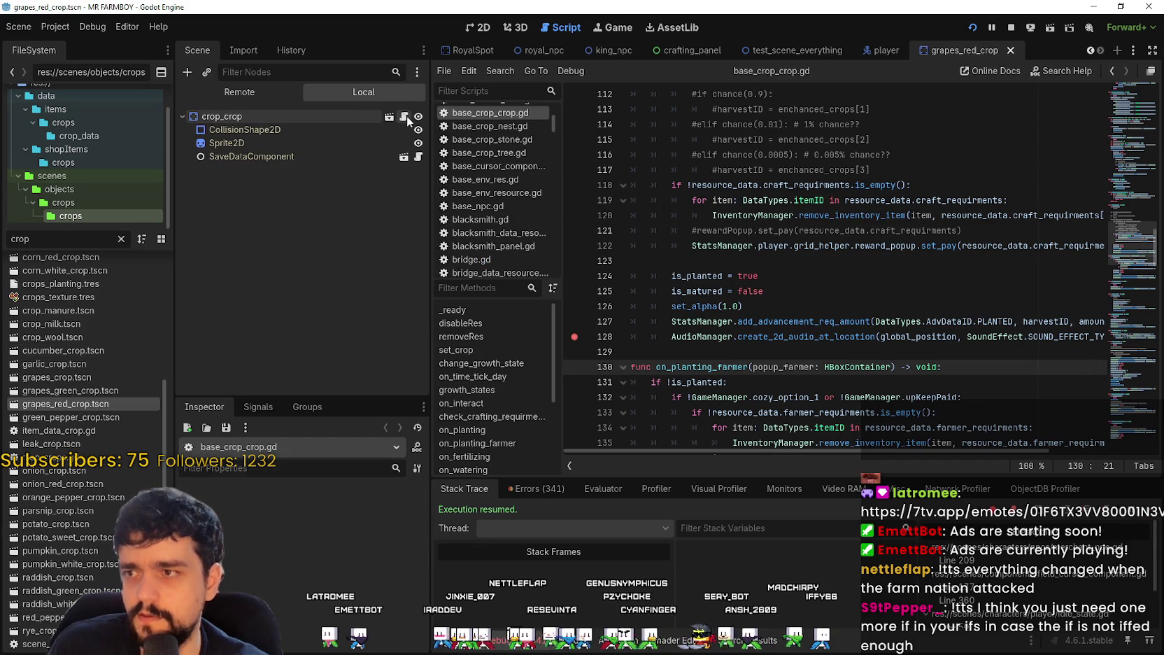
key(Up)
scroll(881, 324, up, 9)
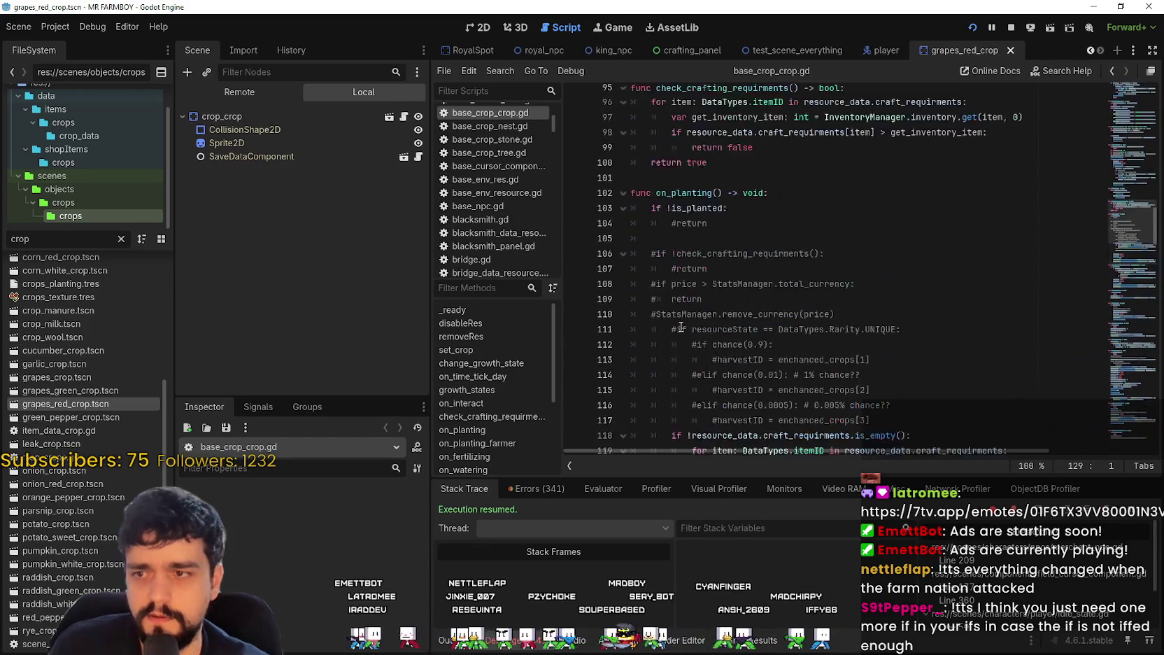
scroll(940, 322, down, 2)
Step: Highlight the on_planting function and the is_planted check on line 103
double_click(693, 239)
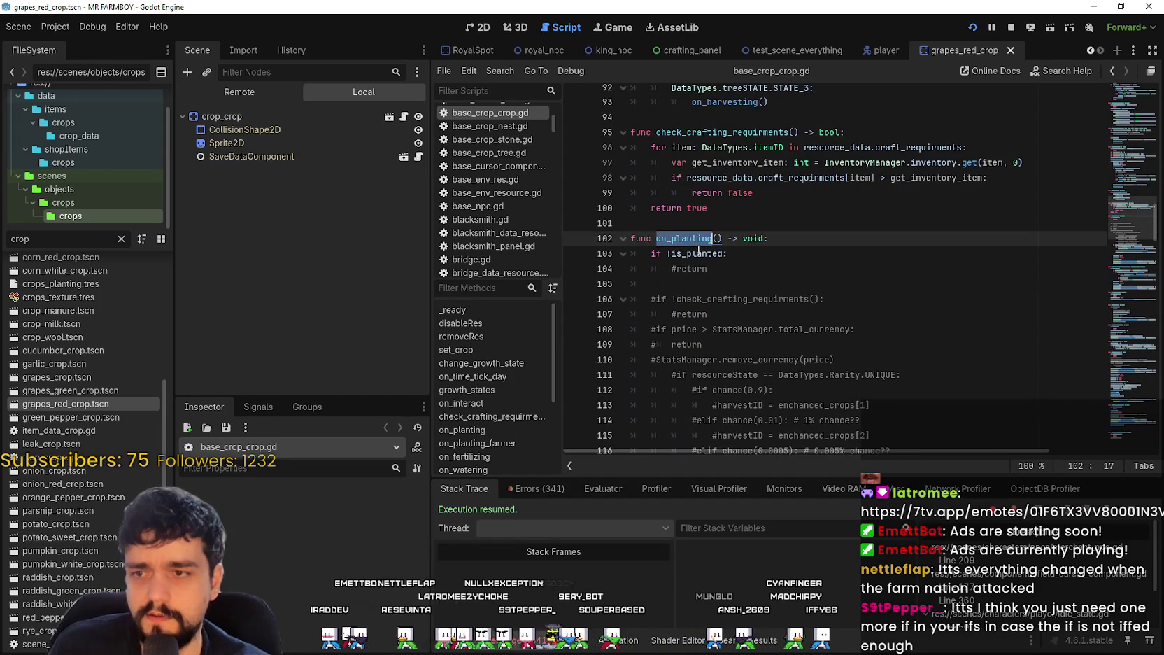
double_click(699, 253)
scroll(698, 252, up, 10)
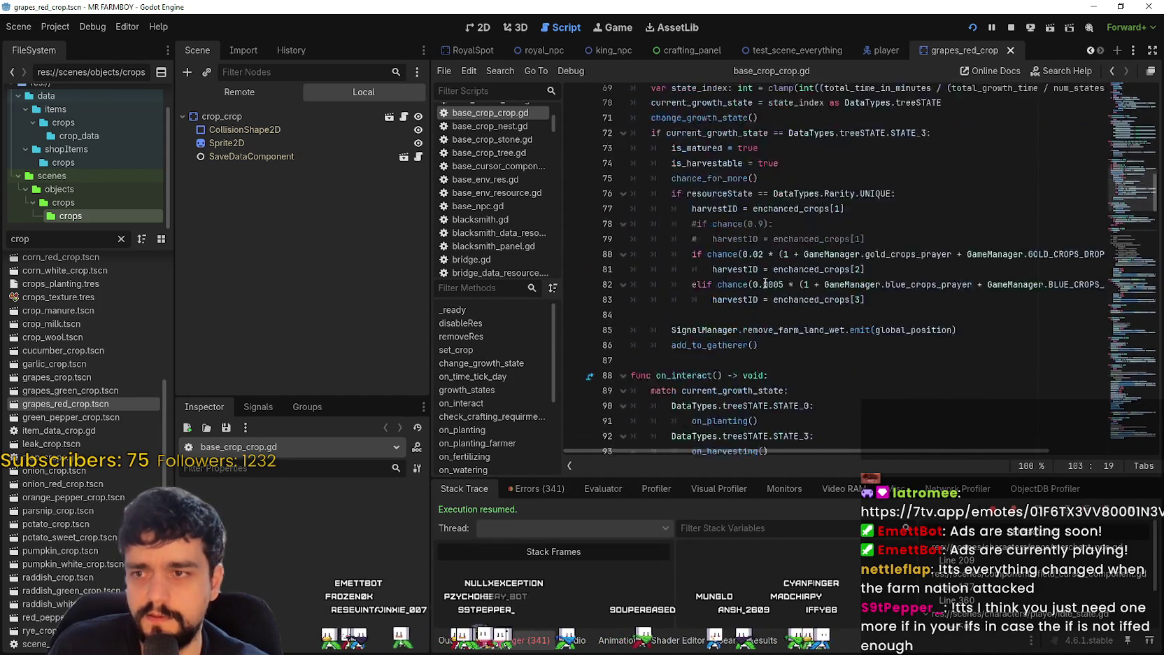
scroll(764, 282, up, 9)
scroll(805, 315, down, 11)
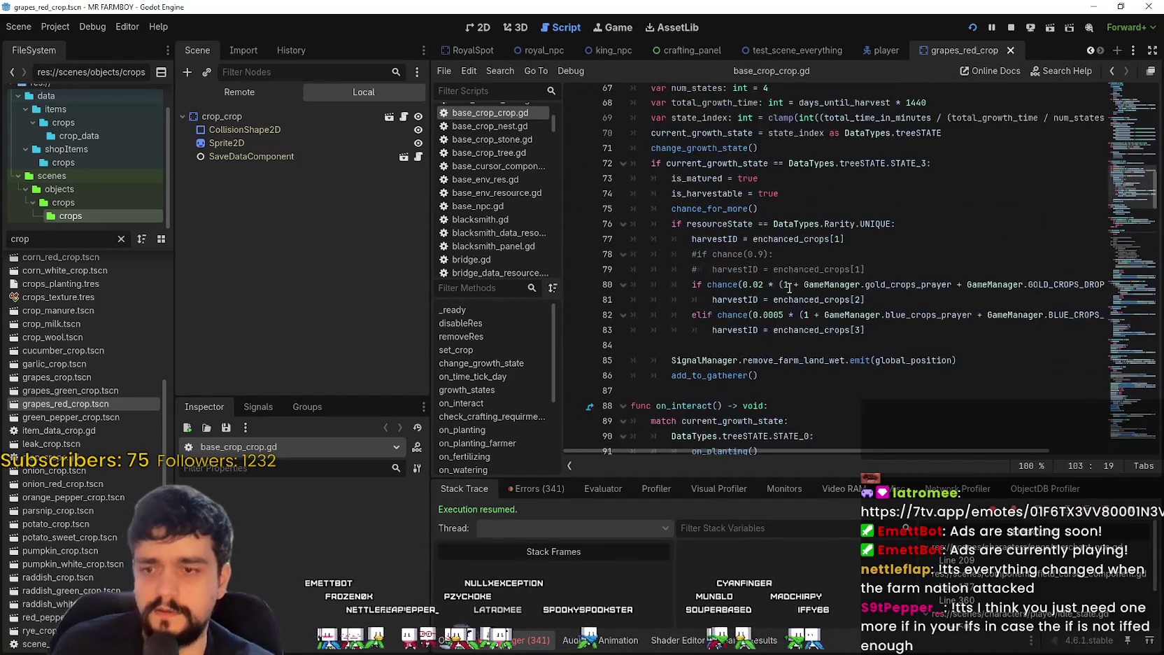
Step: Search base_crop_crop.gd for is_planted, cycle through all 7 matches, then switch to test_scene_everything
key(ctrl+f)
click(962, 465)
click(961, 465)
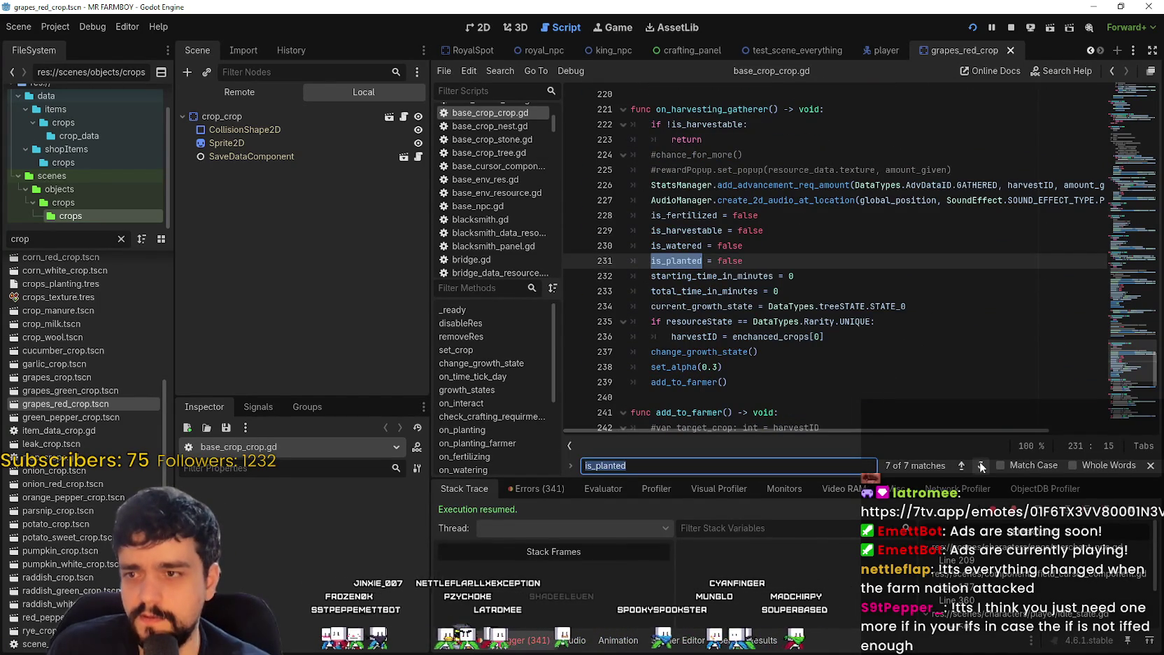
click(982, 466)
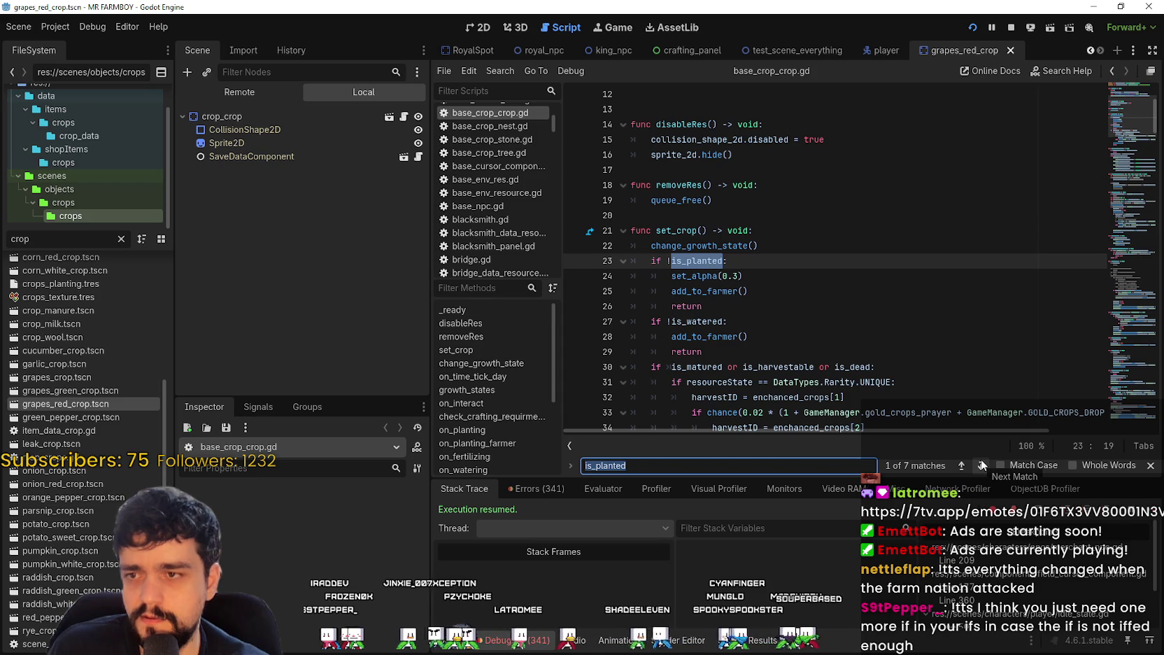
scroll(759, 203, down, 2)
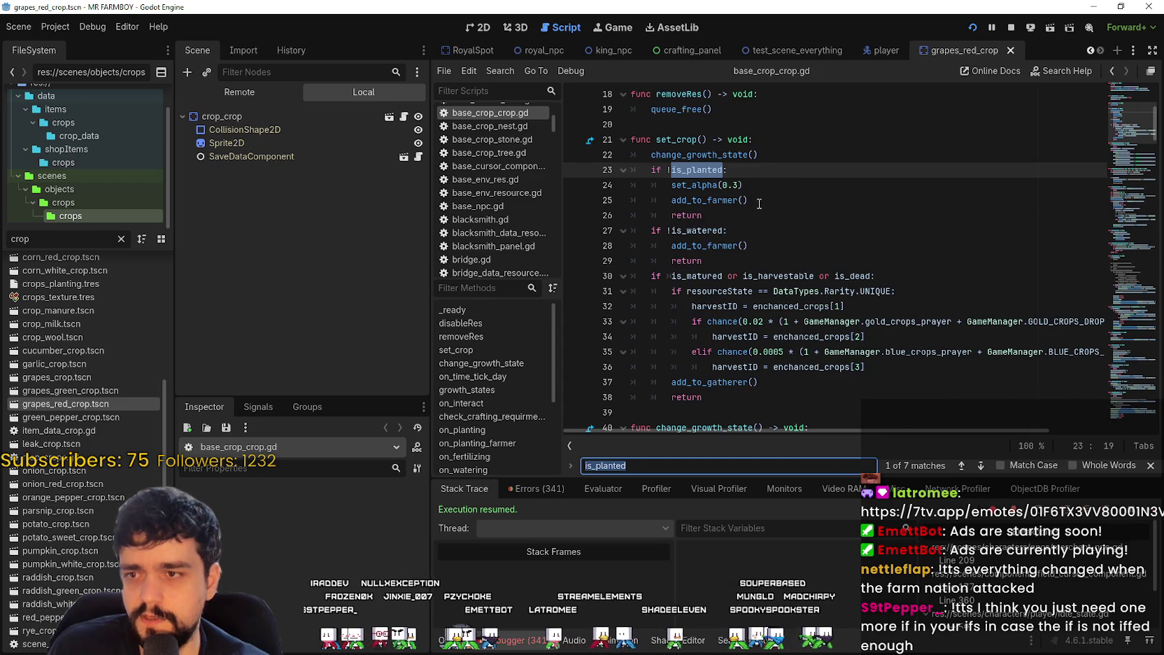
click(981, 465)
click(982, 466)
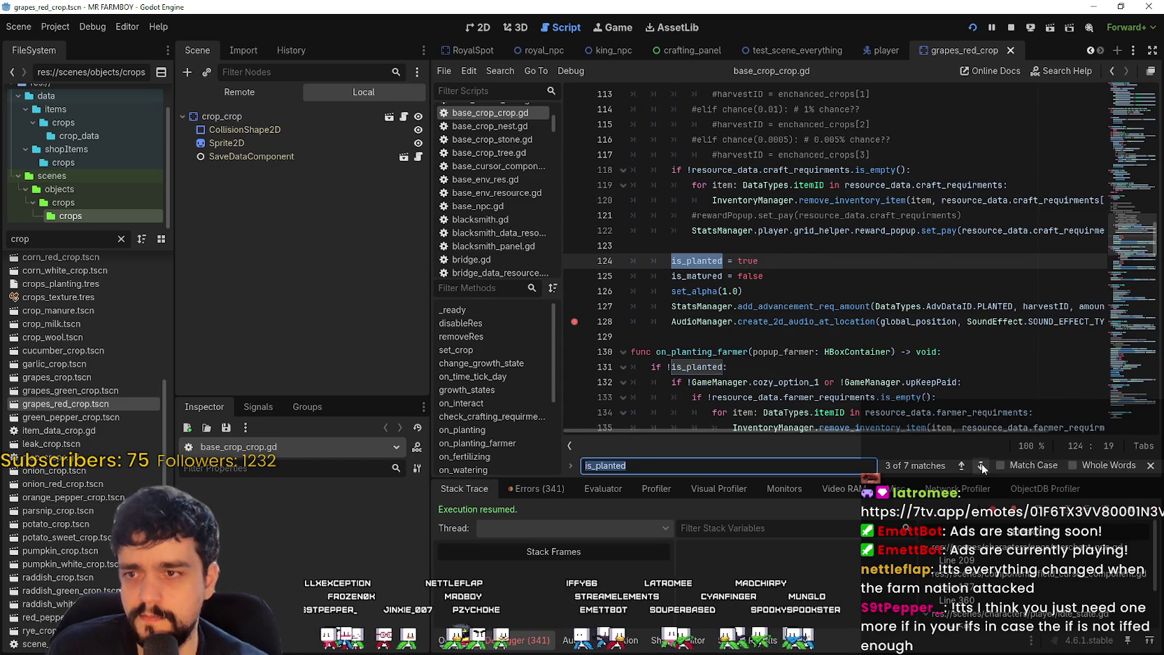
click(981, 465)
click(981, 465)
click(982, 466)
click(982, 465)
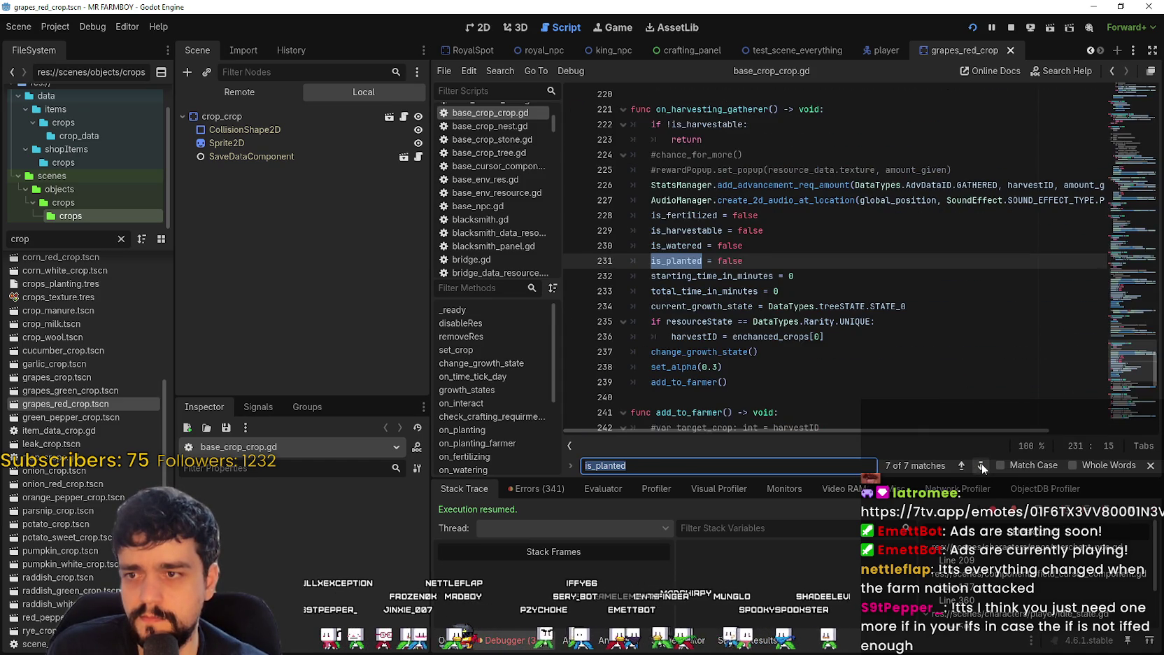
click(982, 466)
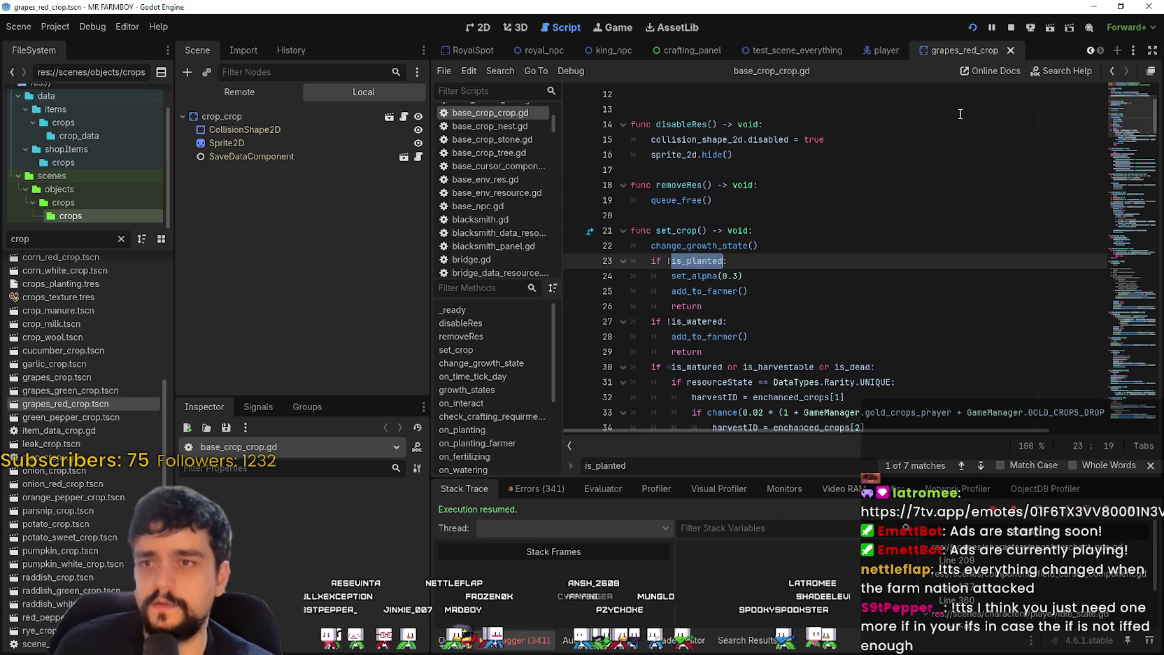
click(772, 50)
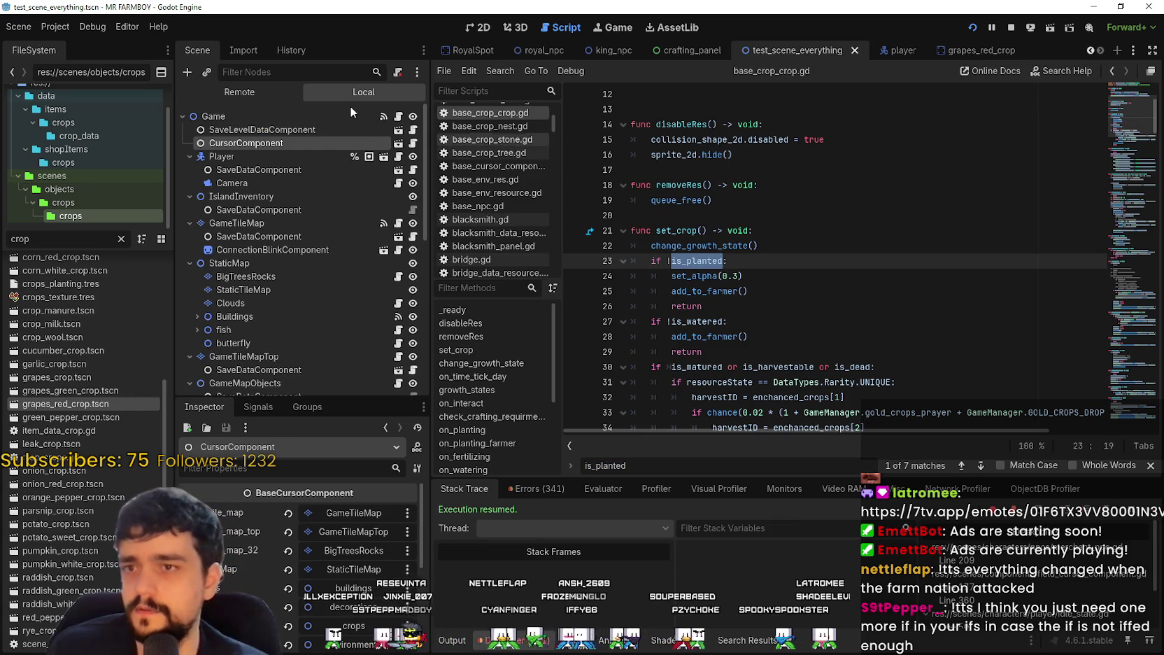
Step: Cycle through field_cursor_component.gd's 3 is_planted matches, including remove_crop's, then switch to the player scene
click(414, 142)
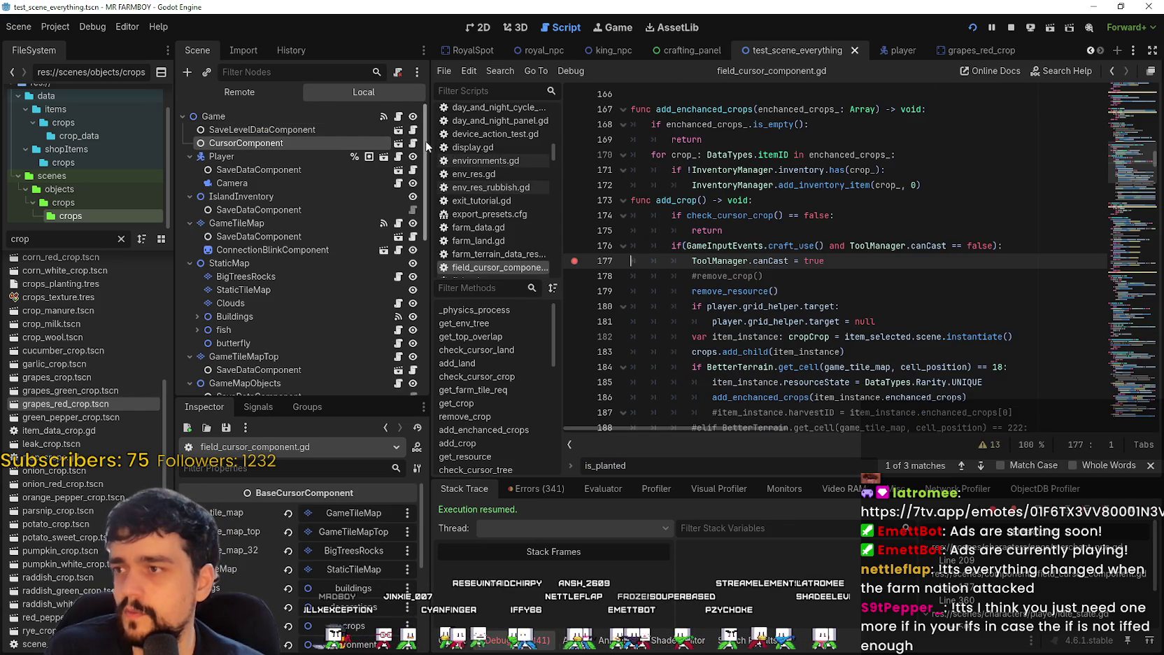
key(ctrl+f)
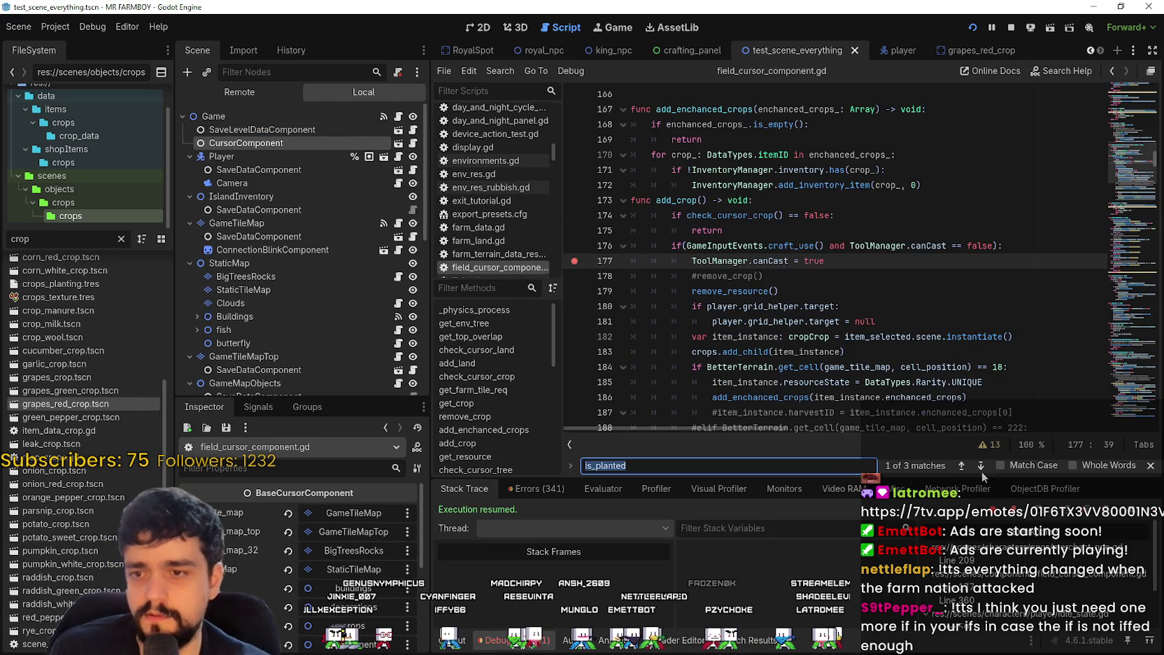
click(973, 467)
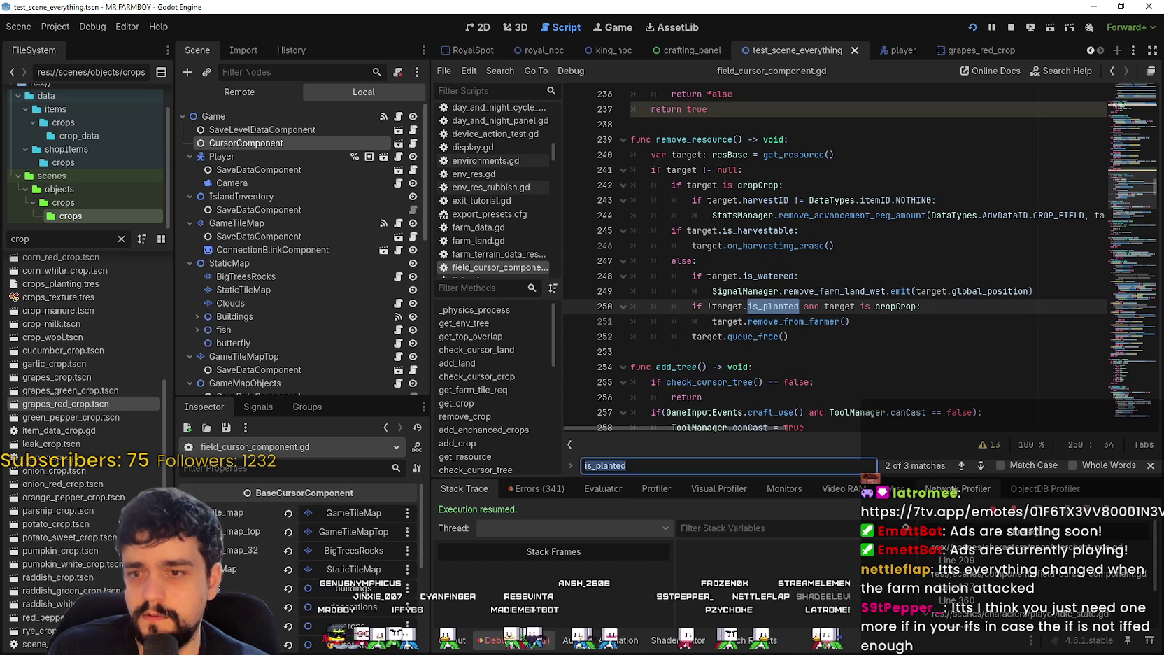
click(981, 466)
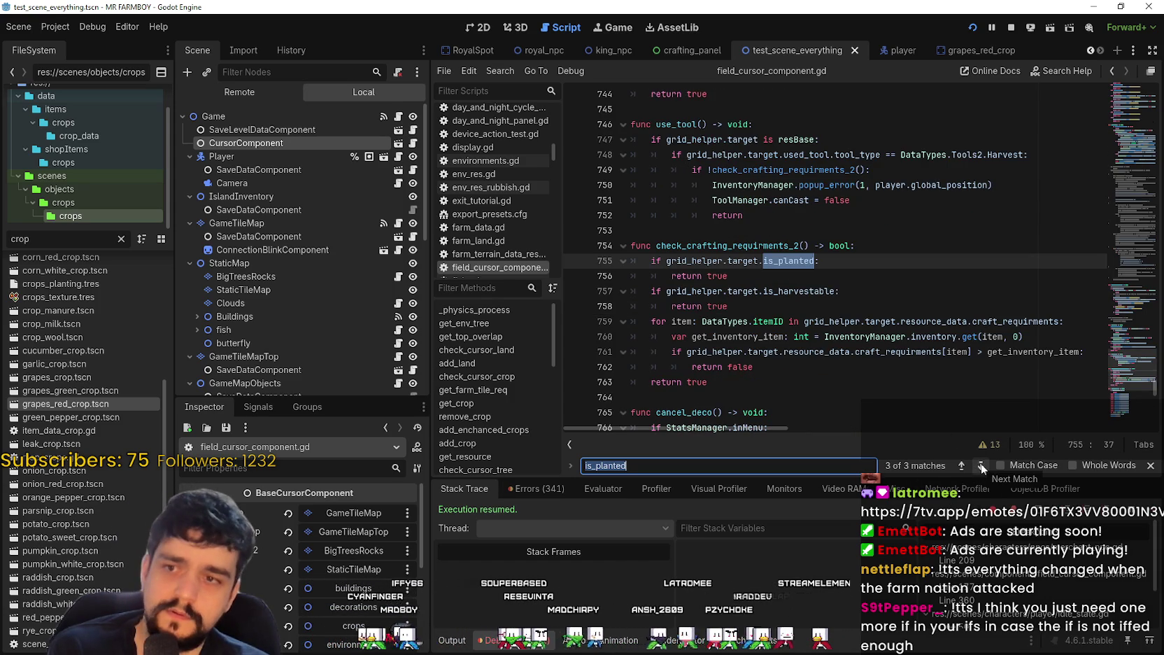
click(980, 464)
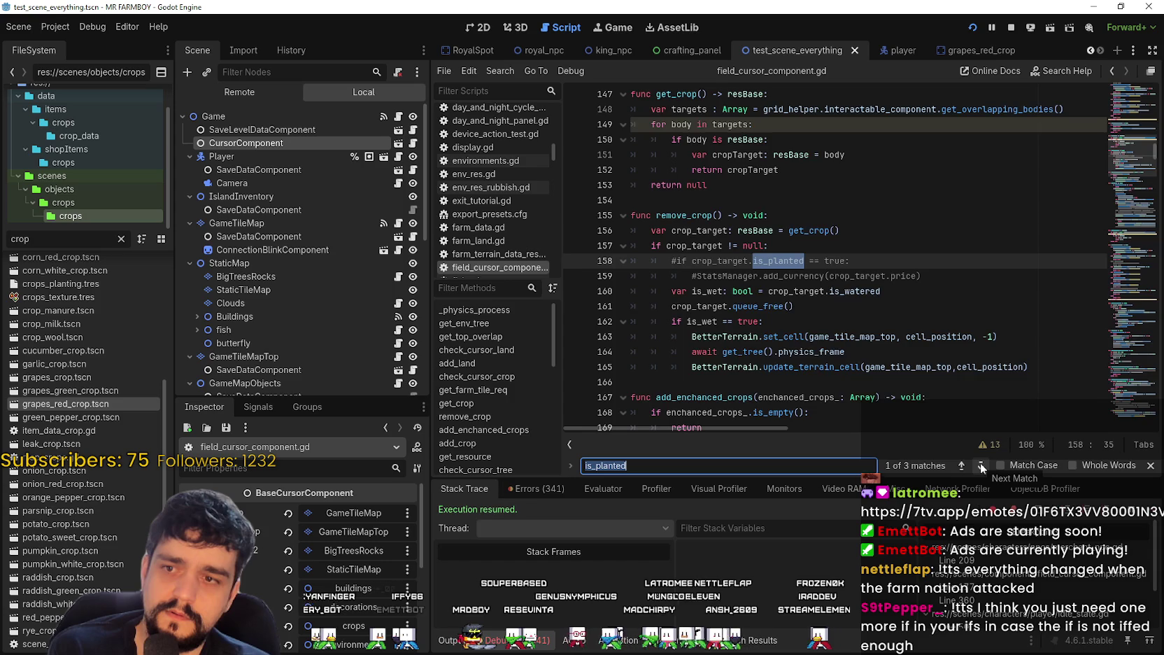
click(980, 462)
click(981, 462)
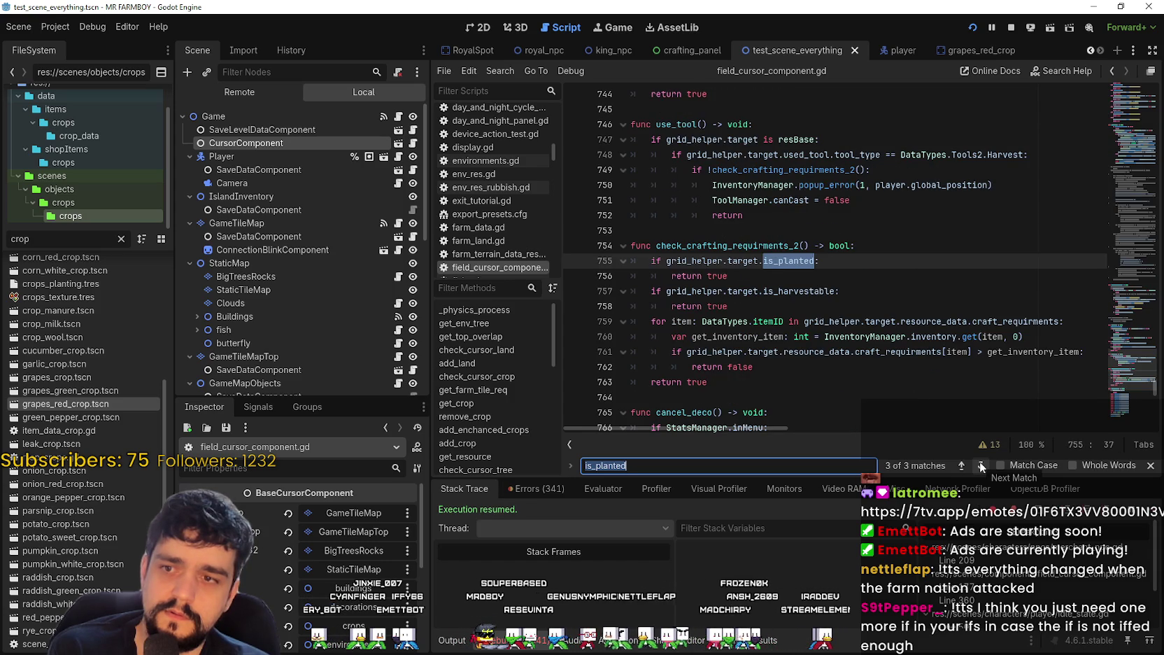
click(980, 463)
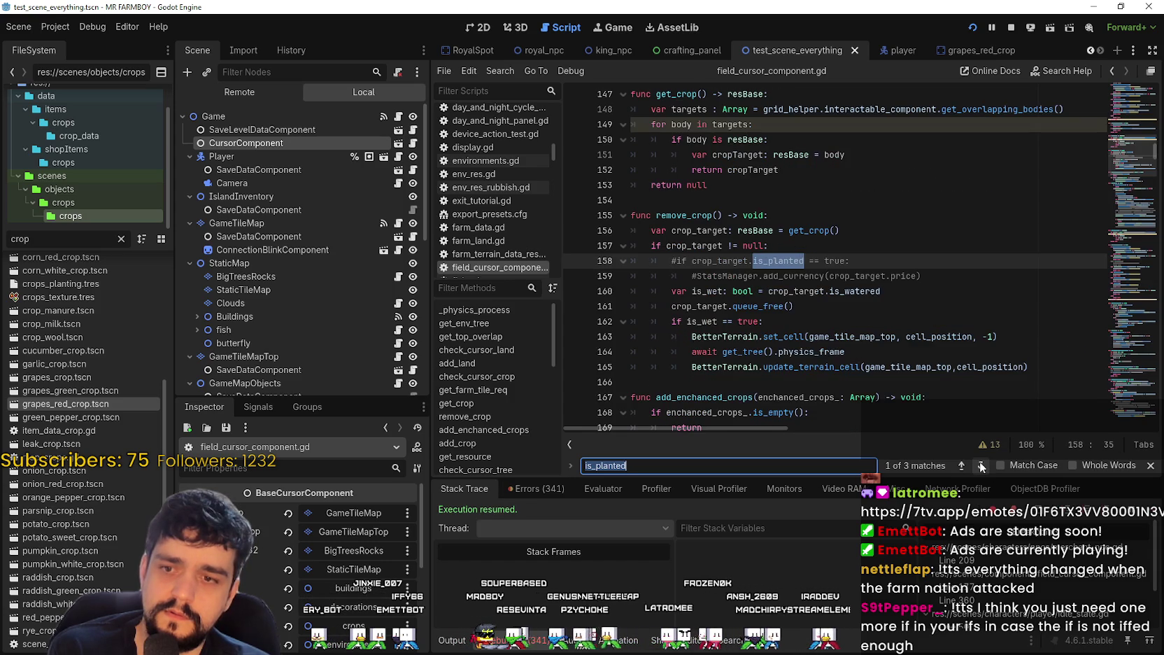
click(769, 261)
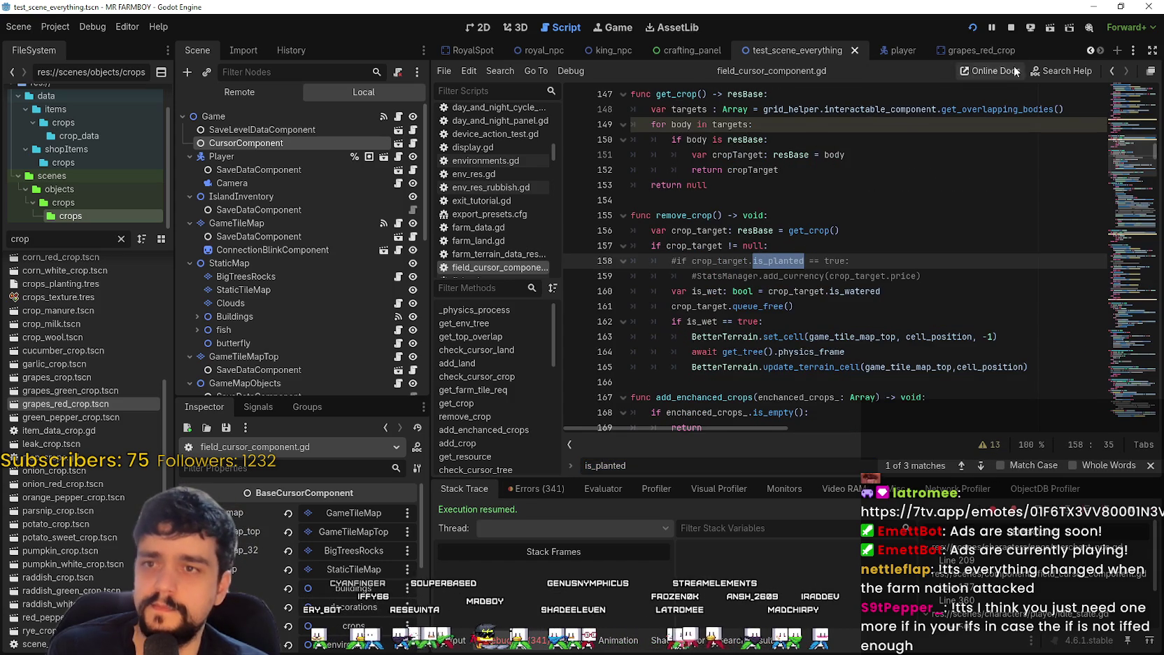
click(910, 50)
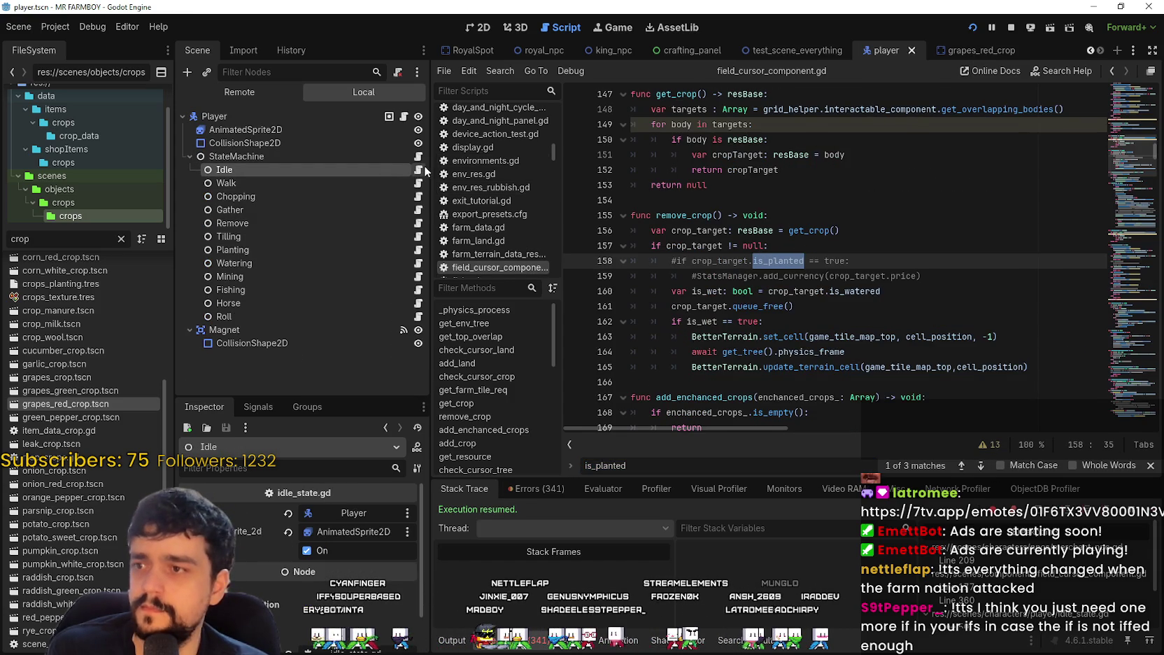
Step: Open idle_state.gd and step between its two is_planted checks
click(418, 169)
key(Return)
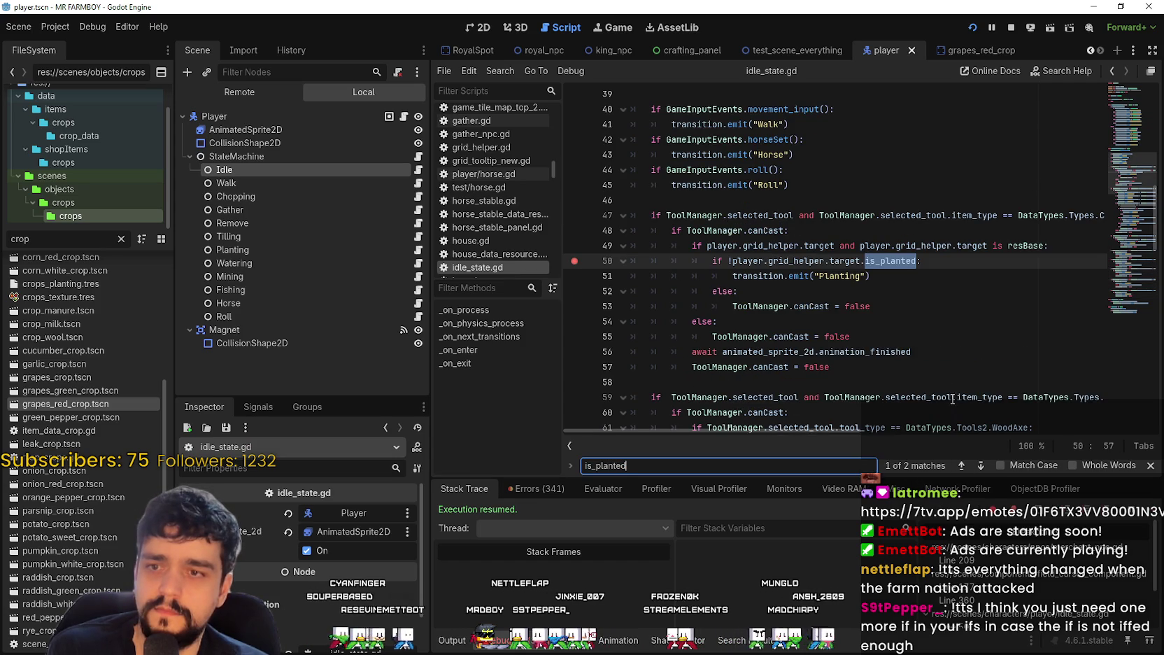
click(983, 471)
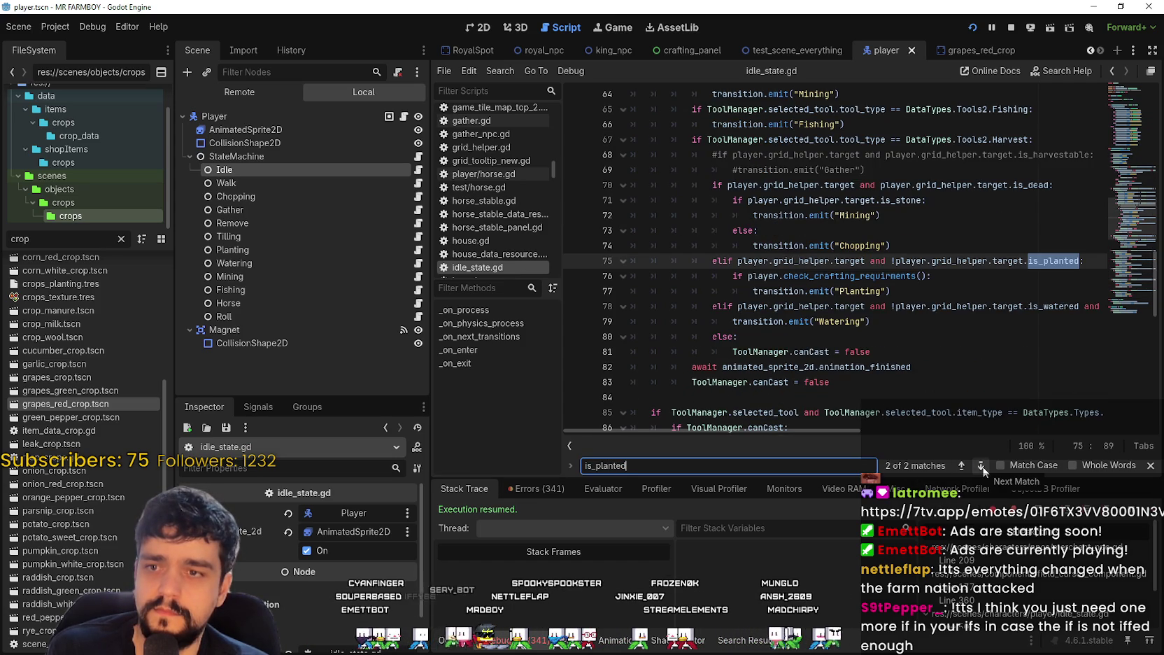
click(983, 467)
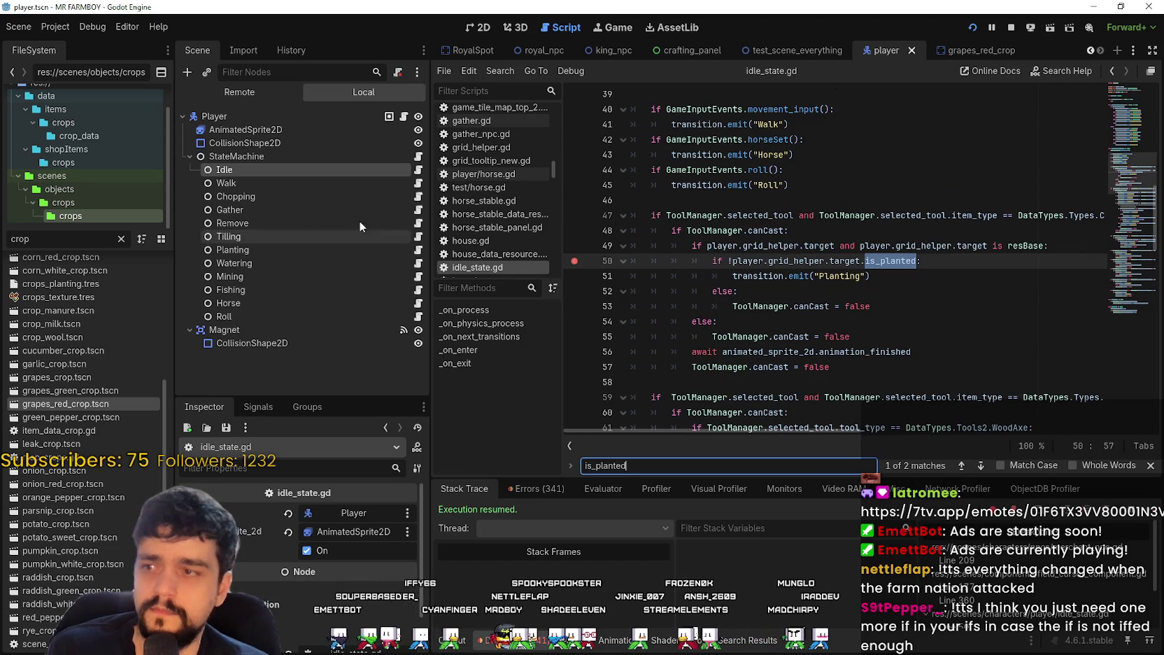
Step: Open the Planting state's planting.gd and search it for is_planted
click(418, 250)
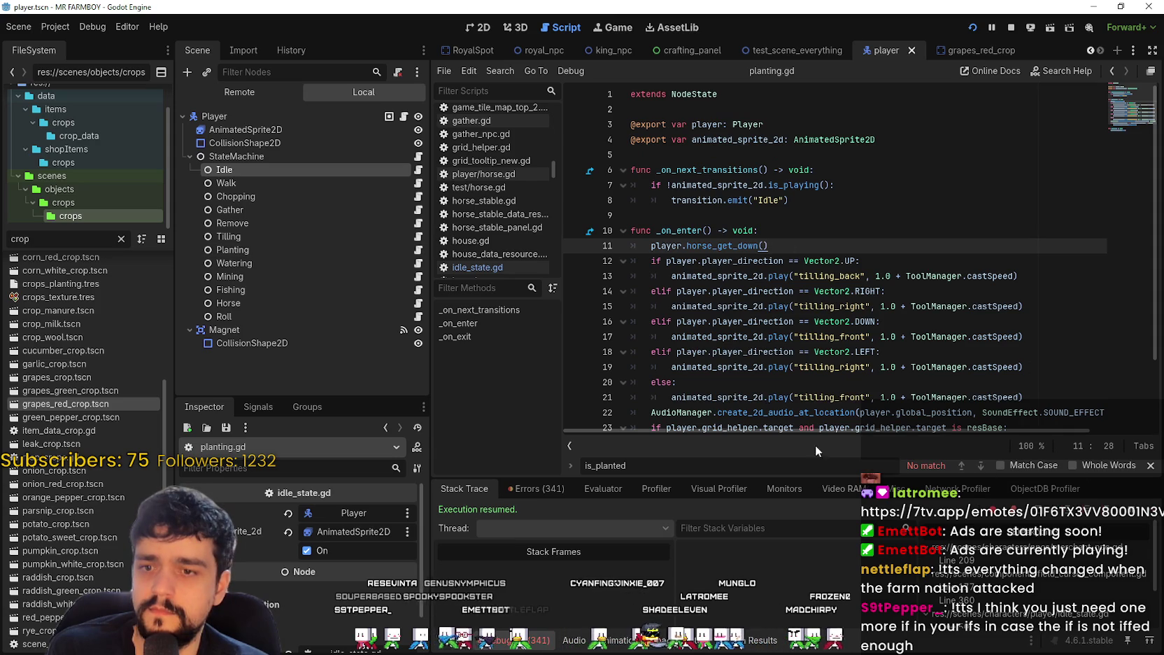
click(795, 227)
key(ctrl+f)
key(Right)
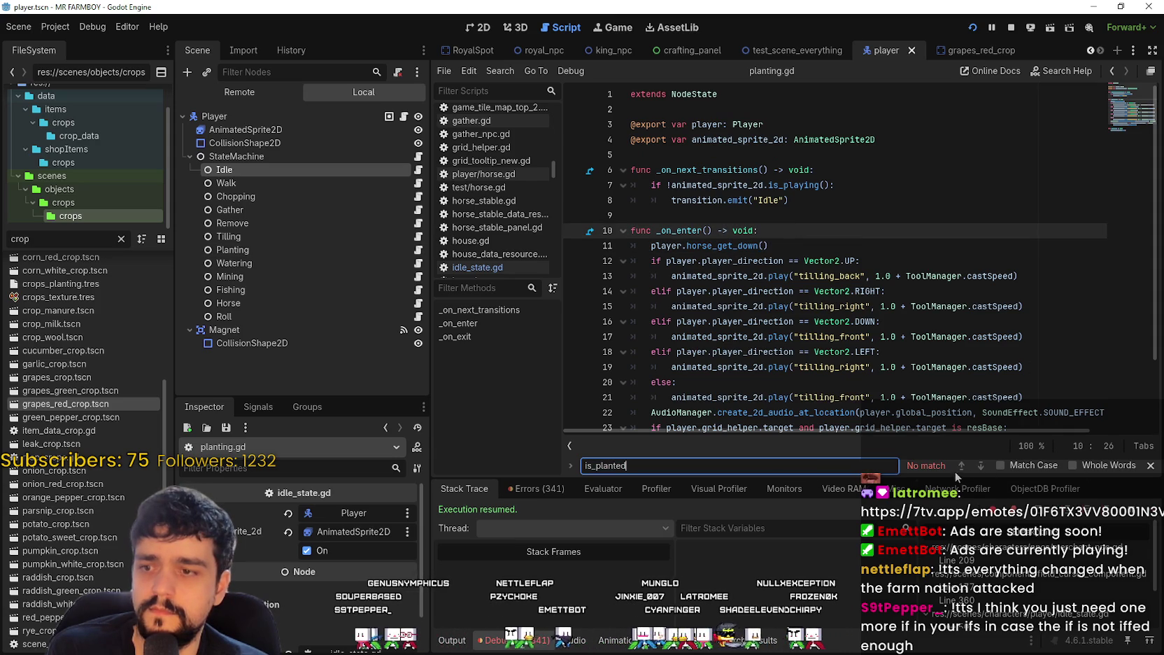
click(698, 224)
Step: Select the horse_get_down call and the on_planting call on line 24
scroll(722, 215, down, 1)
double_click(721, 210)
scroll(723, 239, down, 1)
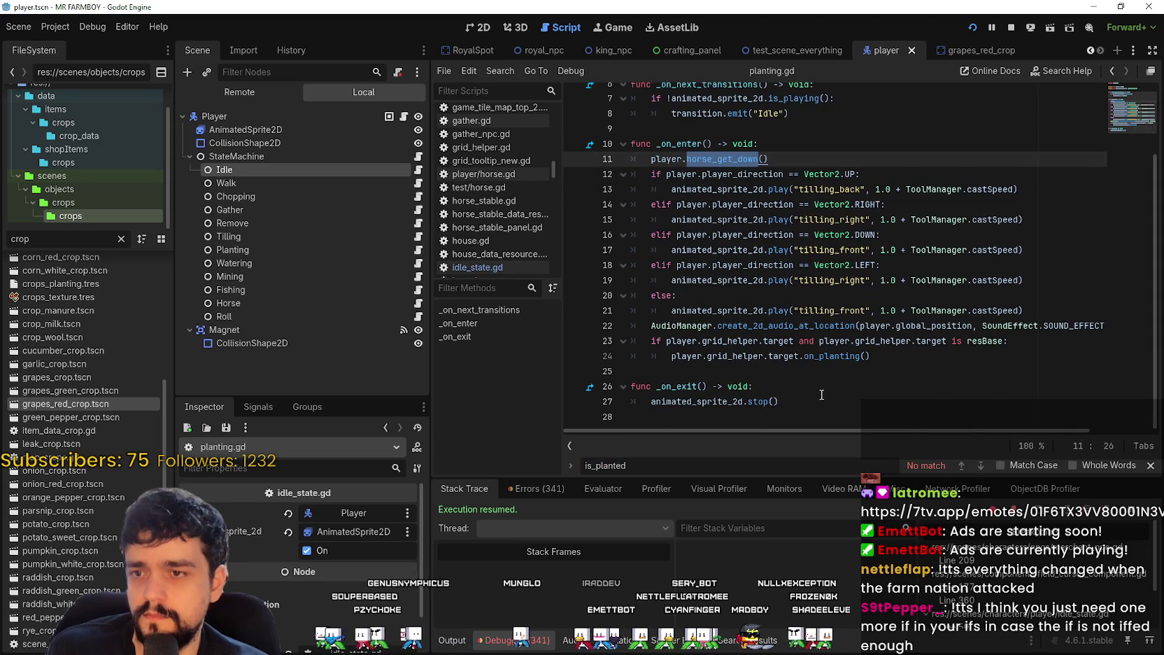
double_click(834, 356)
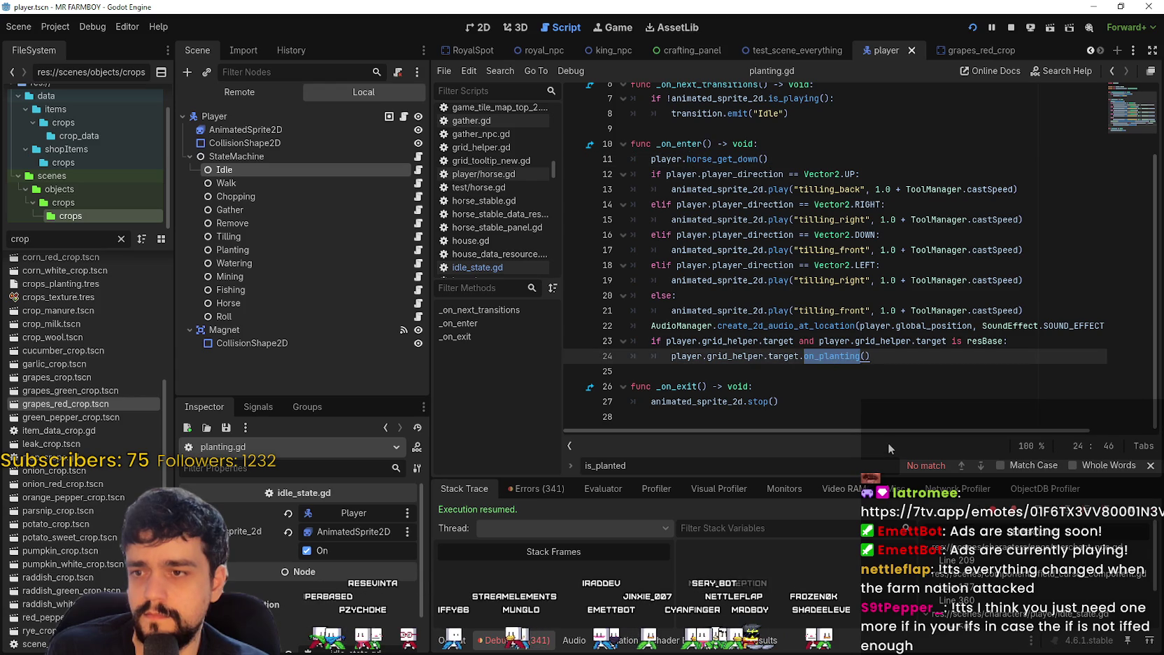
click(895, 358)
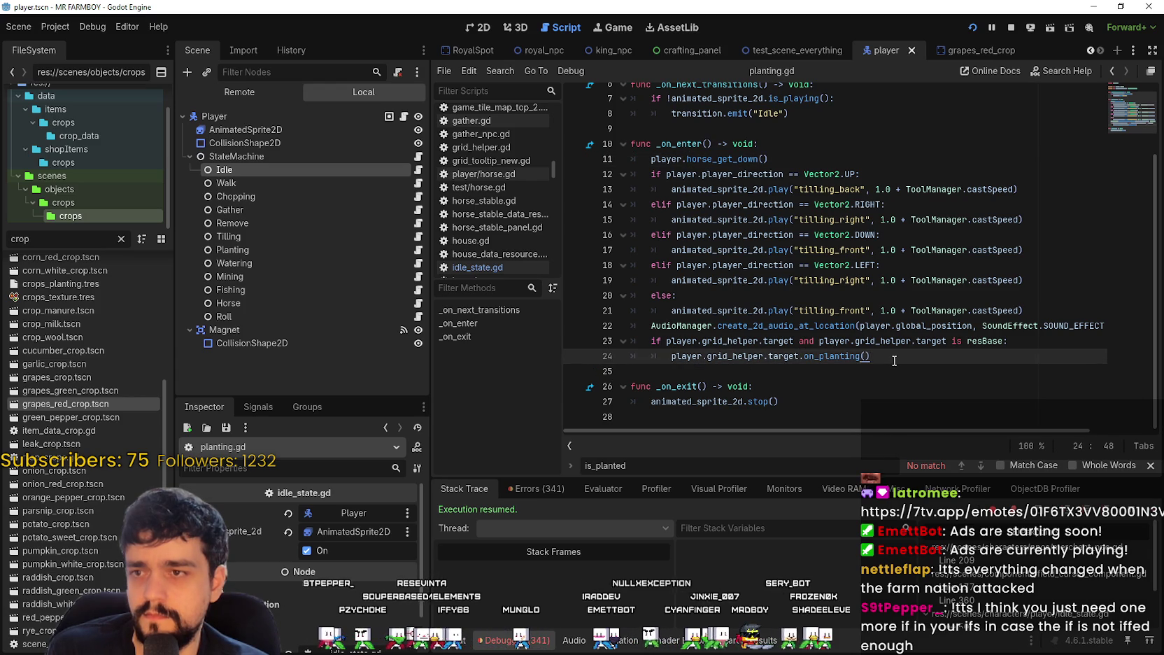
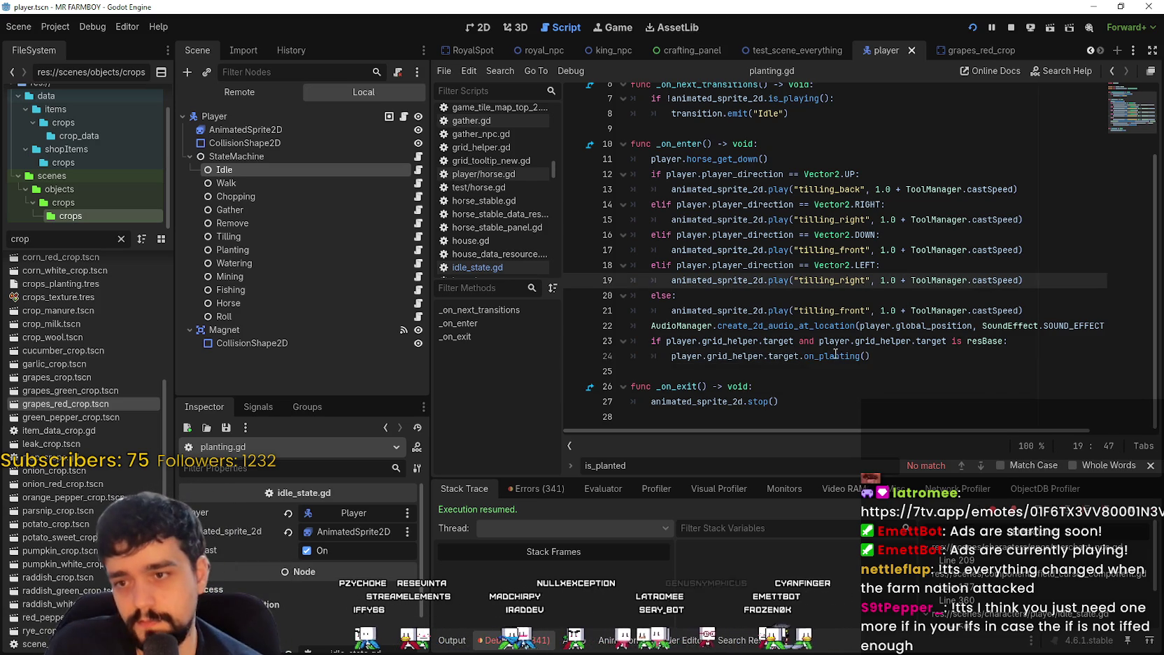
Step: Select on_planting on line 24, then open idle_state.gd and locate its Tilling branch
right_click(833, 353)
key(Escape)
key(ctrl+shift+Right)
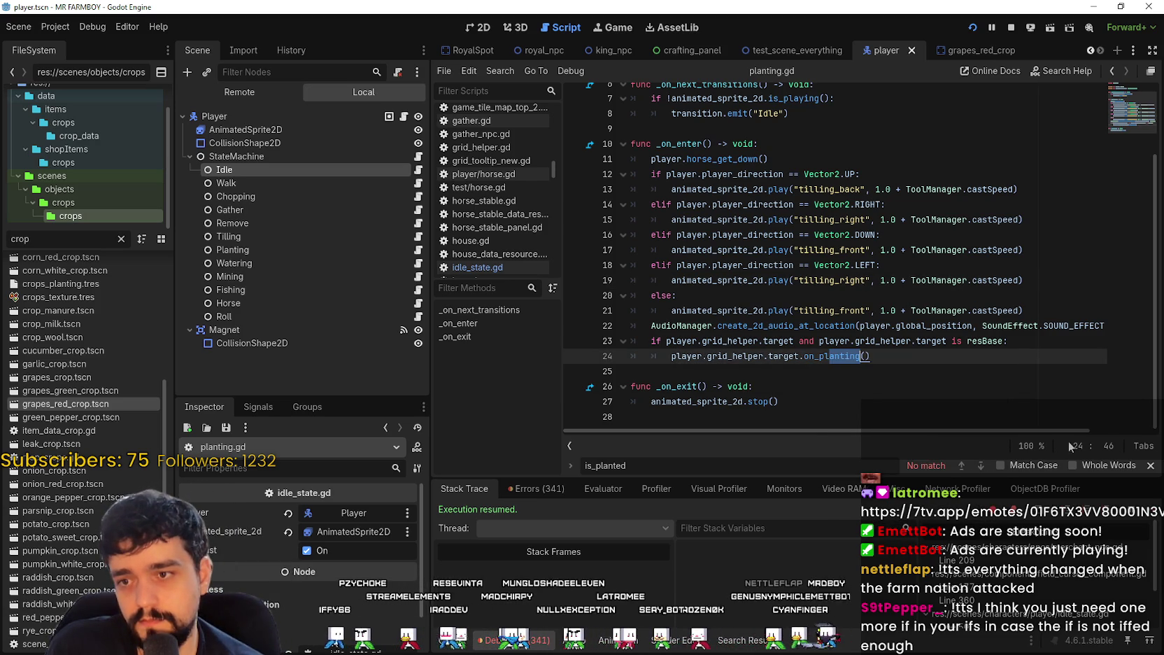
double_click(832, 356)
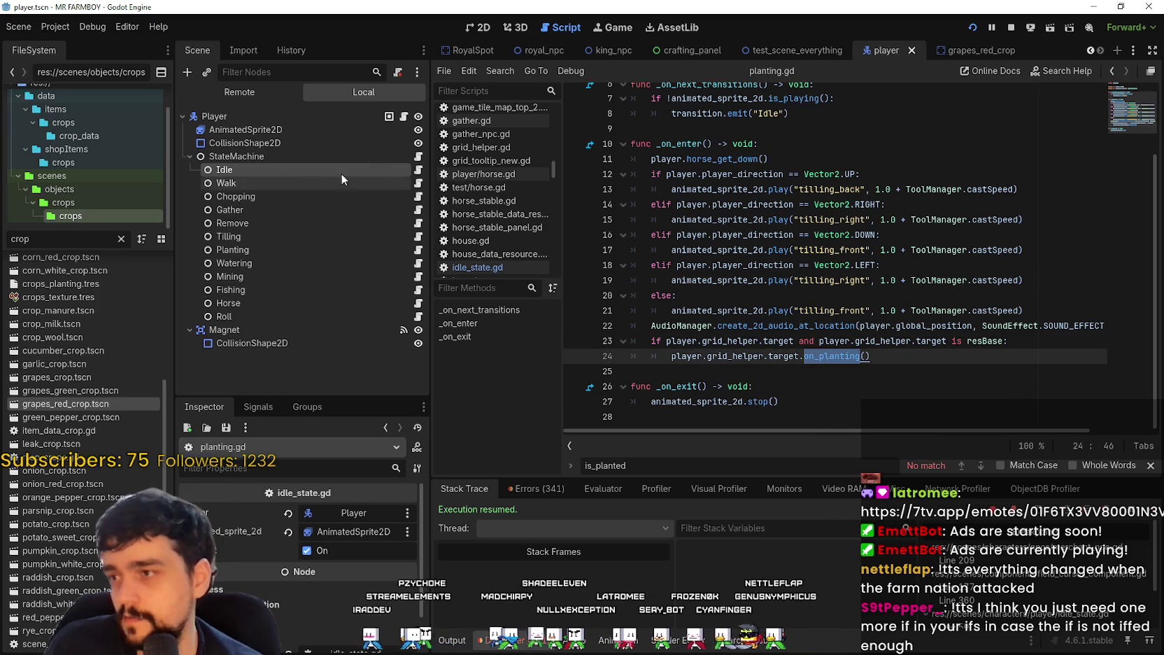
click(420, 173)
double_click(840, 276)
scroll(864, 286, down, 20)
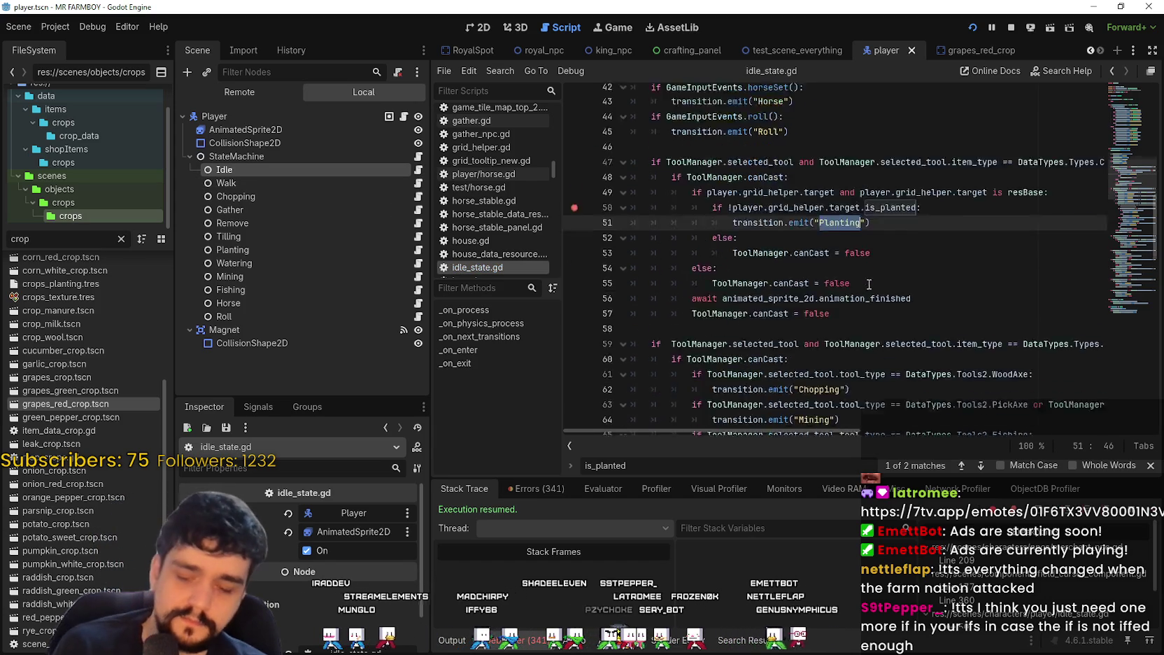
scroll(853, 301, down, 1)
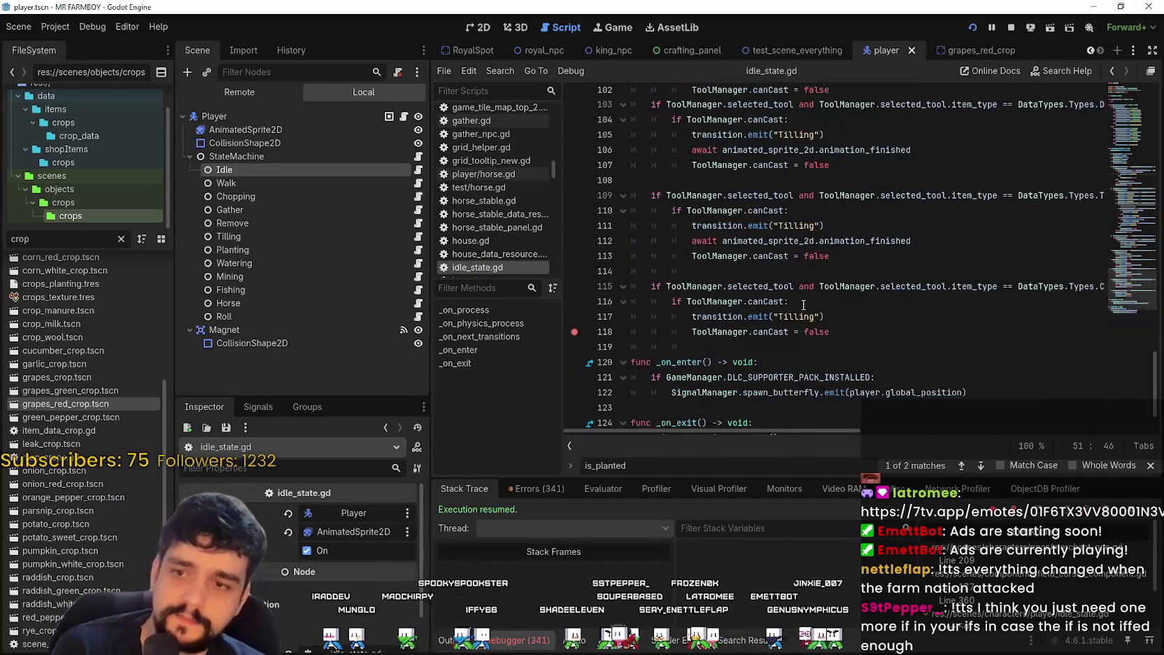
Step: Replace 'Tilling' with 'Planting' on line 117 of idle_state.gd
double_click(804, 316)
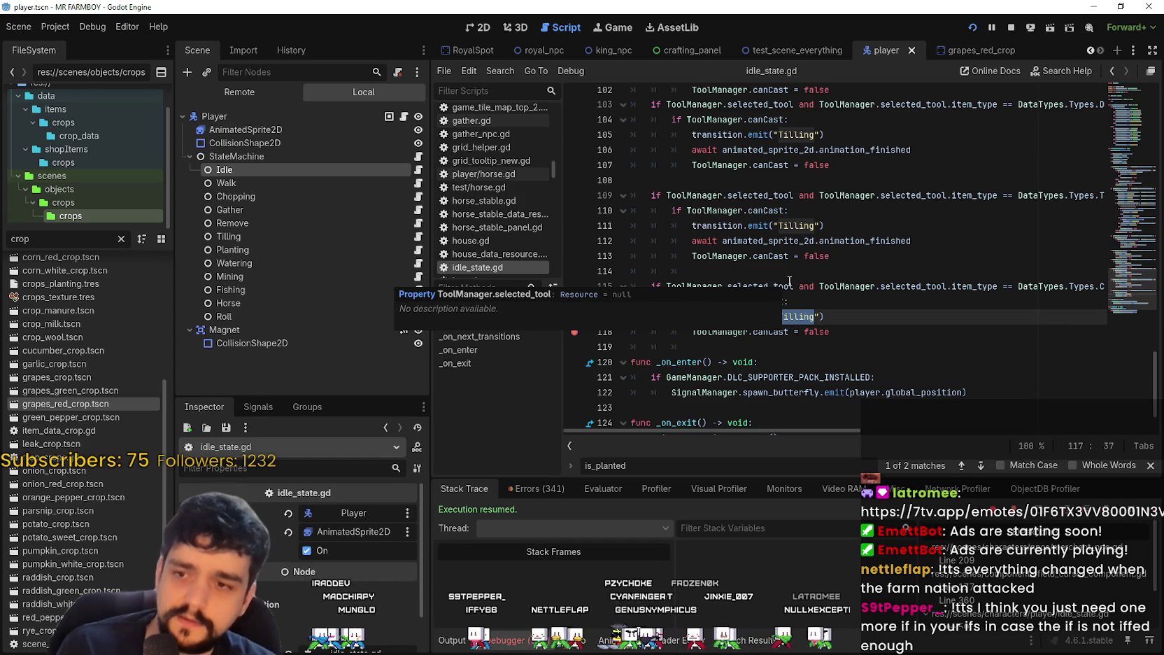
click(827, 316)
double_click(788, 317)
text(Planting)
click(810, 353)
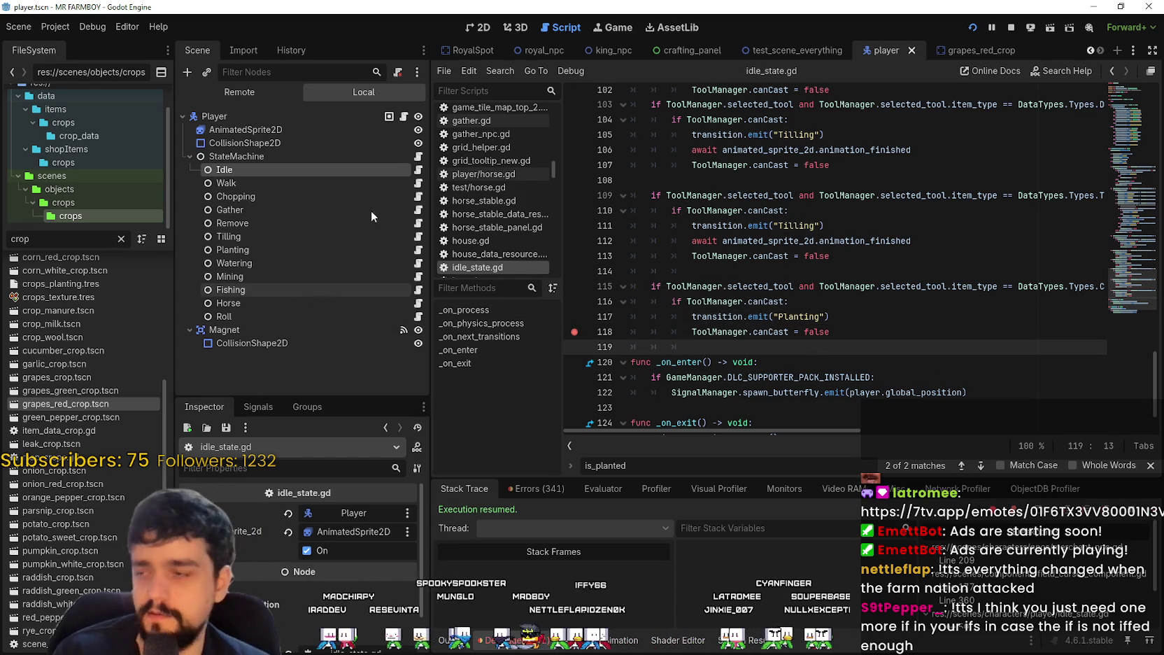
Step: Switch to walk_state.gd's line 153 Tilling transition and save the edited scripts
click(419, 184)
click(800, 352)
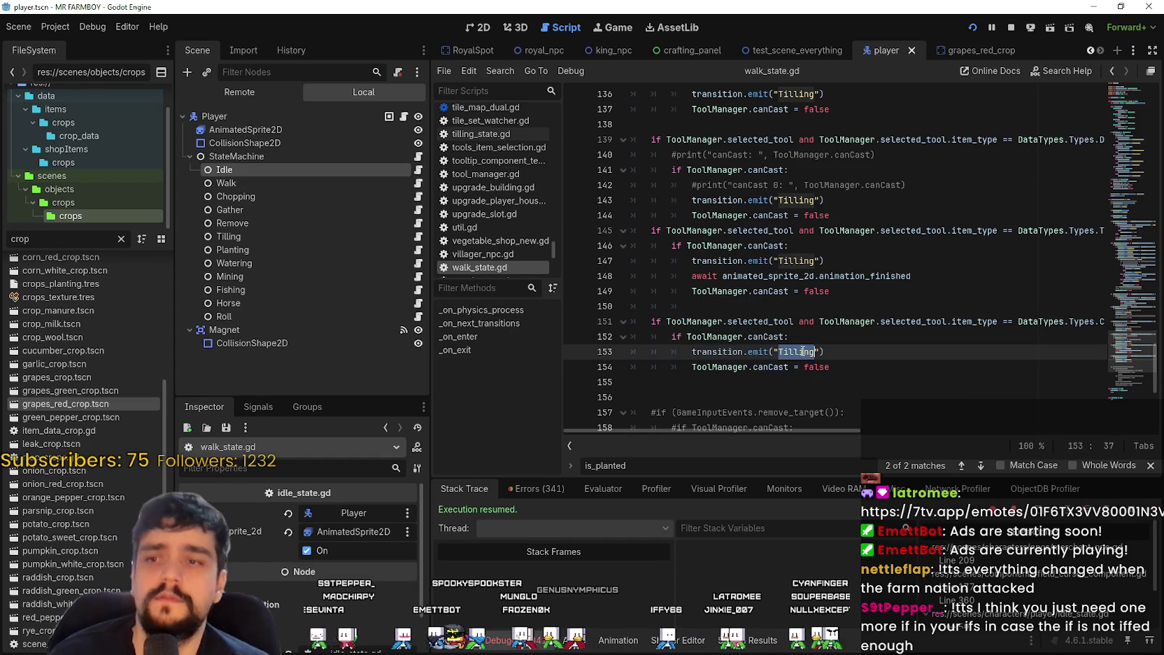
click(799, 383)
key(ctrl+s)
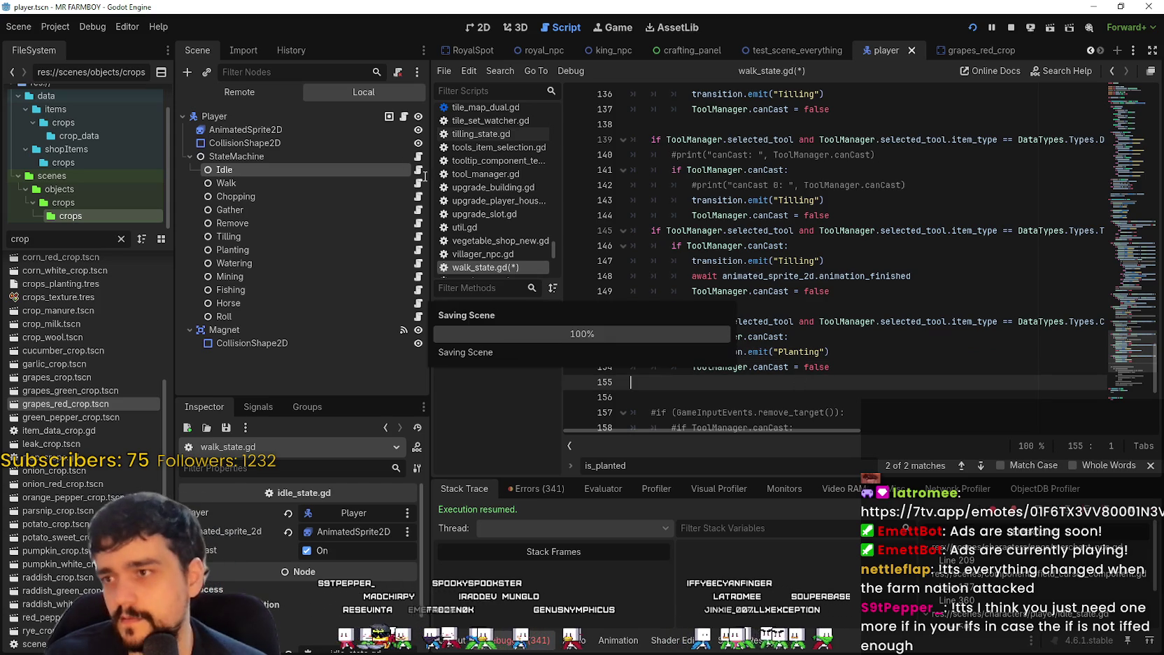
key(ctrl+s)
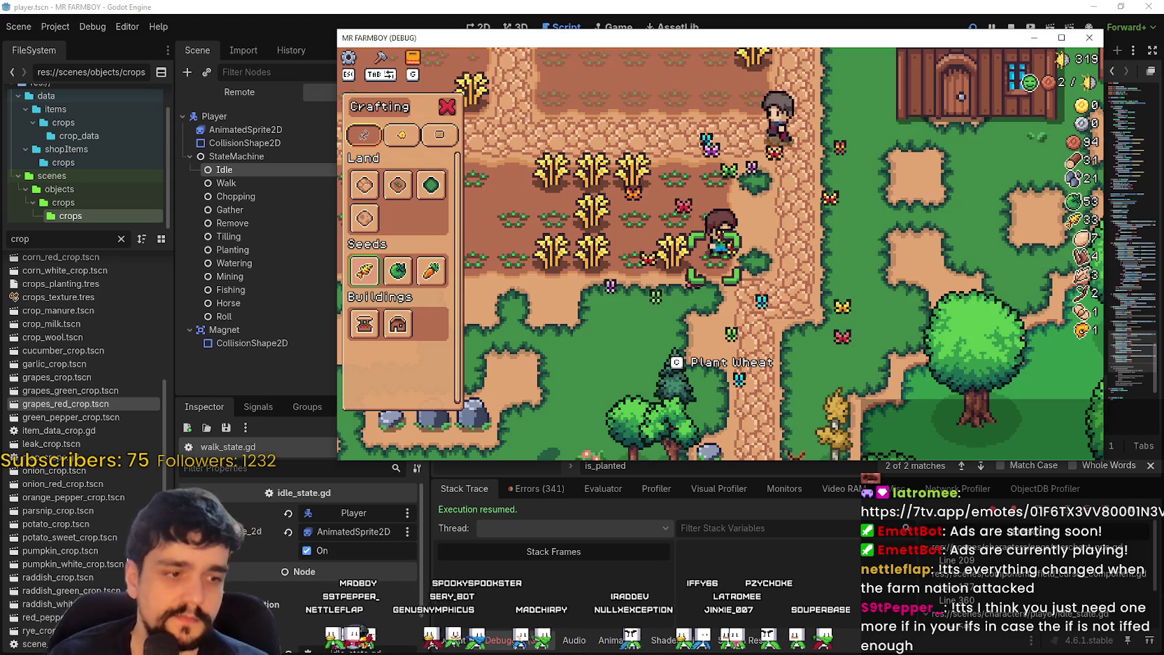
Step: Walk the farmer onto the empty field tile and plant wheat there
key(s)
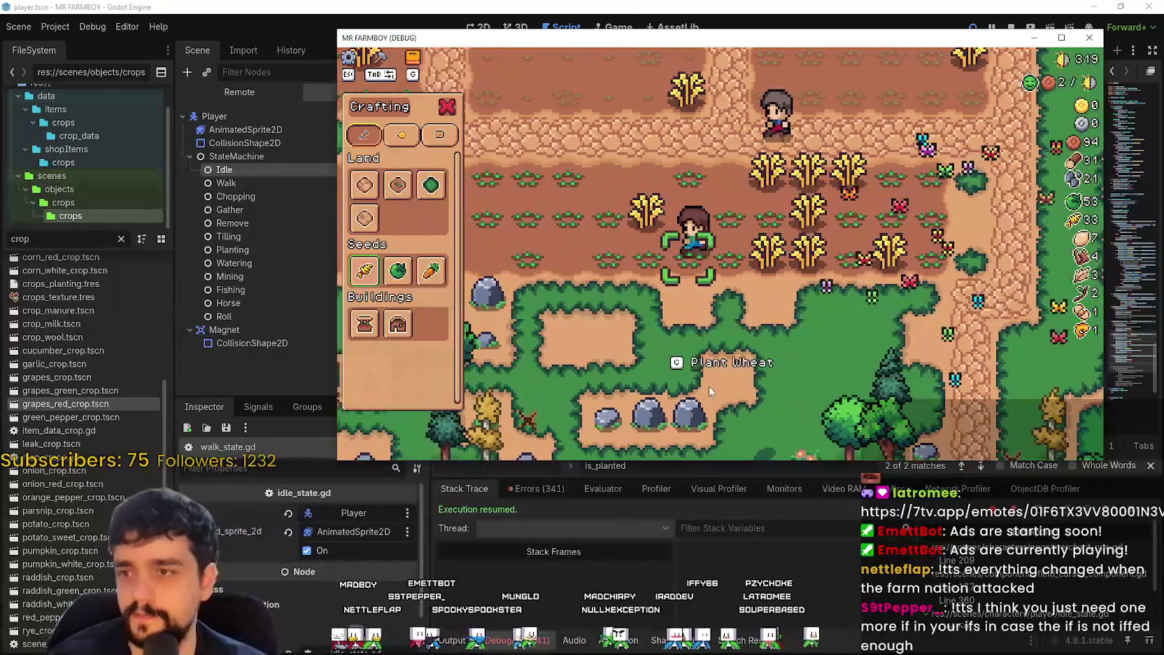
key(d)
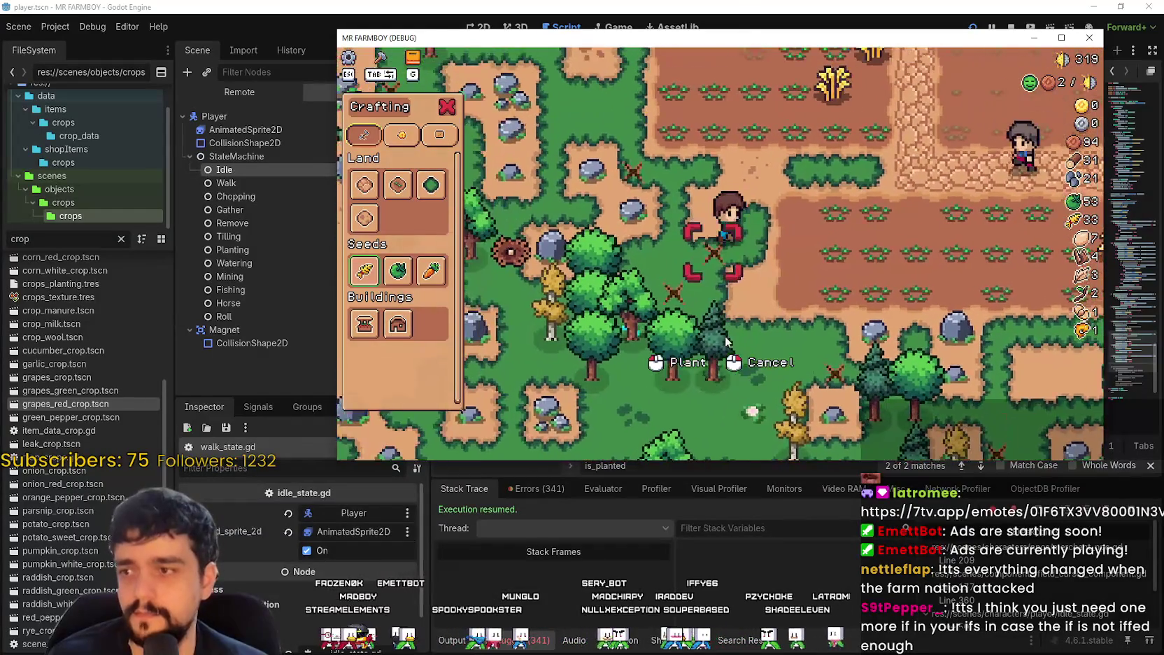
key(c)
click(801, 304)
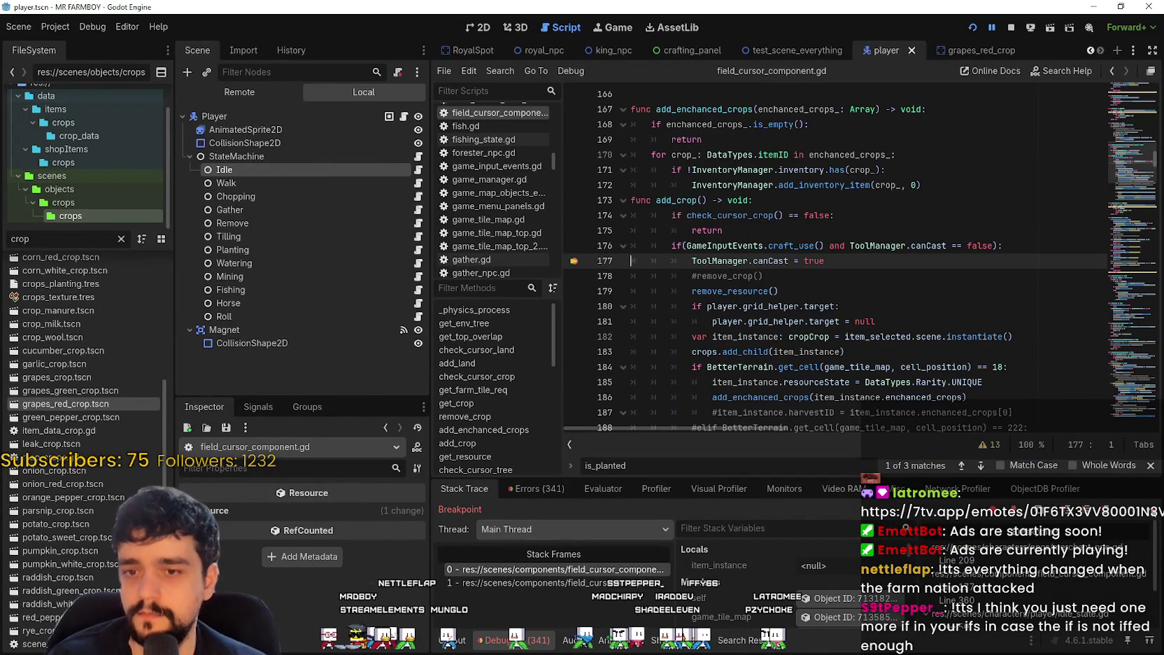
Step: Continue past the add_crop, idle_state and base_crop_crop breakpoints, then stop the debug run
click(1153, 516)
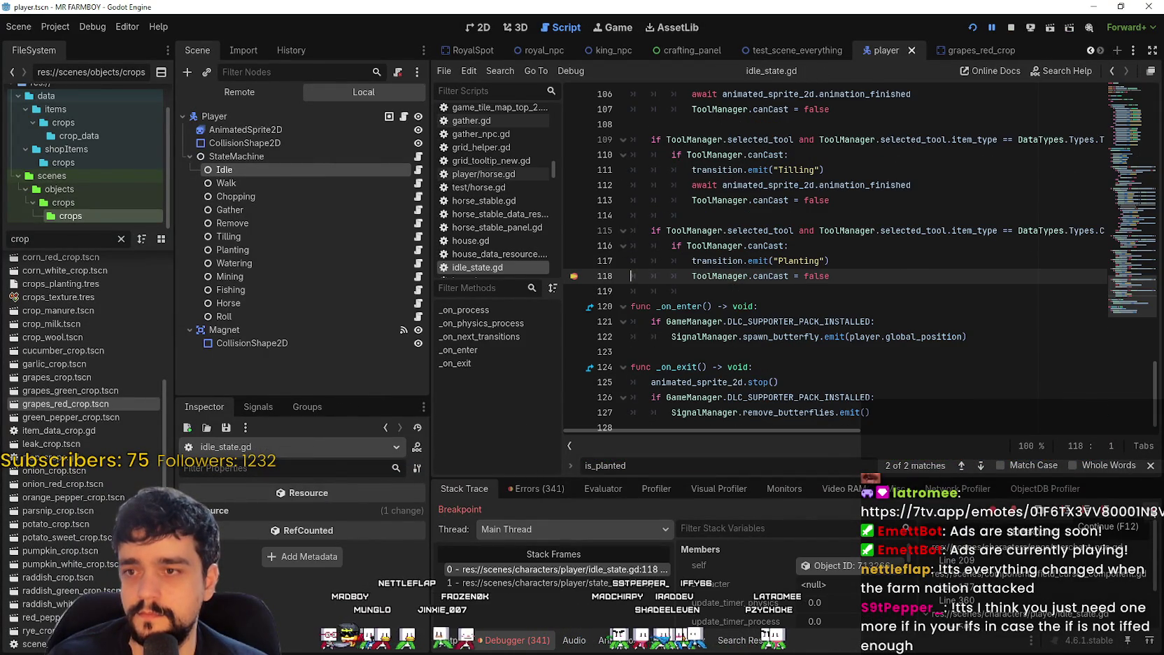
click(1153, 515)
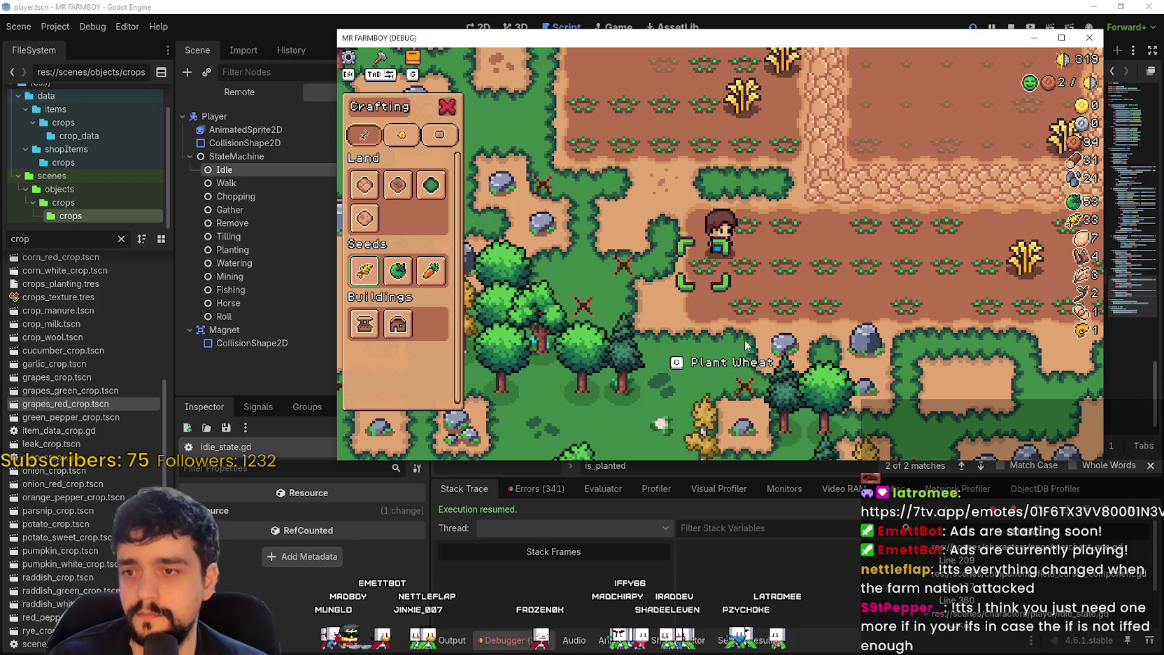
key(c)
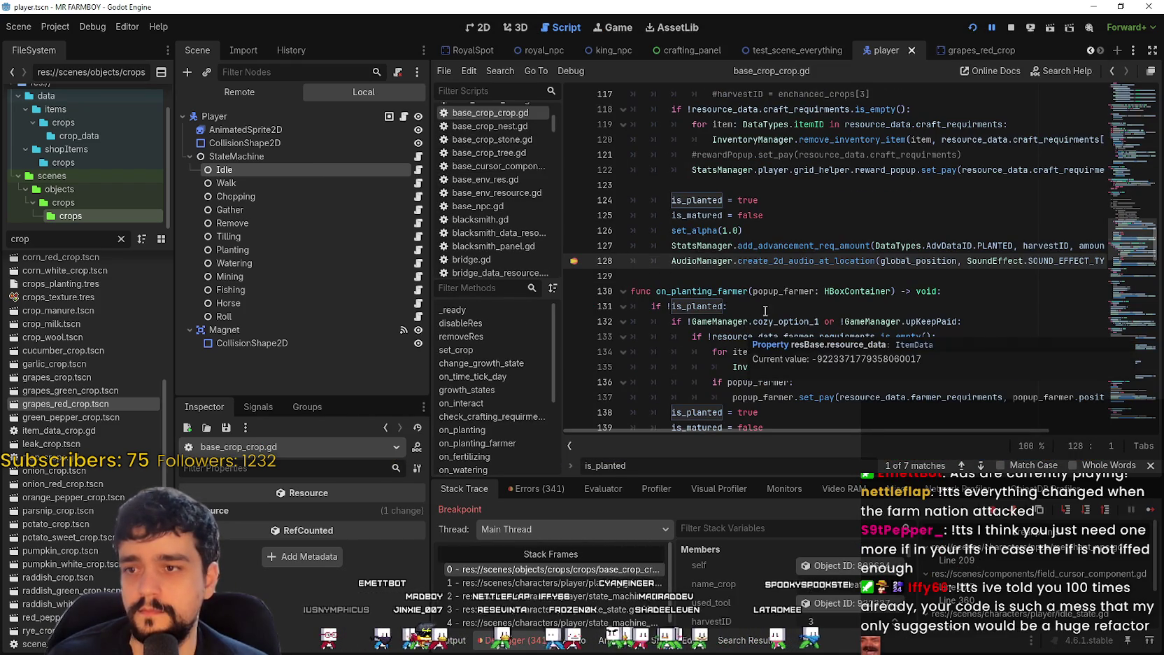
click(1152, 510)
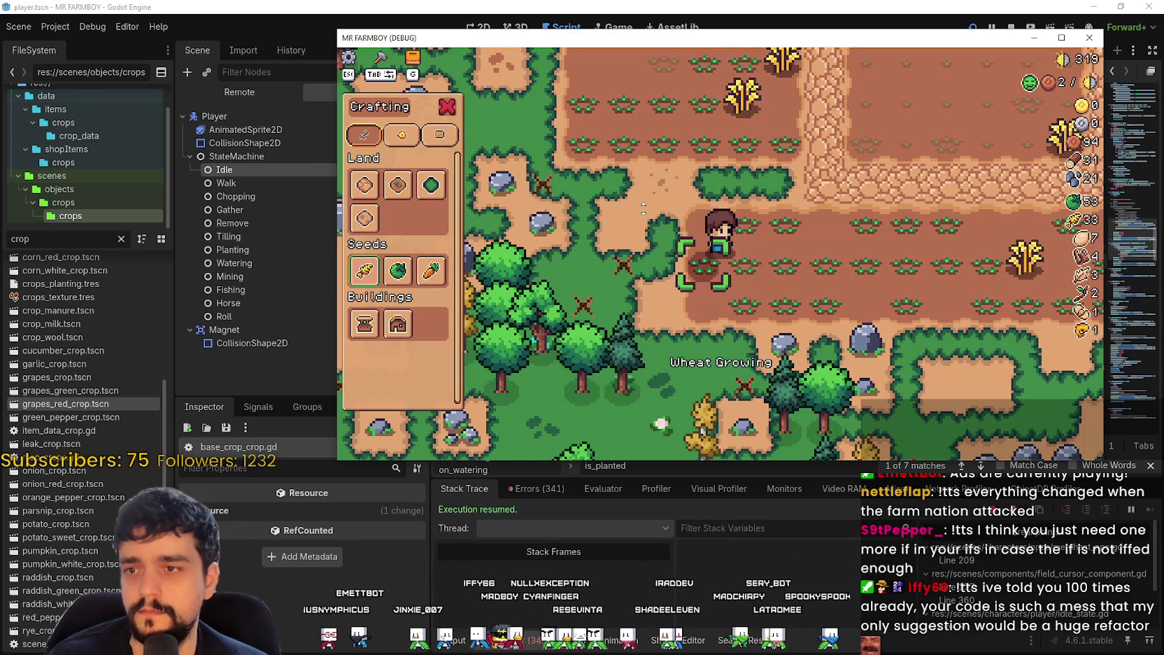
click(1090, 37)
click(764, 215)
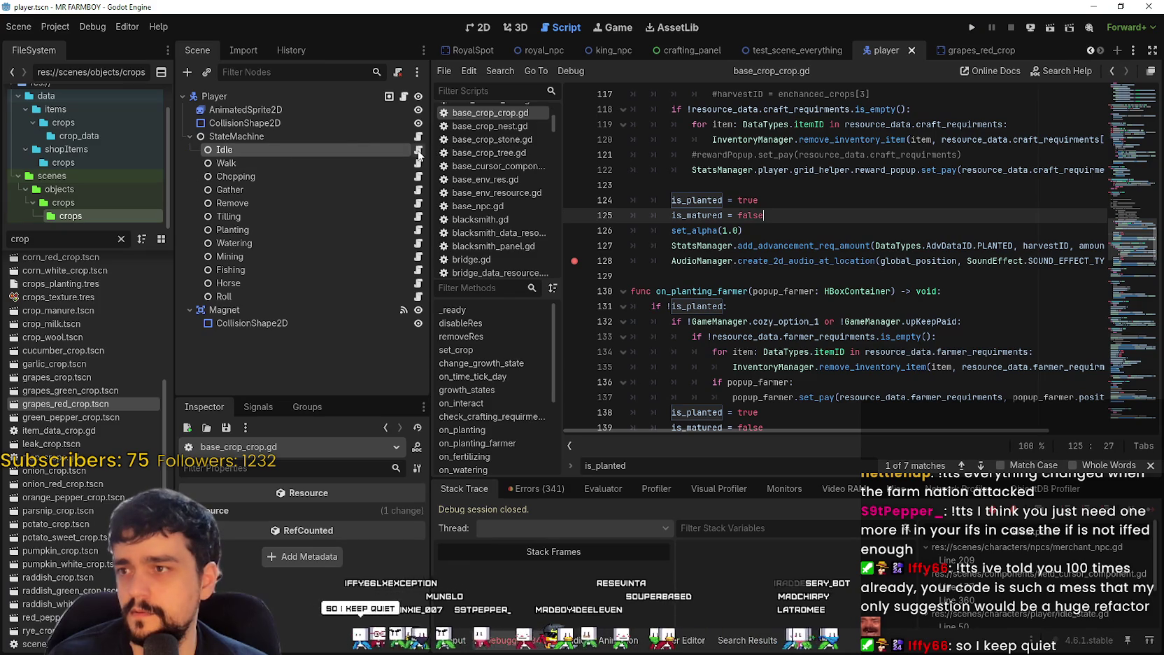
Step: Review the Planting branch on lines 115–118 of idle_state.gd
click(418, 151)
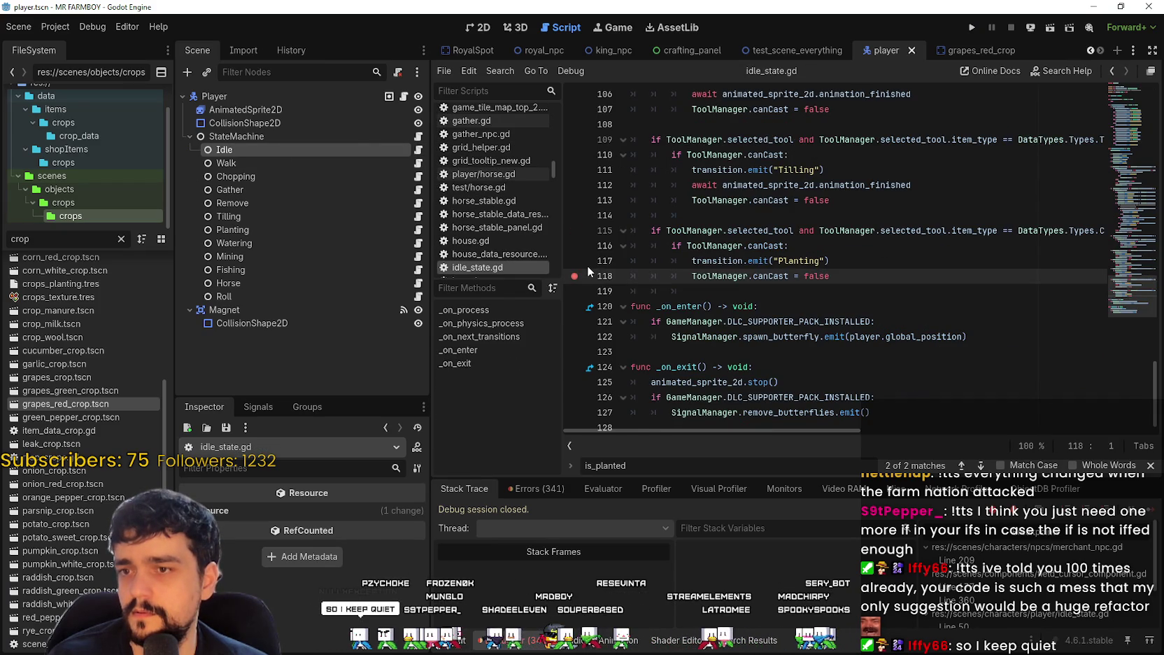
click(882, 265)
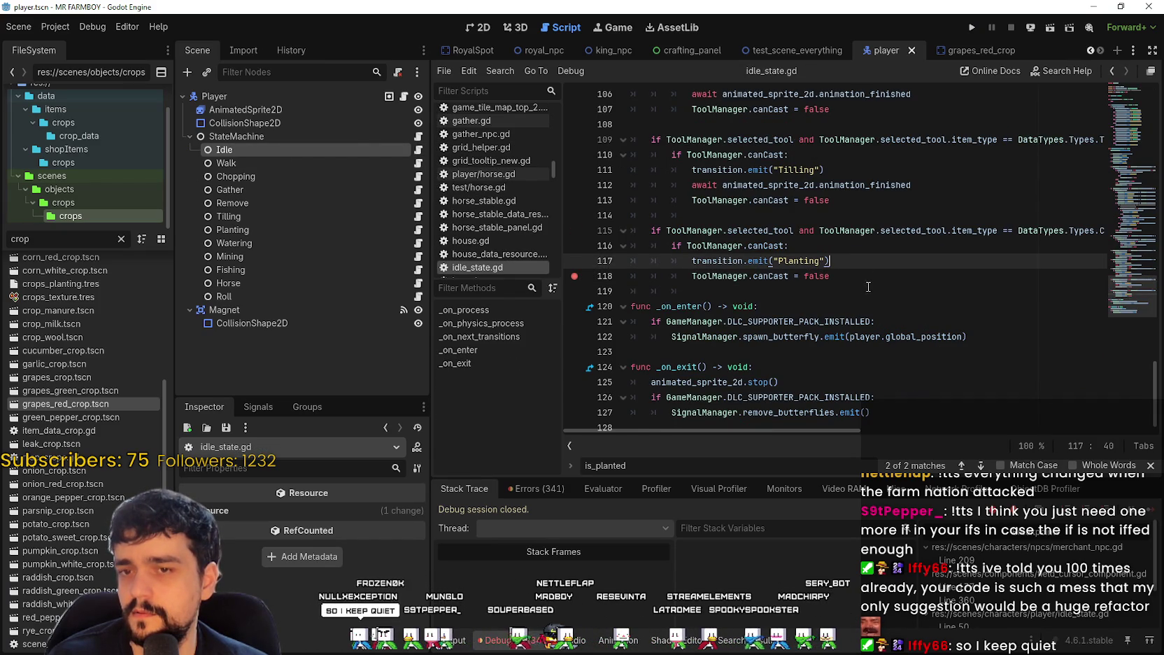
click(866, 283)
scroll(1128, 214, up, 10)
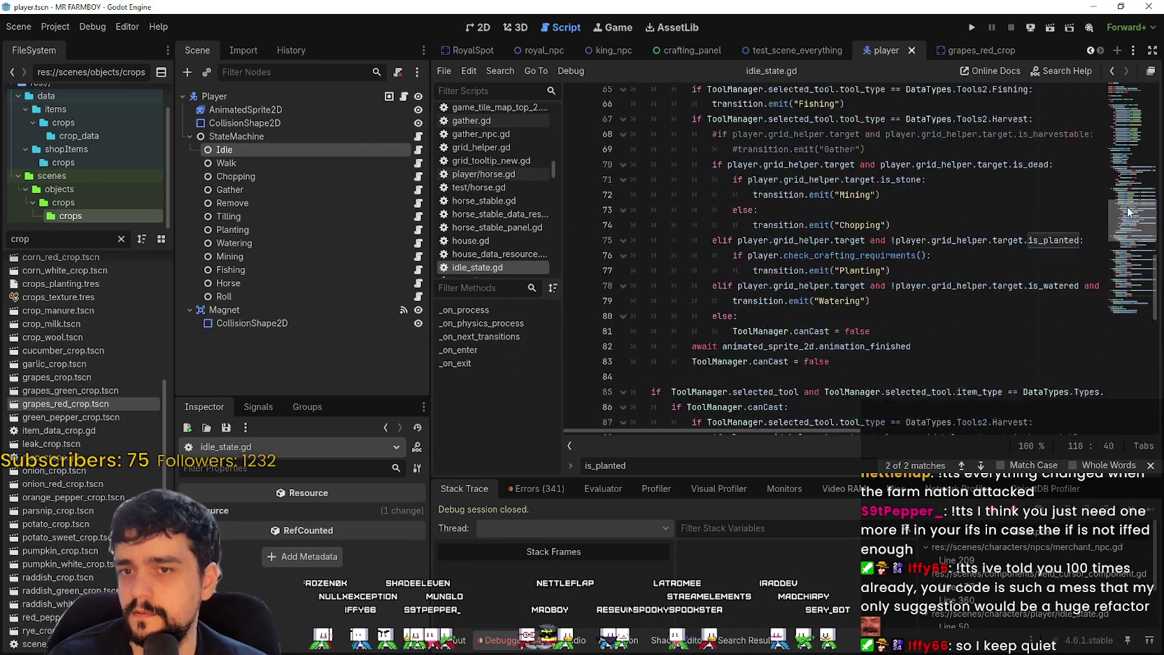
scroll(1129, 214, down, 8)
scroll(1118, 280, down, 1)
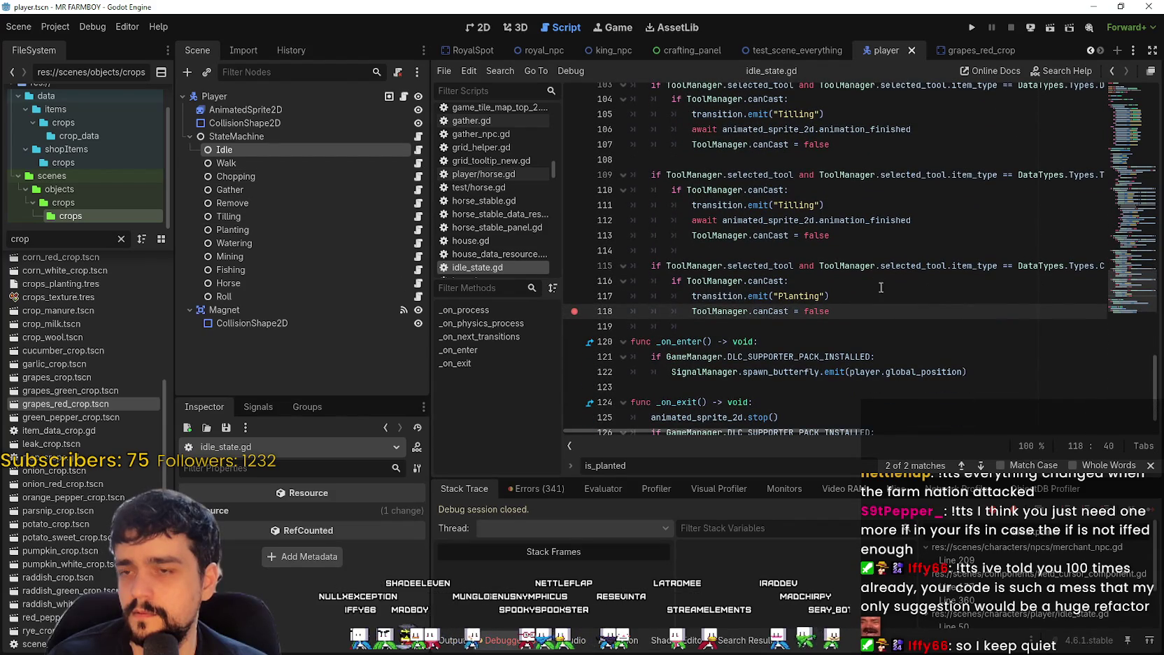
drag(840, 311, 629, 272)
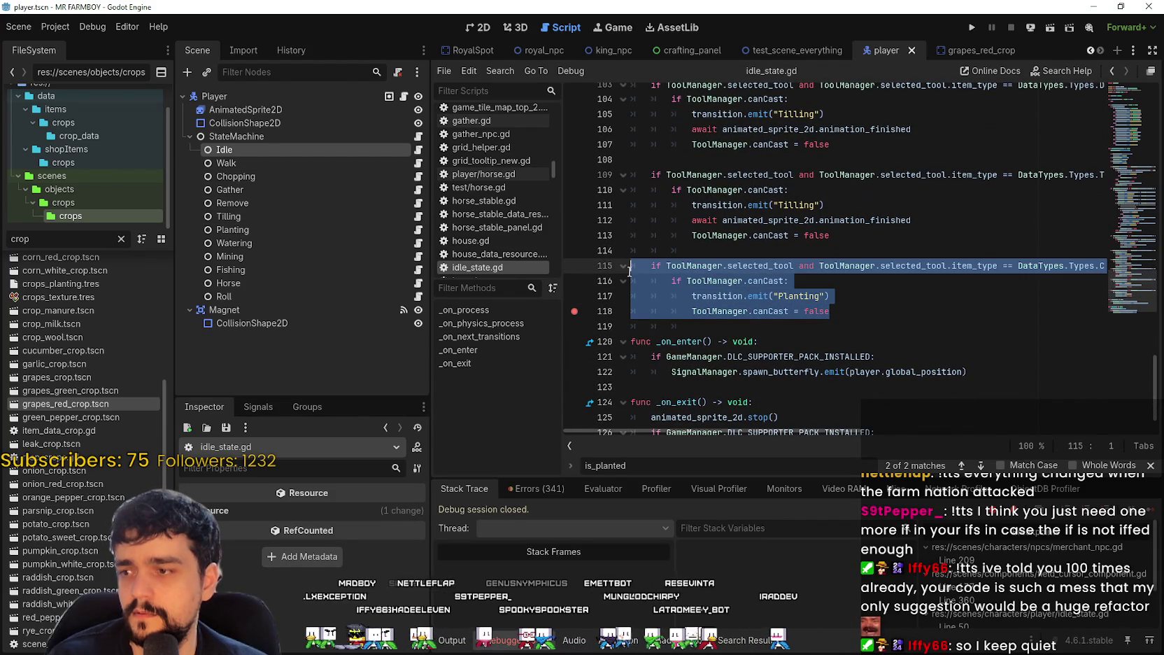
scroll(1133, 224, up, 12)
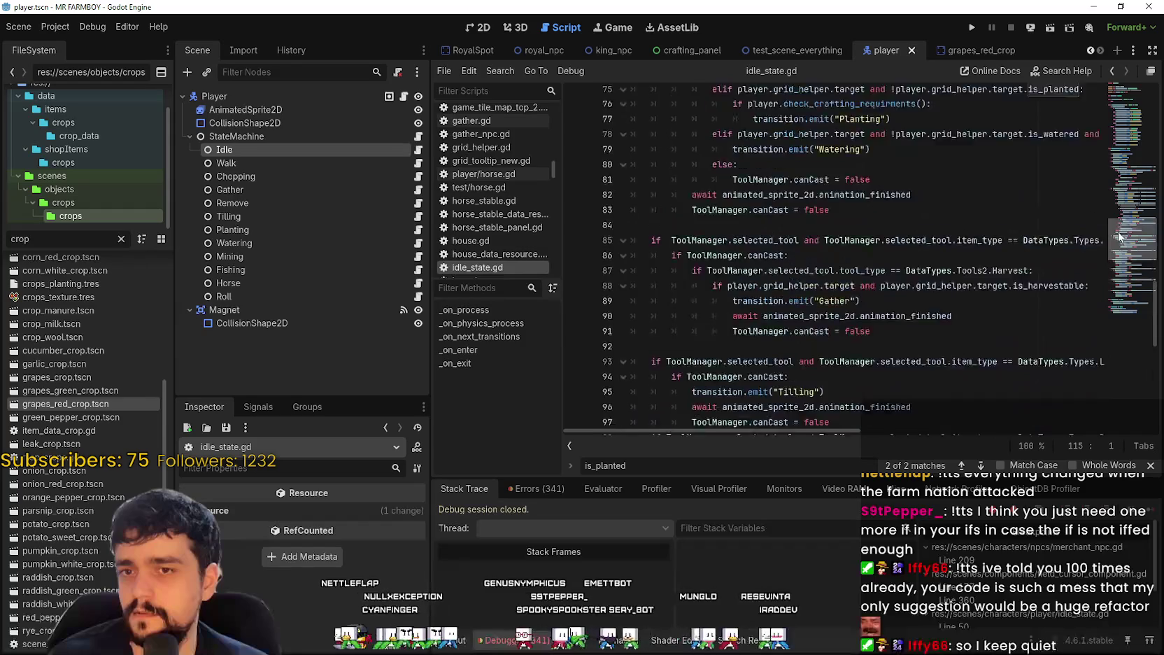
scroll(1119, 199, up, 4)
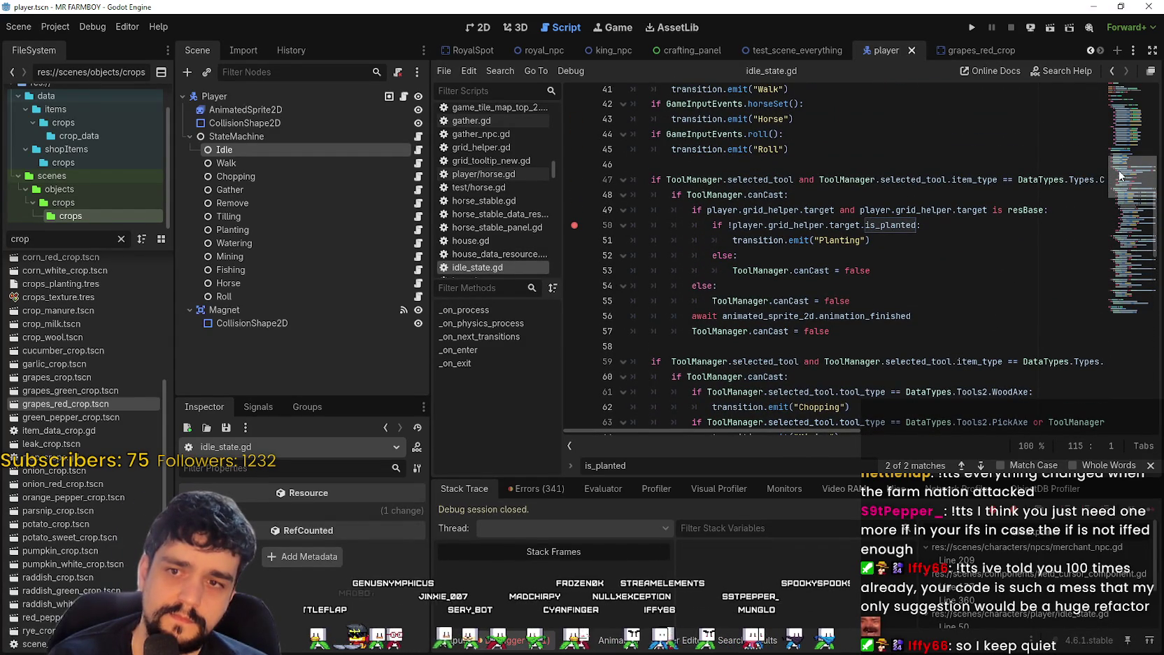
Step: Inspect canCast and the is_planted check around lines 50–53
double_click(812, 271)
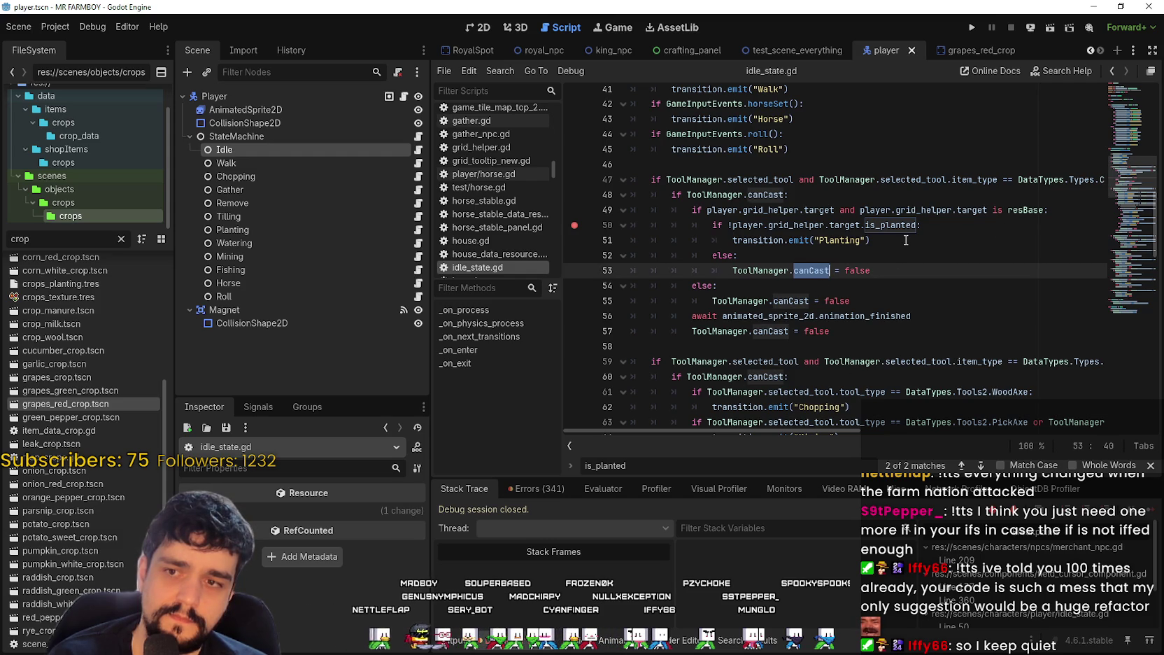
click(907, 241)
drag(879, 241, 650, 226)
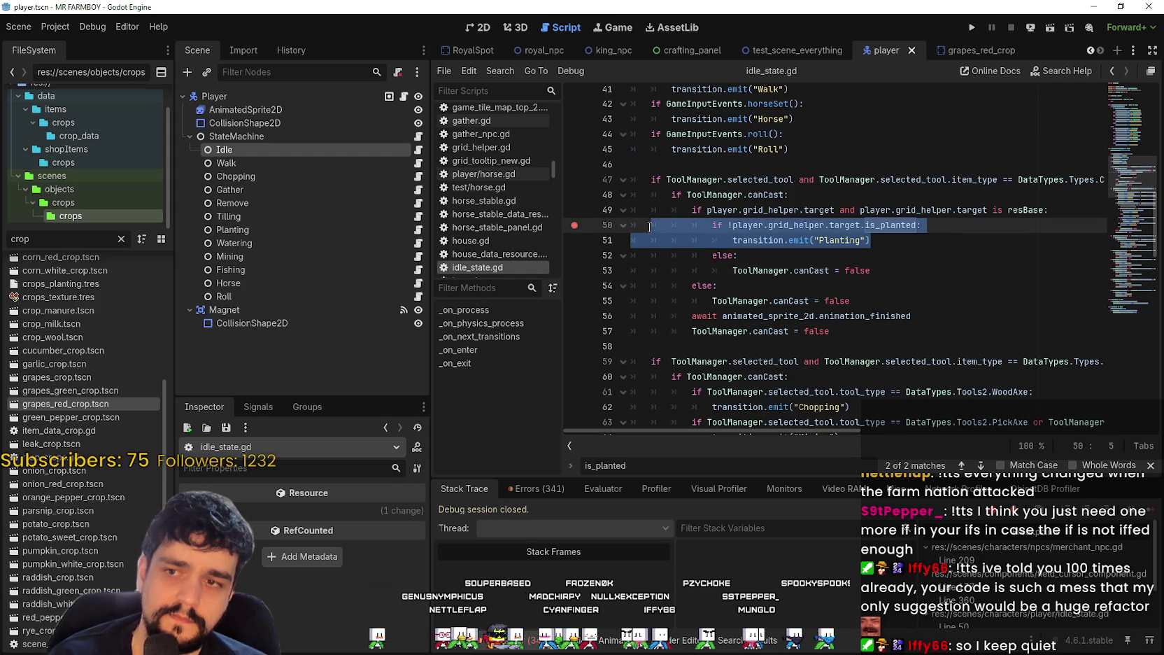
mouse_move(893, 210)
mouse_down()
mouse_move(734, 223)
mouse_move(971, 231)
mouse_up()
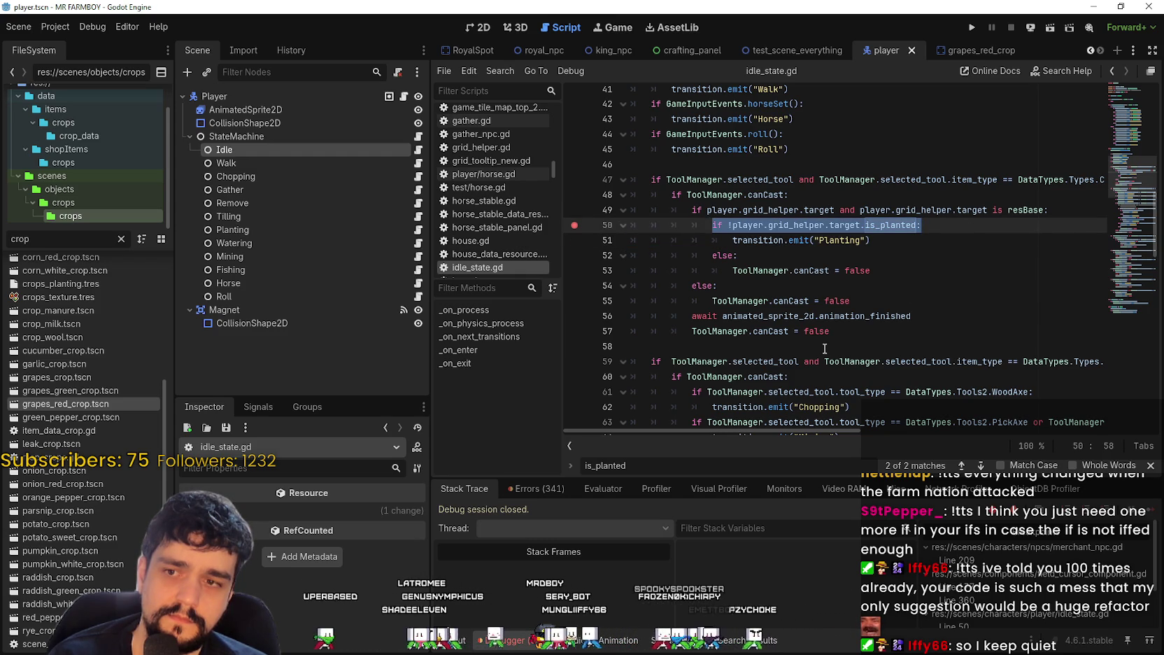
key(Down)
key(Down)
key(Down)
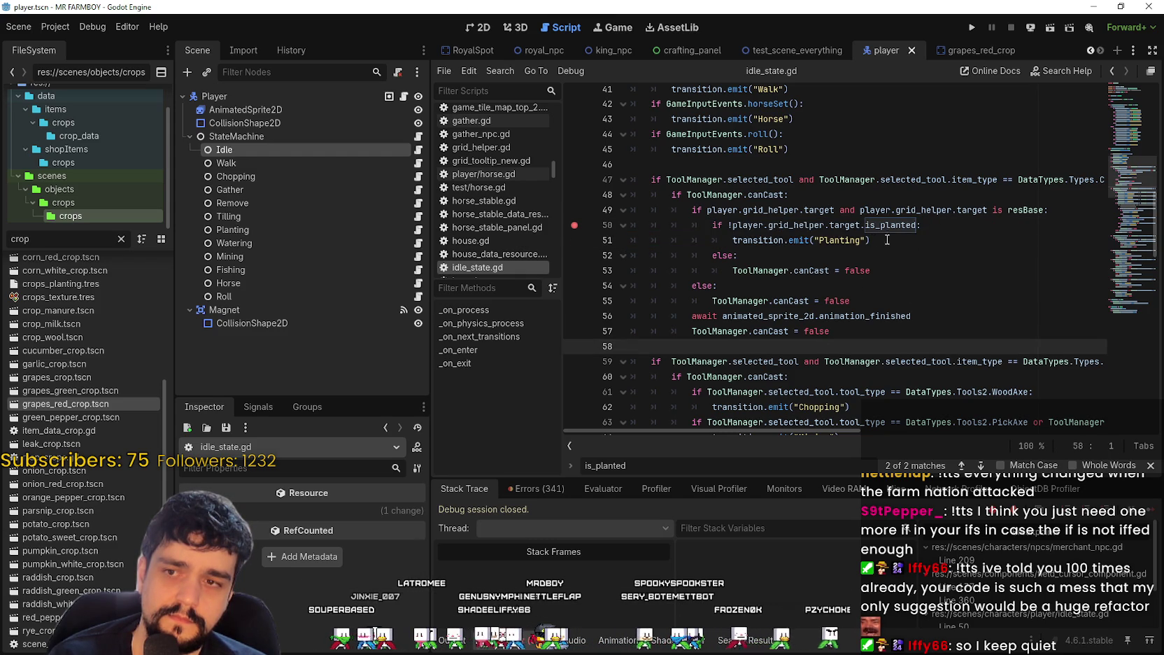
click(883, 240)
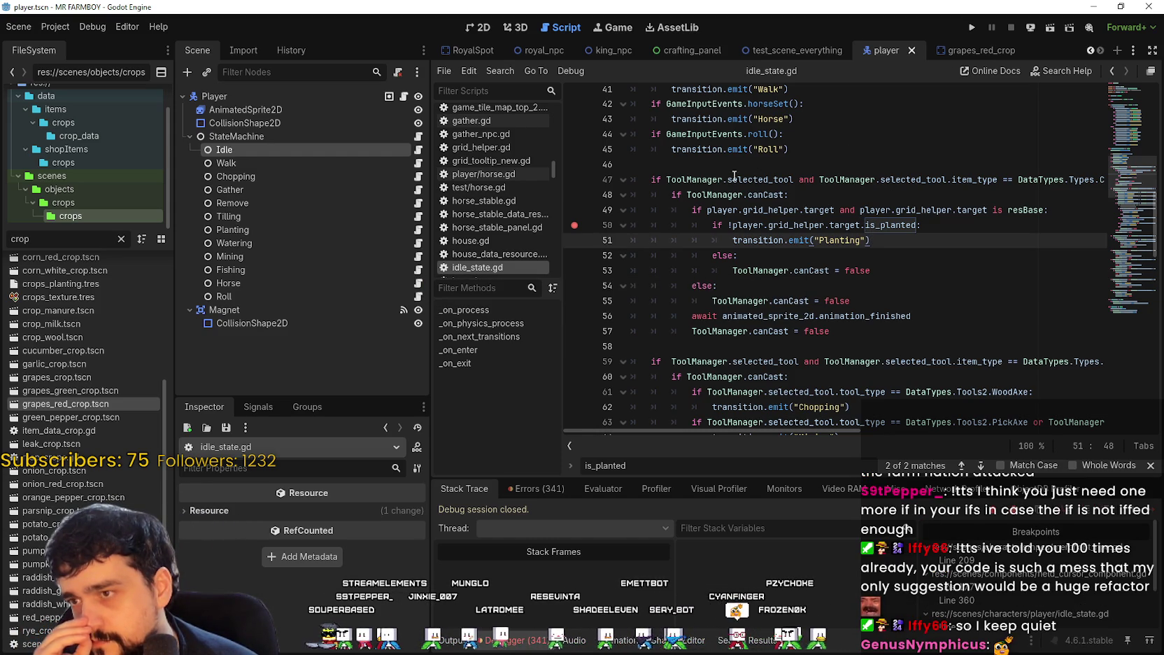
scroll(641, 250, down, 10)
scroll(641, 250, down, 11)
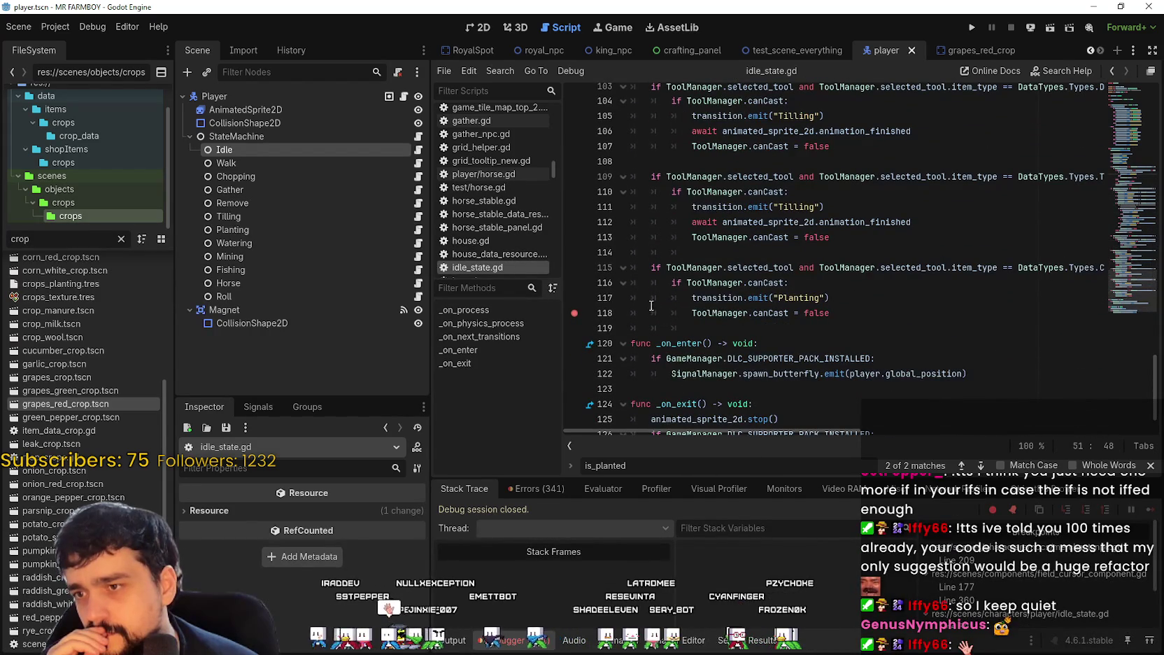
Step: Add a breakpoint on the on_planting call at line 24 of planting.gd
click(418, 229)
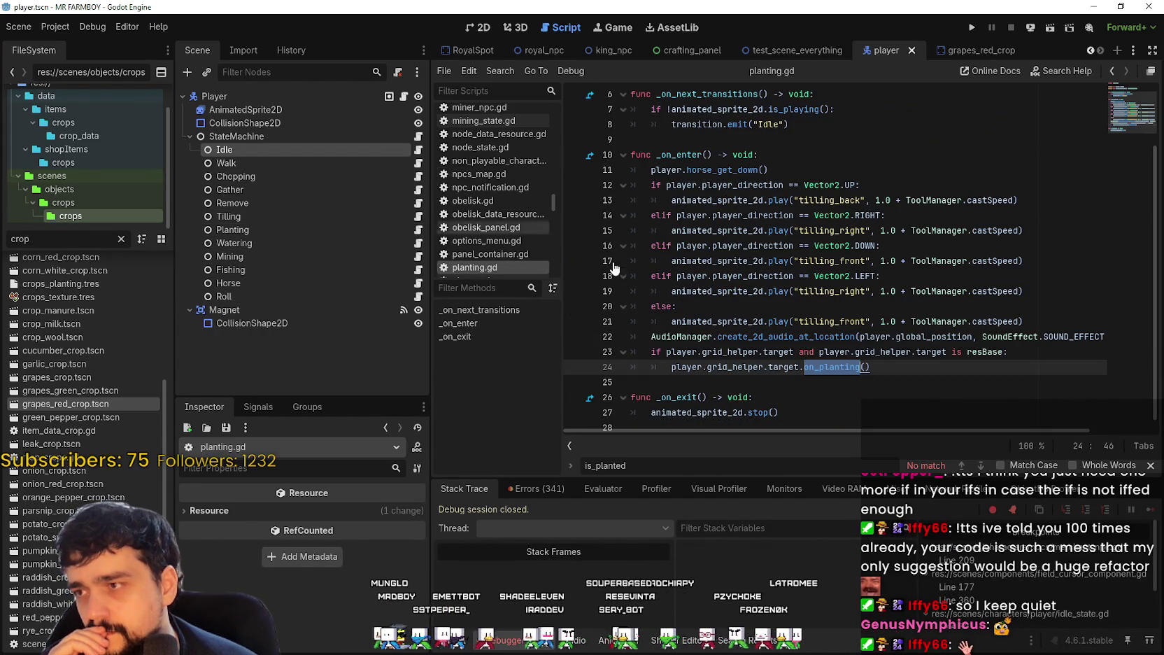
click(845, 344)
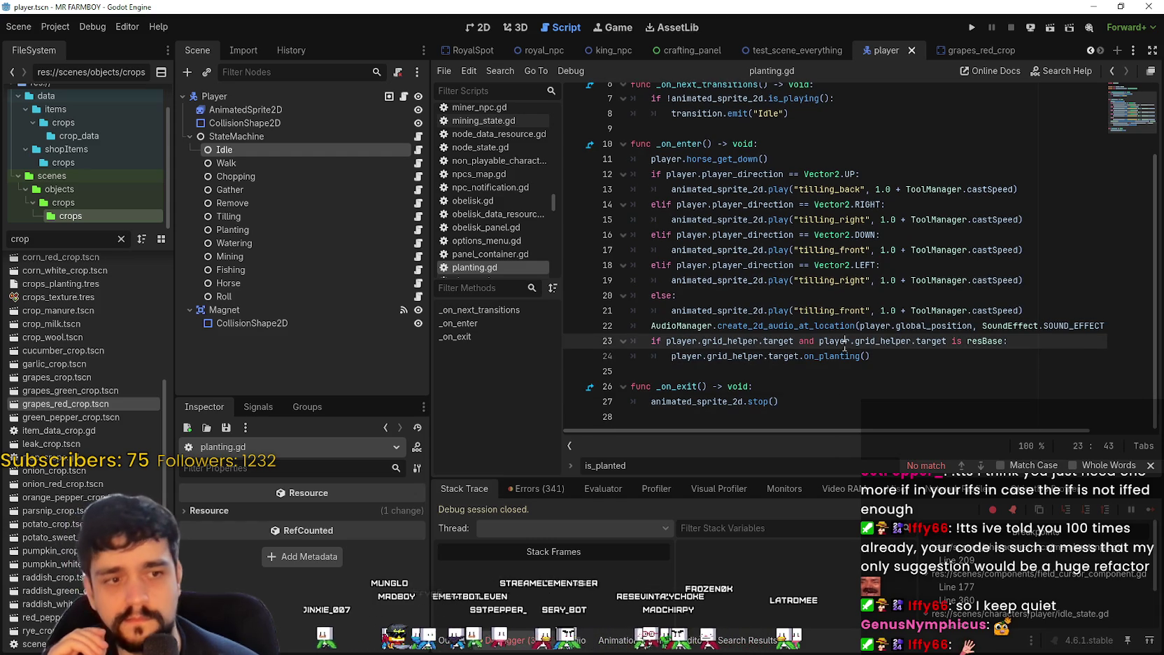
click(640, 357)
click(910, 348)
click(910, 358)
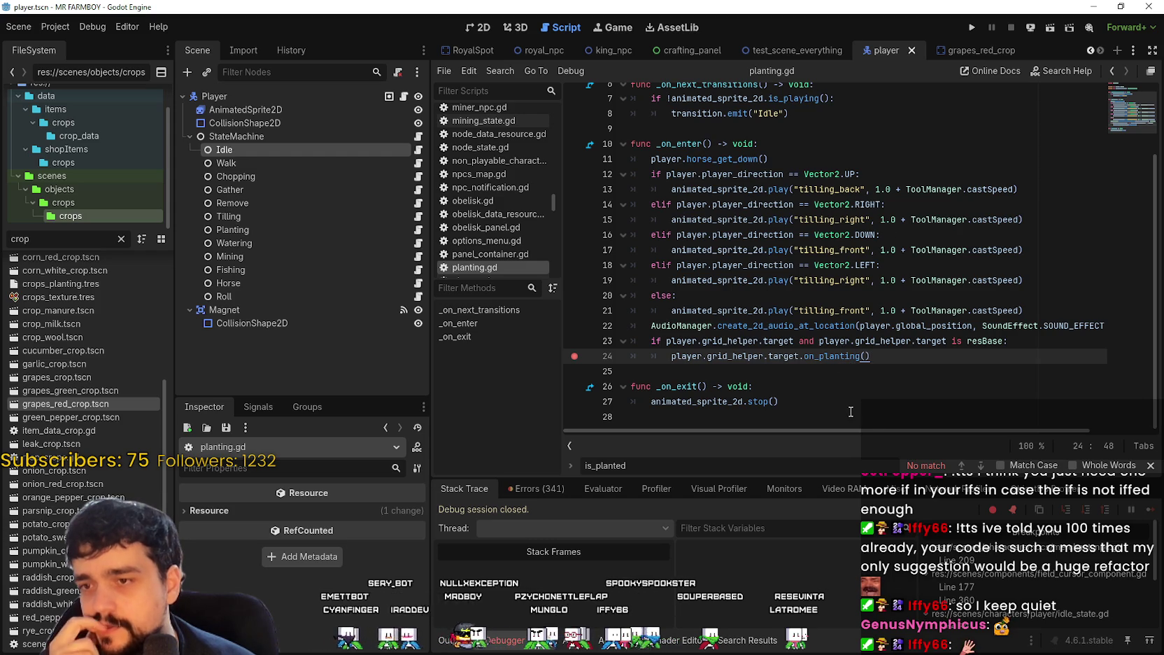
Step: Close the search bar and run the game in debug mode
scroll(851, 411, right, 2)
scroll(851, 412, left, 2)
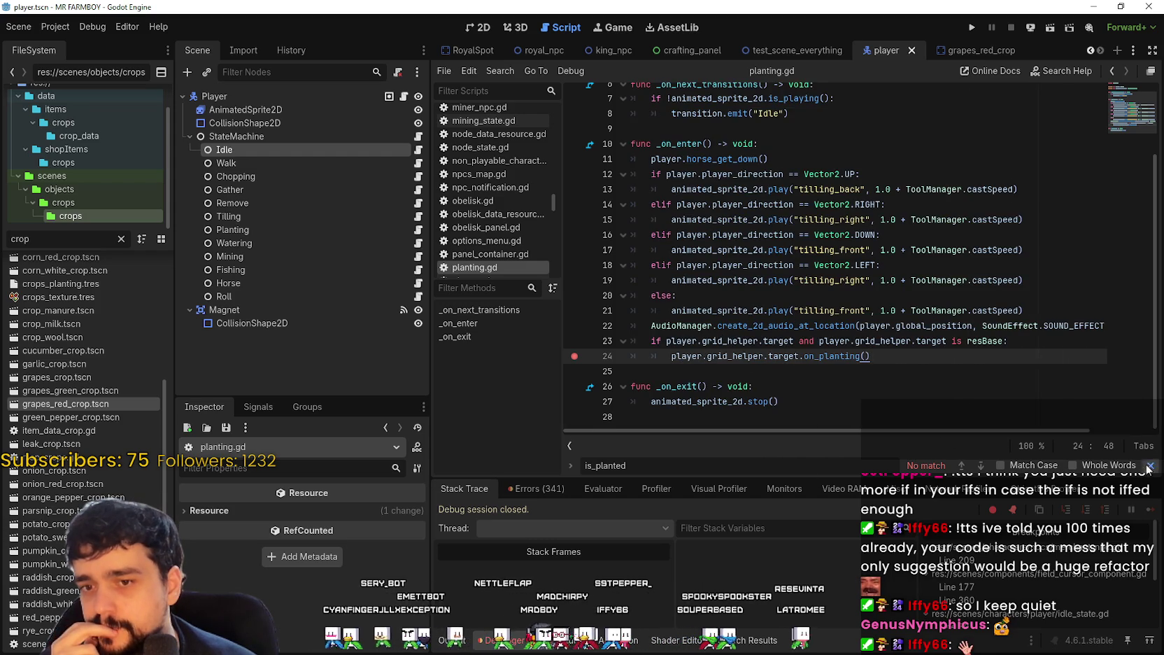
click(1150, 465)
click(903, 384)
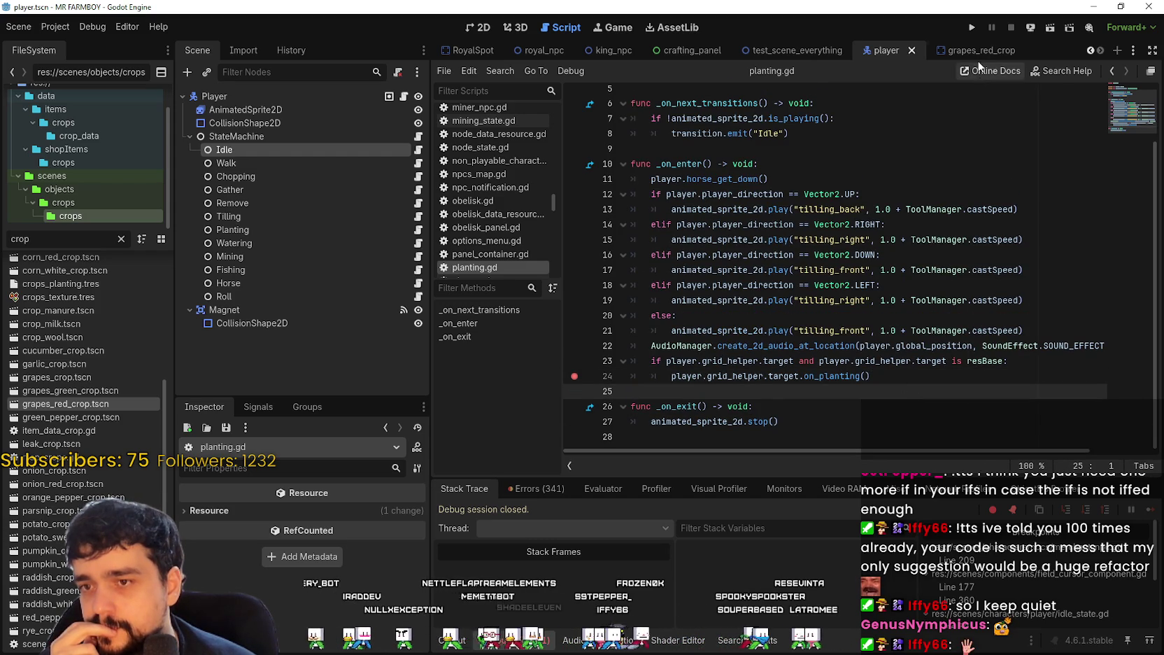
click(971, 29)
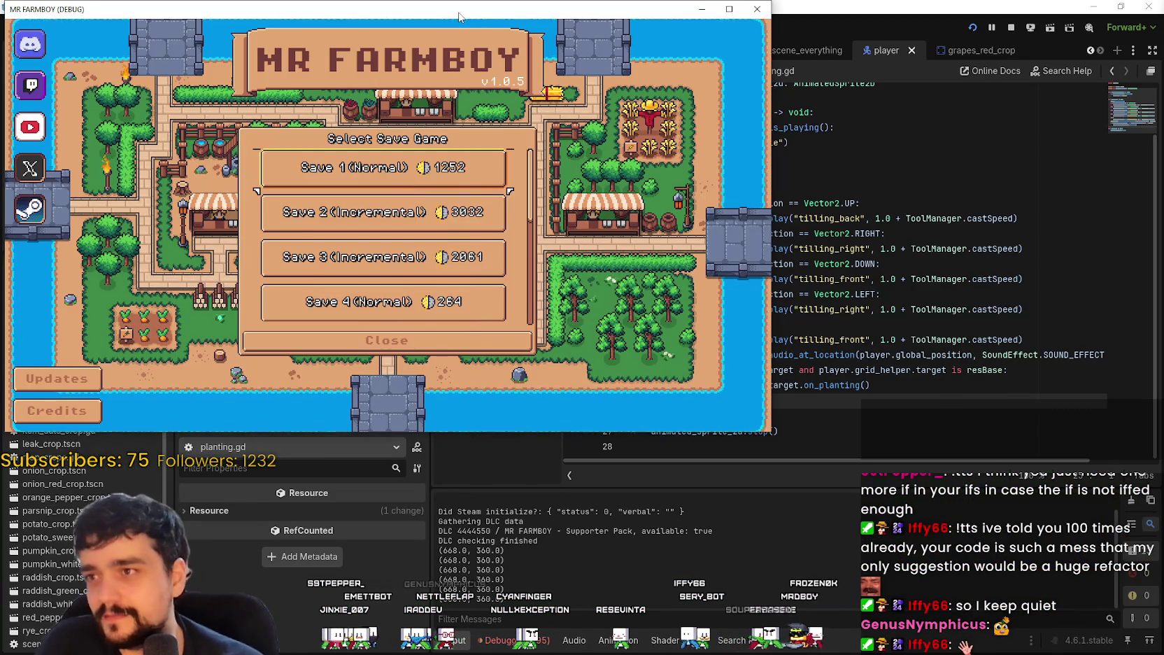
Step: Load the first save game and maximise the game window
drag(459, 17, 787, 95)
scroll(703, 341, down, 3)
click(703, 315)
click(703, 270)
click(664, 277)
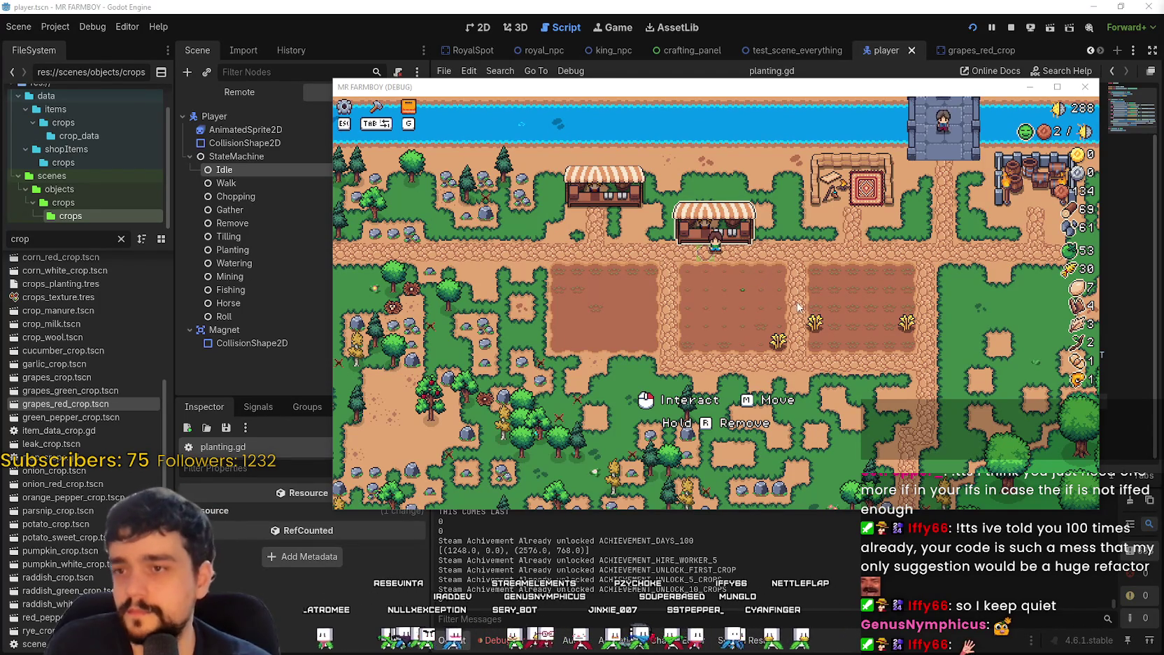
click(1058, 87)
Step: Walk onto the field, open crafting, plant wheat, and continue past the add_crop breakpoint
key(s)
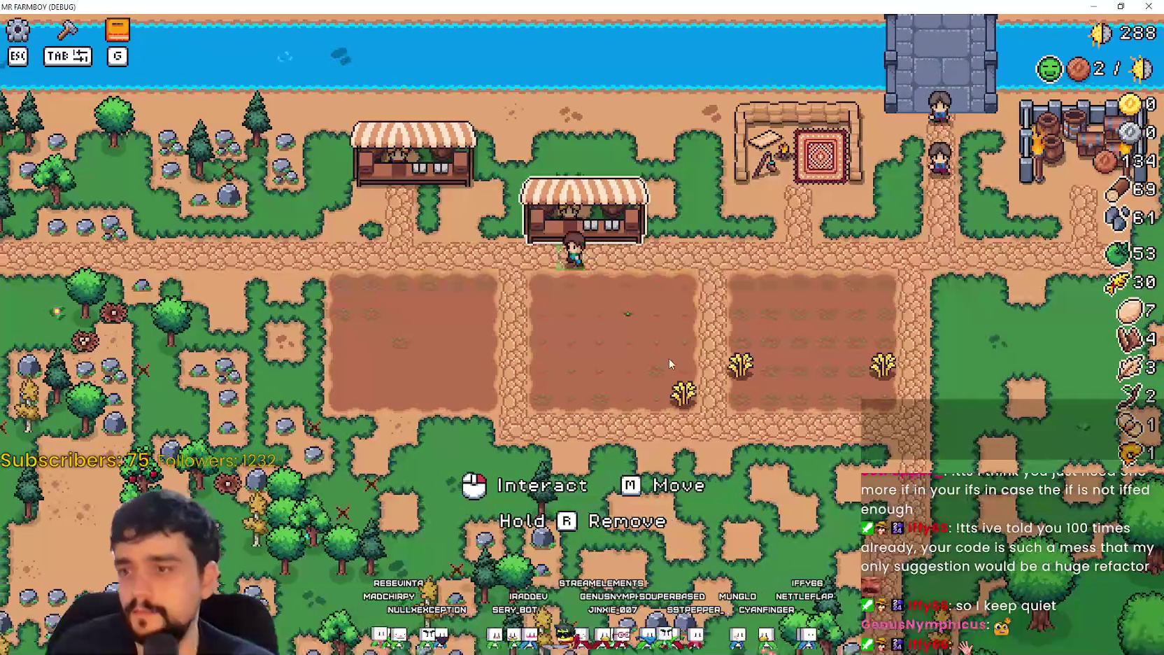
key(Tab)
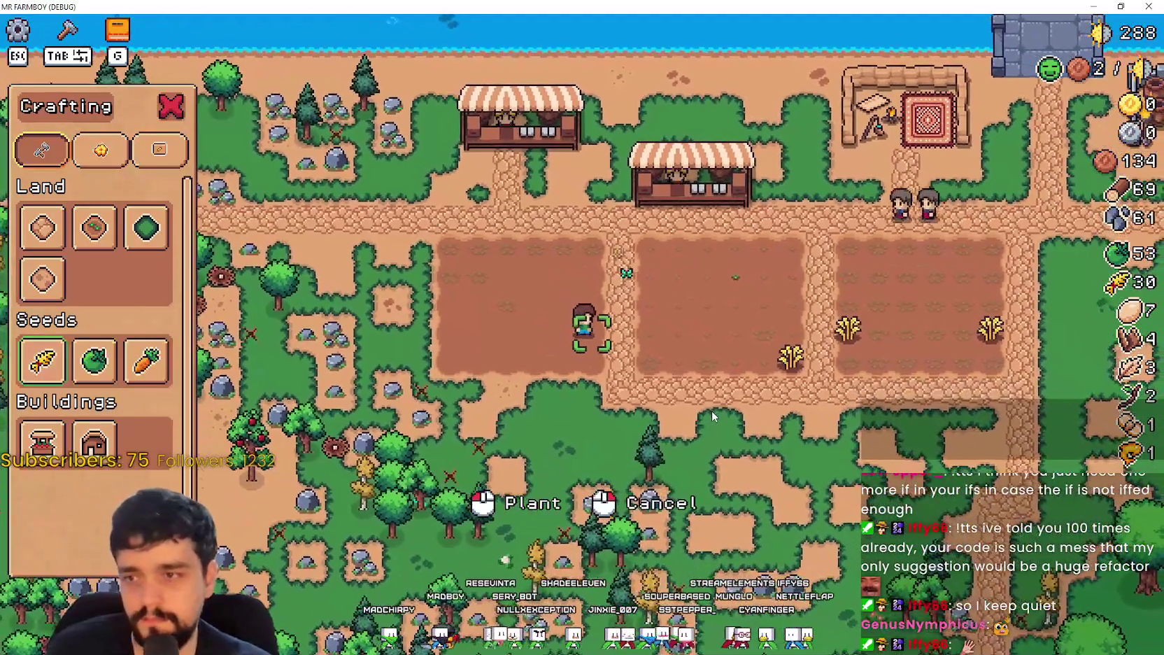
click(711, 410)
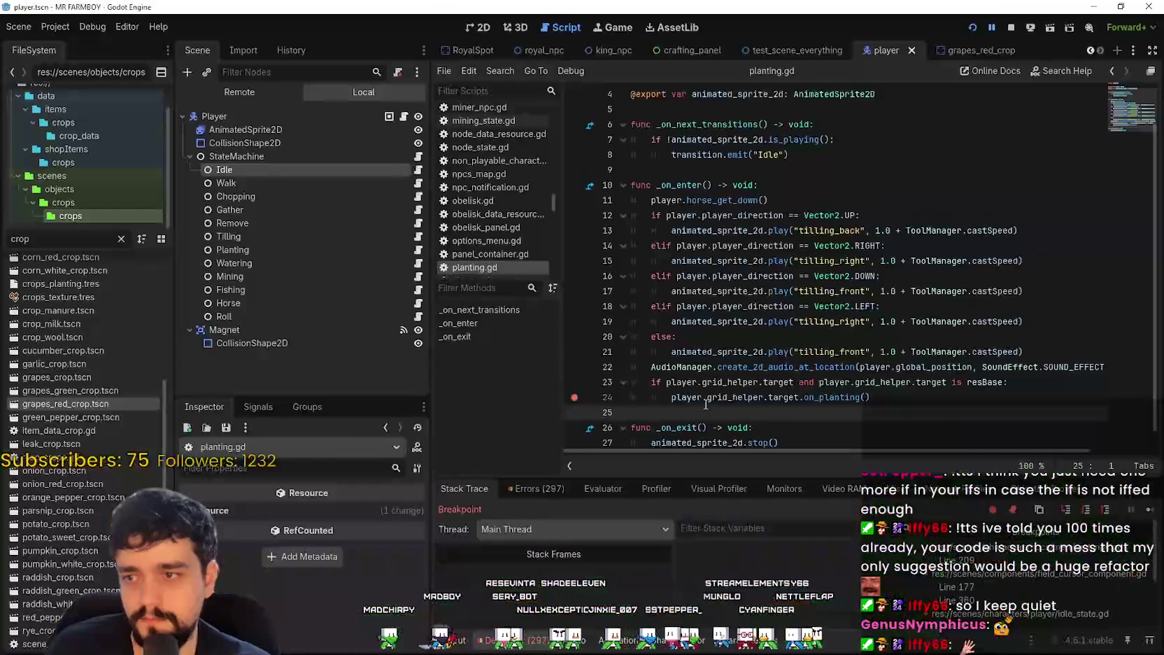
click(1148, 511)
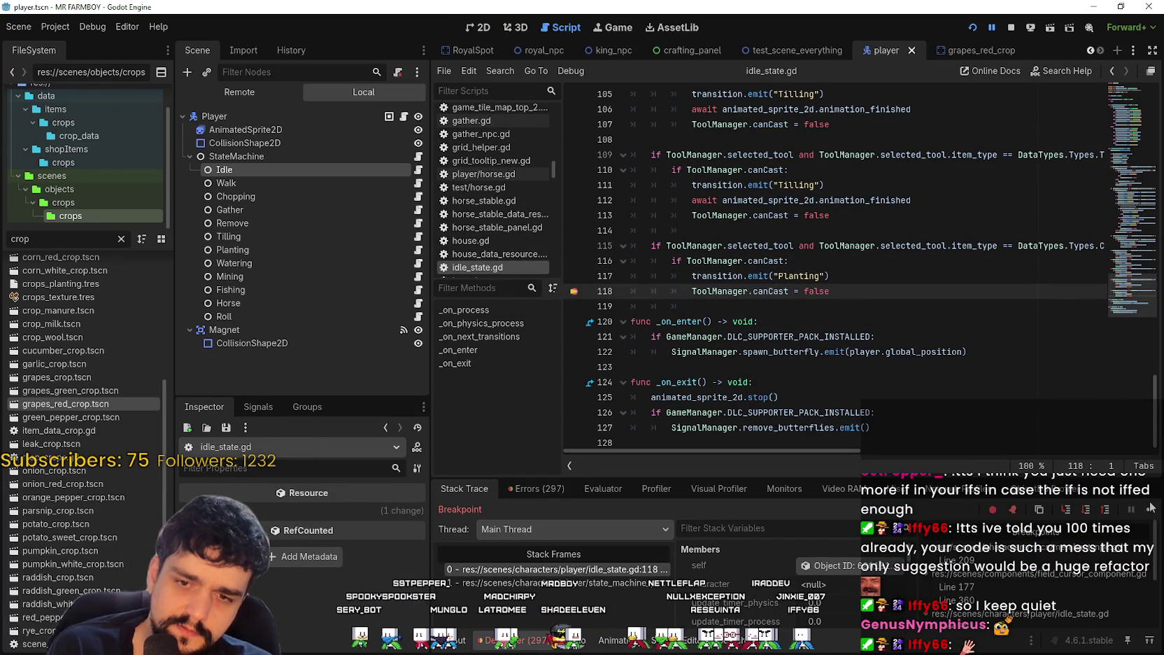
drag(831, 276, 688, 272)
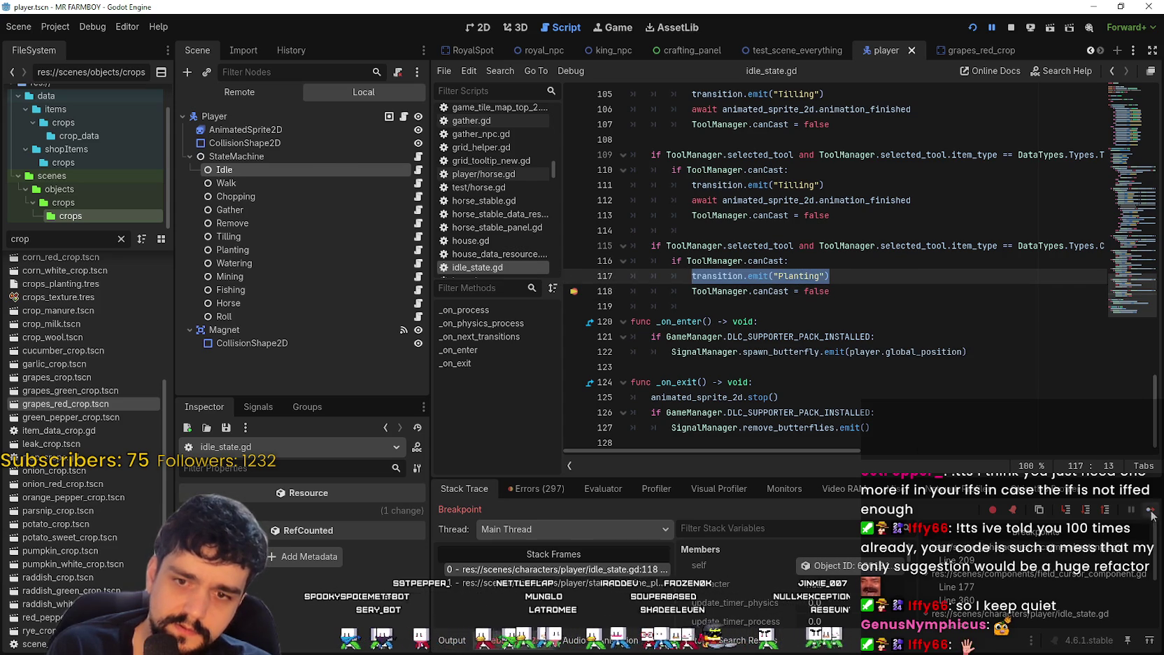
click(1151, 510)
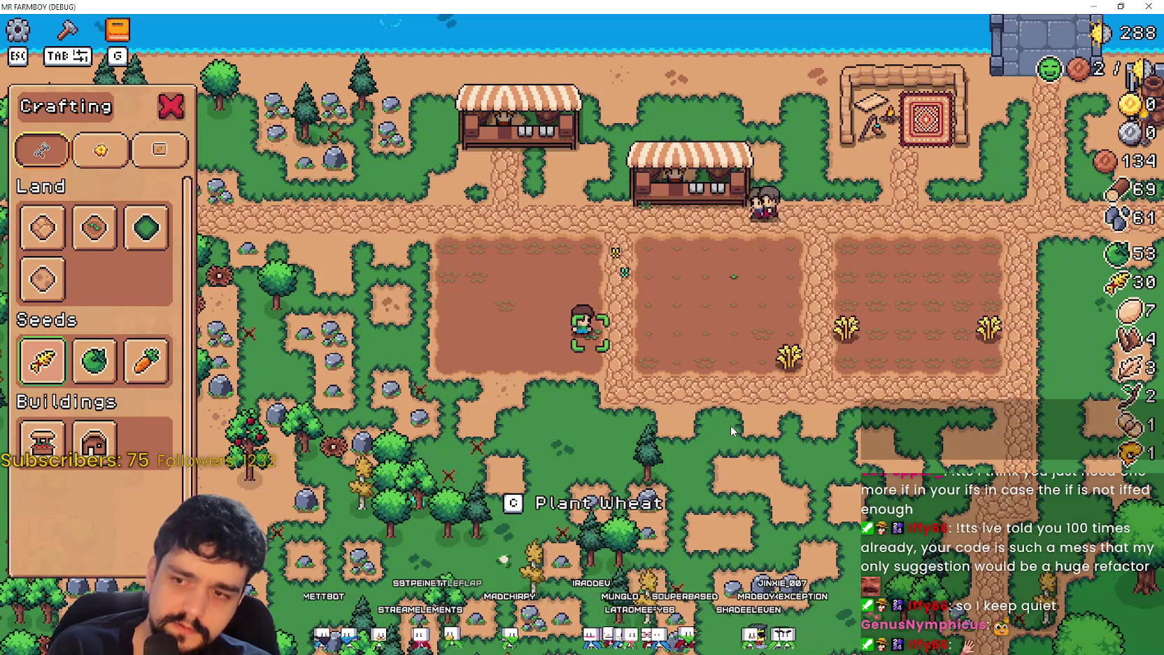
Step: Set a breakpoint on planting.gd's sound-effect line 22 and resume toward it
key(alt+Tab)
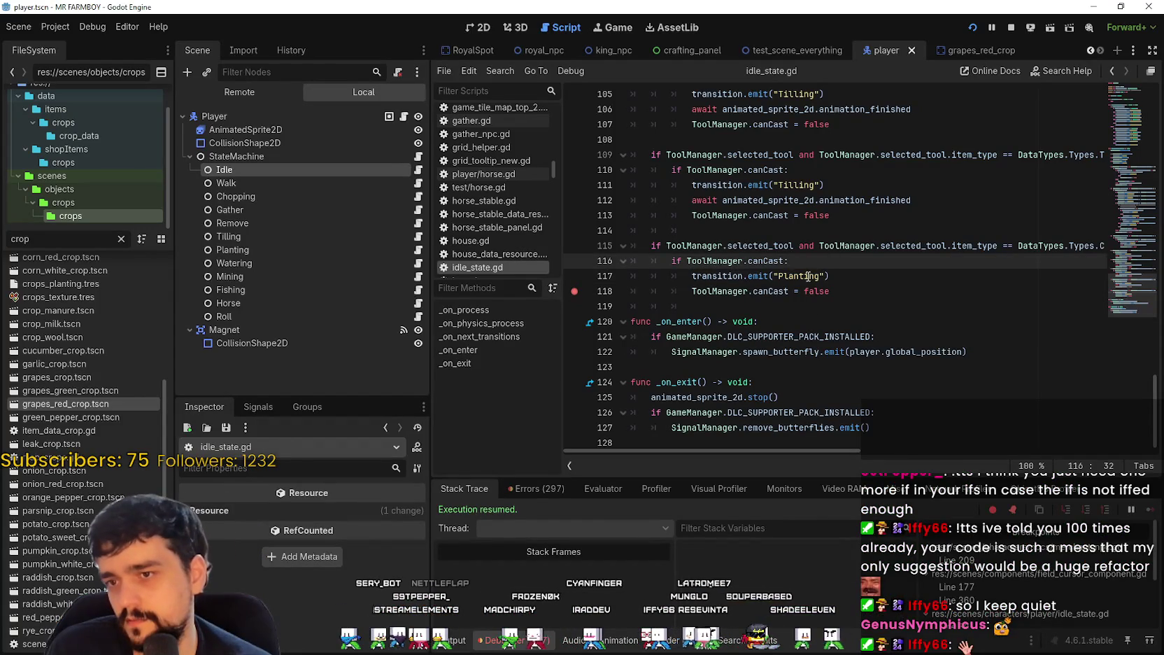
double_click(814, 277)
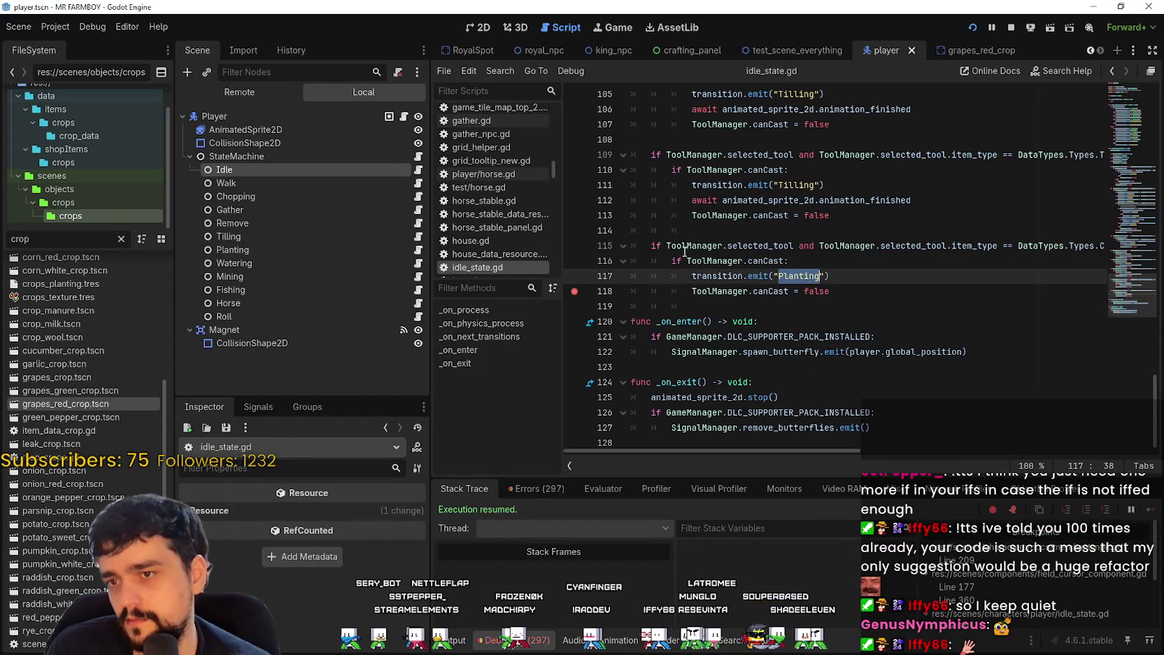
click(419, 250)
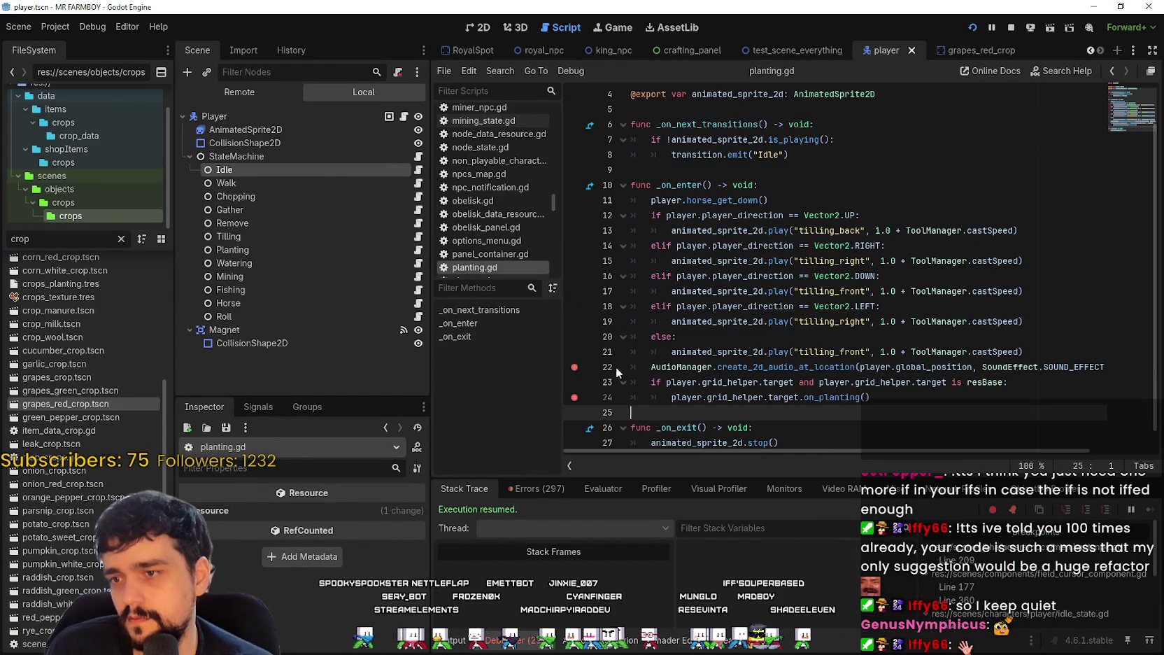
click(782, 367)
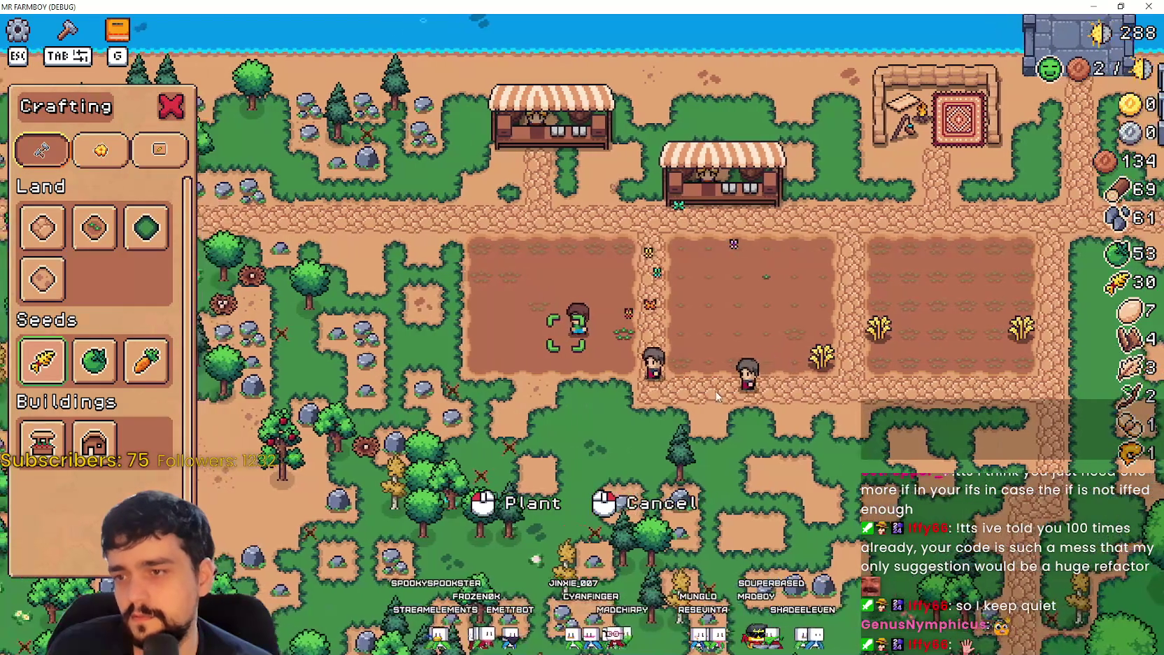
click(708, 378)
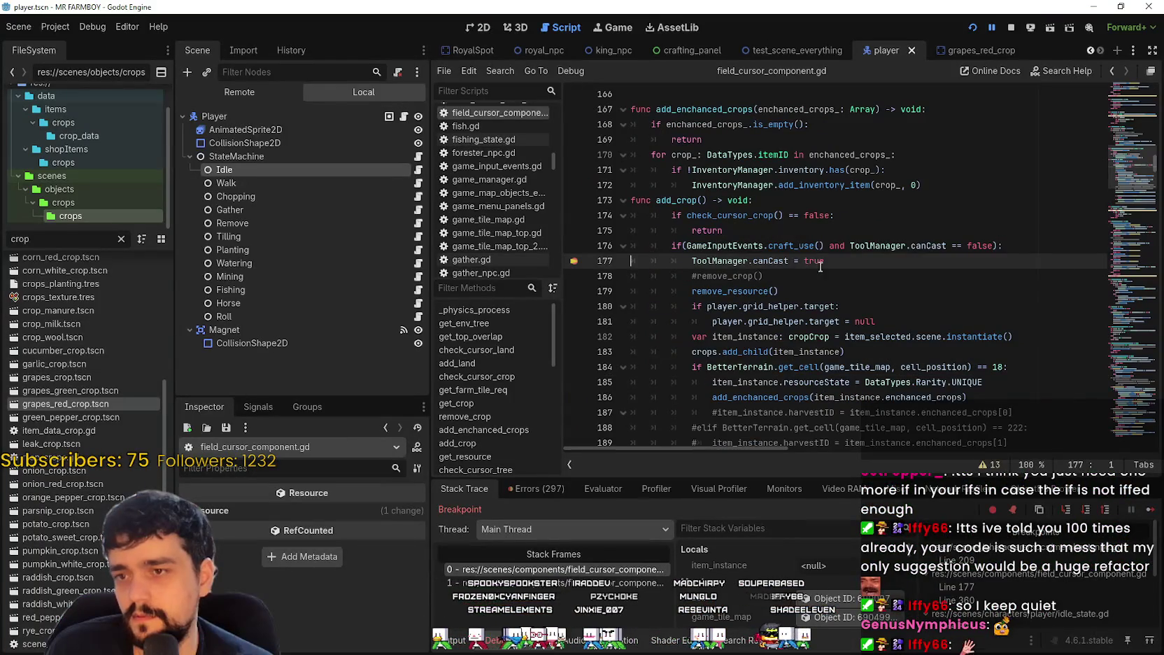
Step: Inspect the crops.add_child call in add_crop, then continue to the next breakpoint
drag(825, 261, 693, 244)
scroll(849, 348, down, 2)
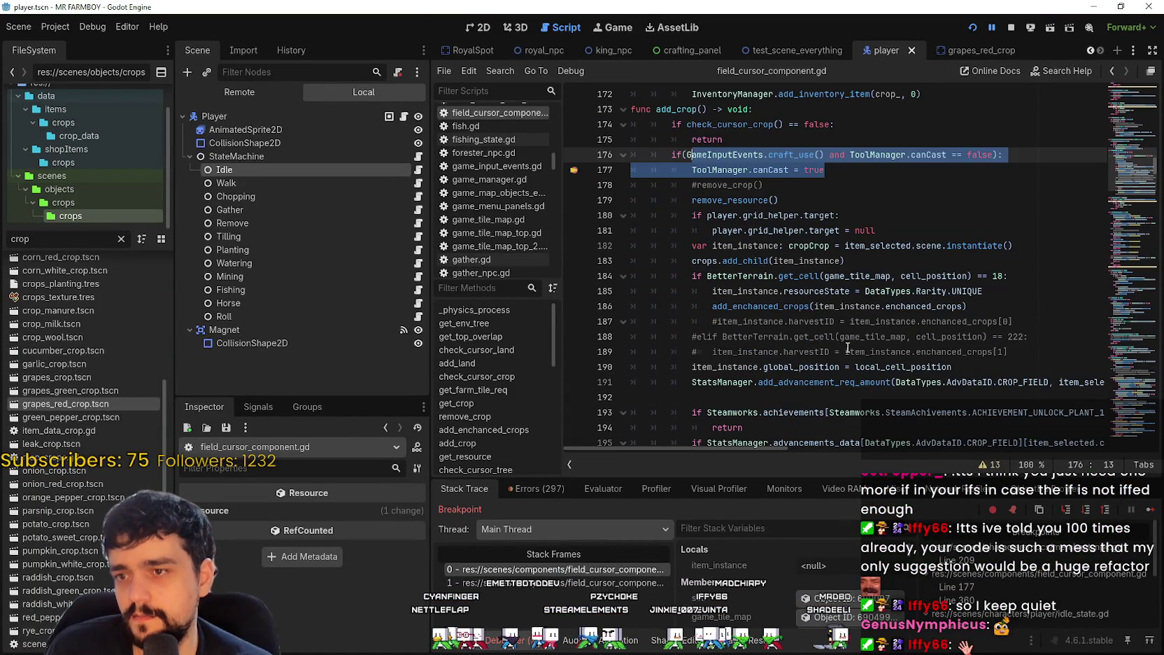
double_click(756, 259)
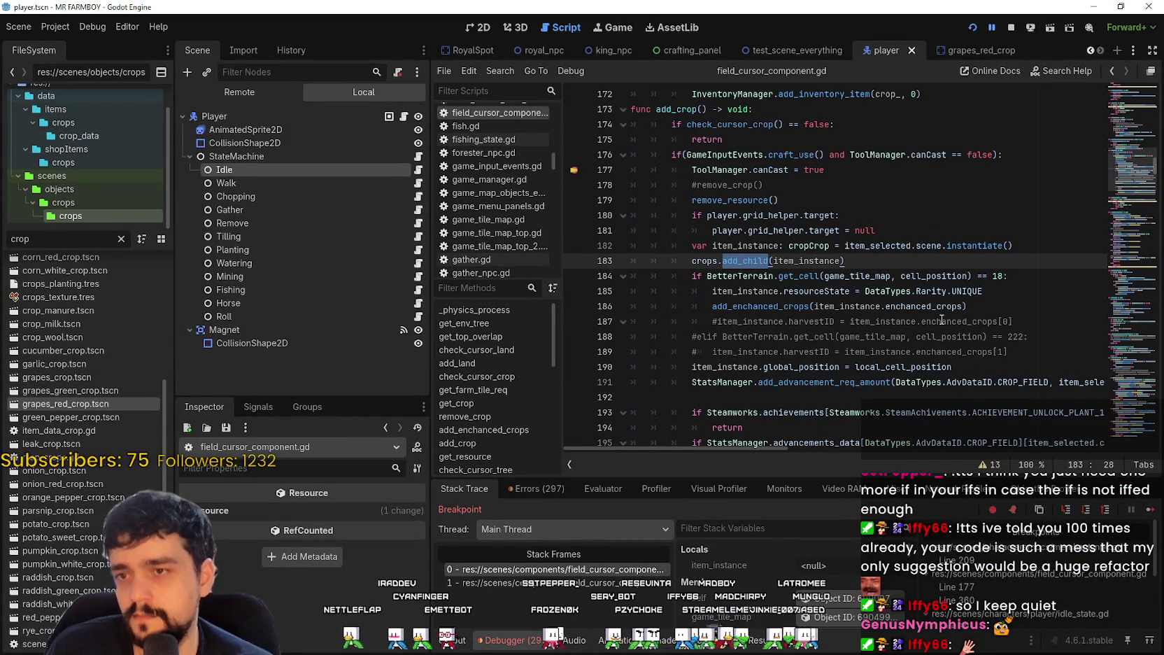
drag(686, 259, 883, 264)
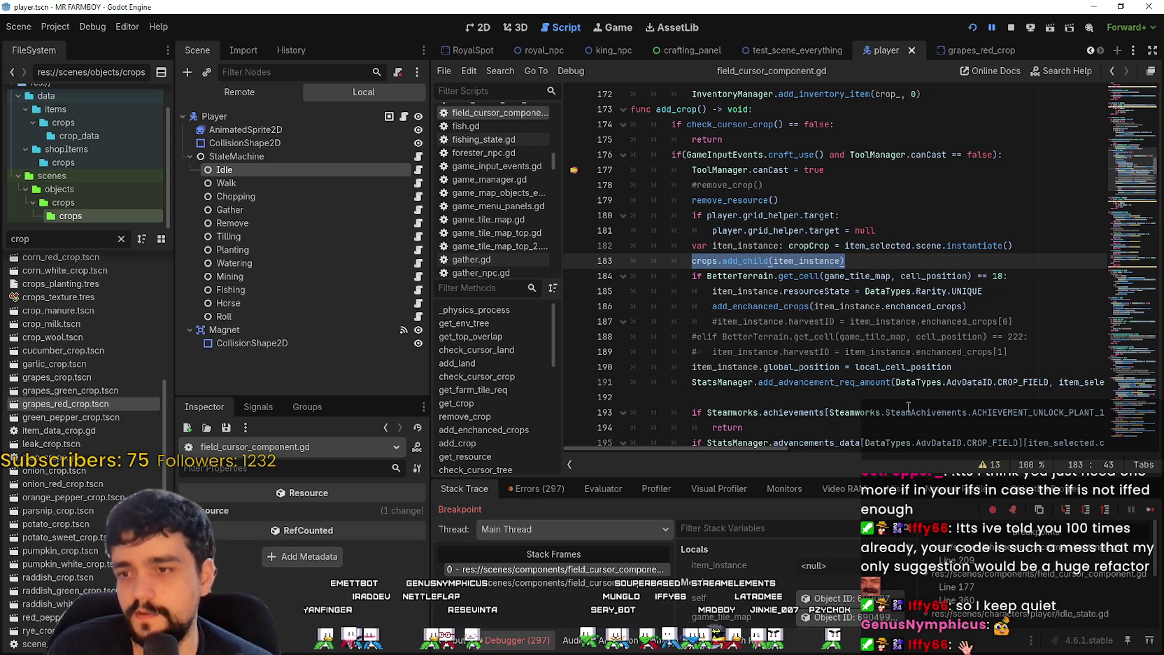
click(1150, 511)
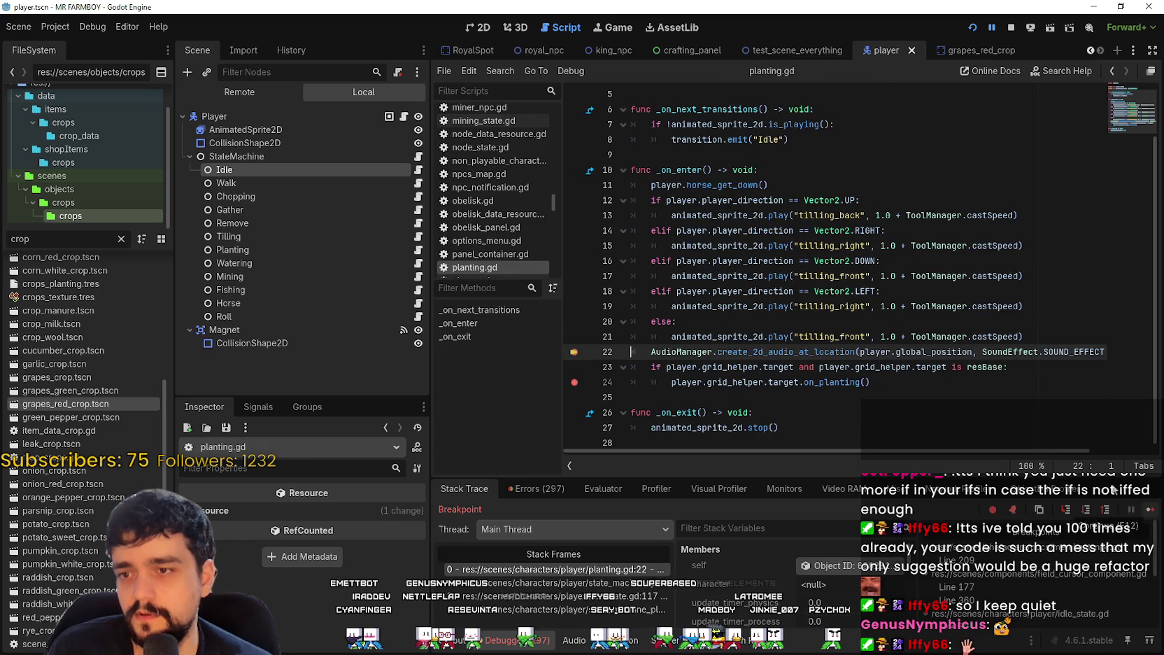
Step: Add a breakpoint on line 23's condition in planting.gd and continue with F12
click(586, 367)
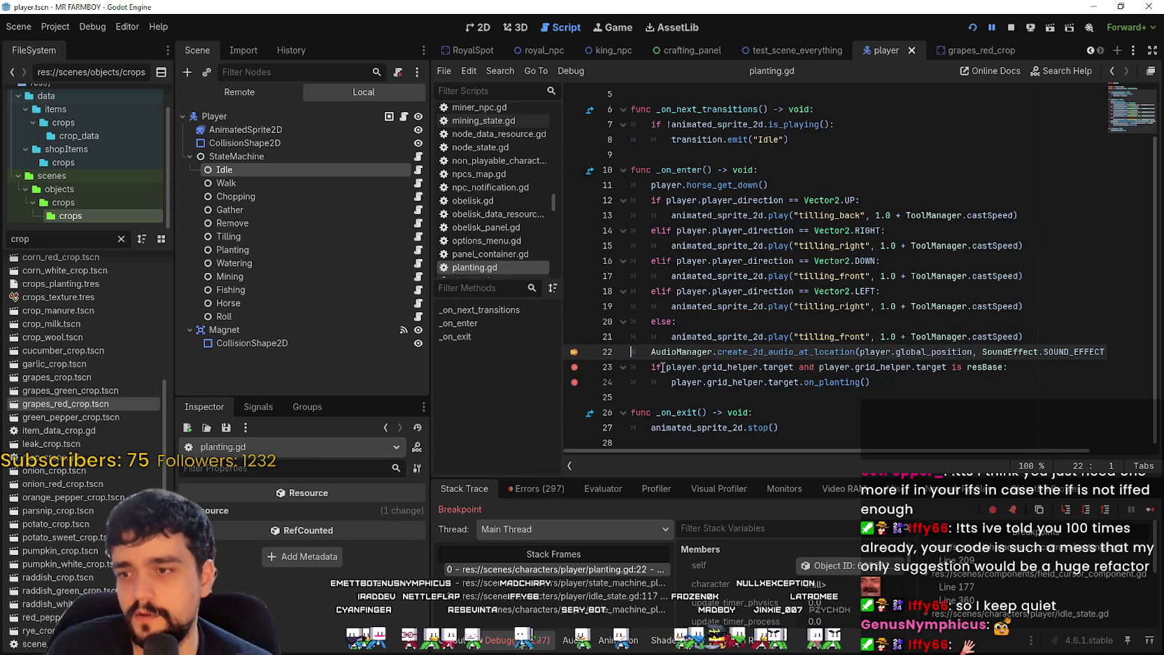
mouse_move(1008, 366)
mouse_down()
mouse_move(671, 353)
mouse_move(651, 367)
mouse_up()
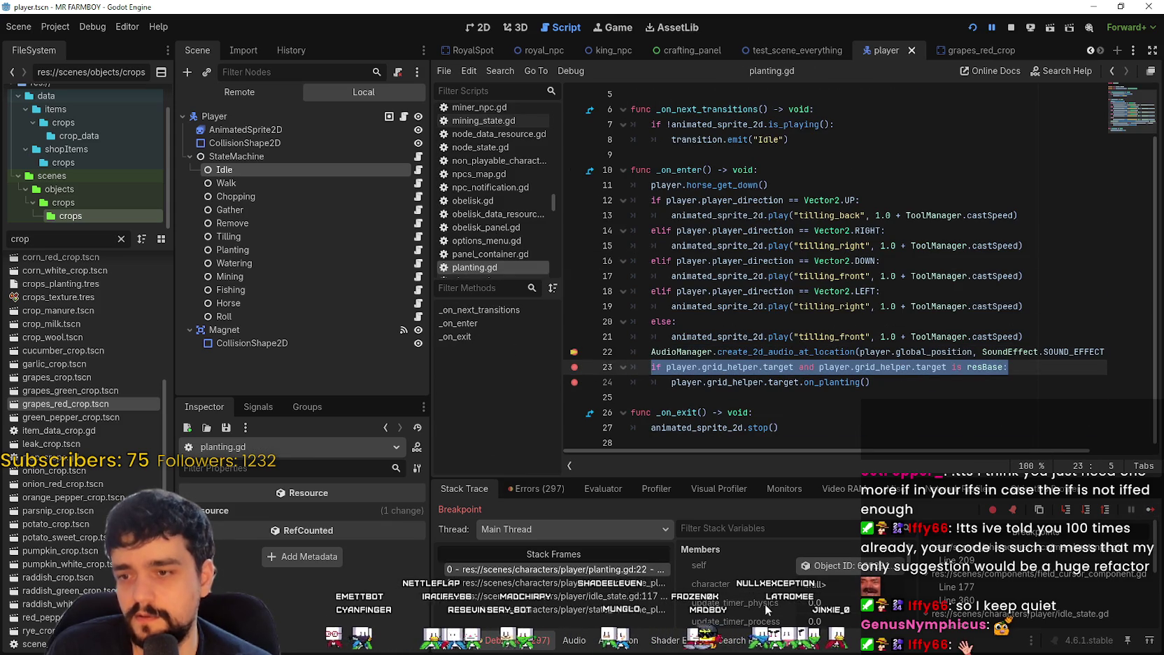
scroll(768, 602, down, 2)
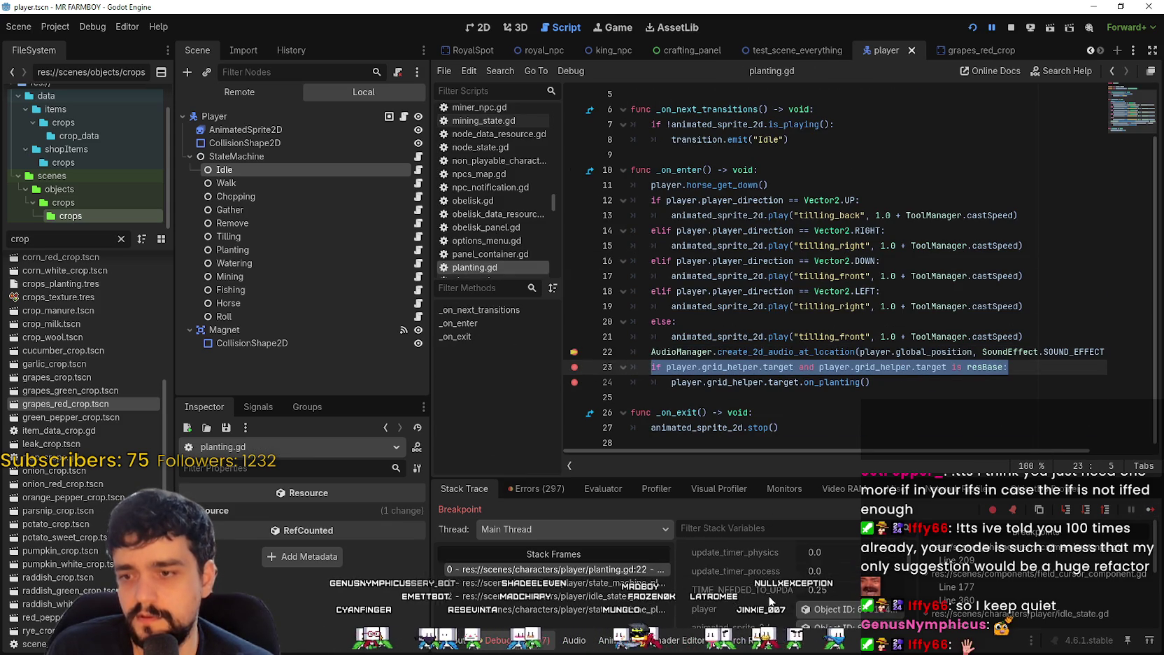
key(F12)
scroll(767, 590, down, 1)
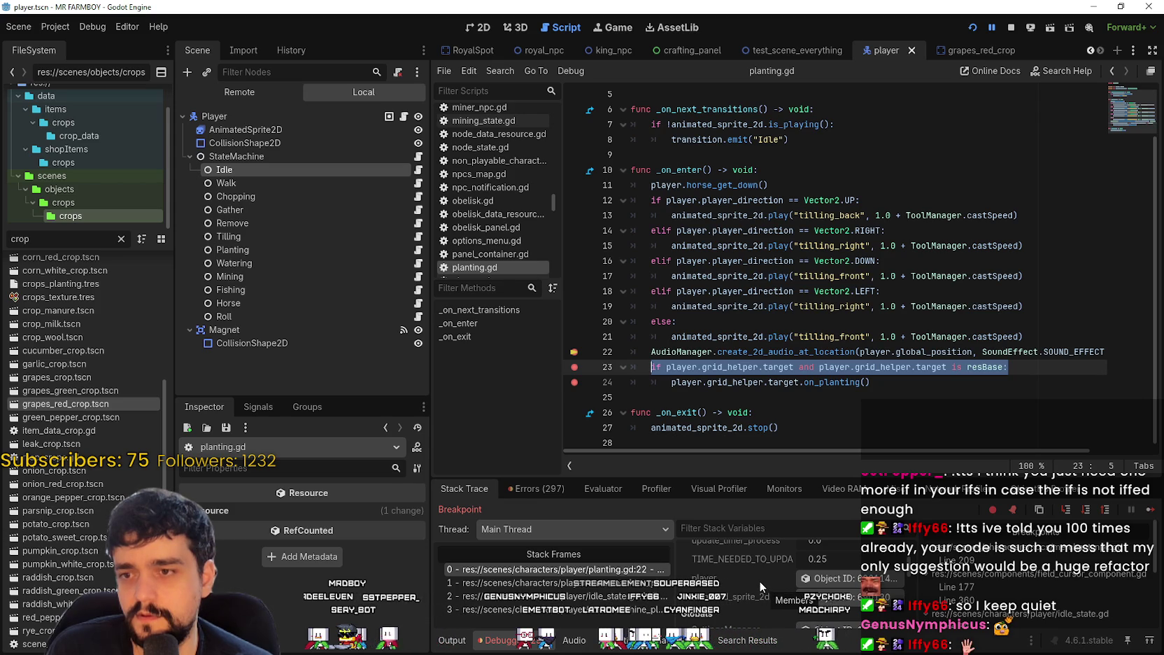
Step: Examine the on_planting call on line 24, then step to line 23 and resume the game
drag(871, 382, 655, 384)
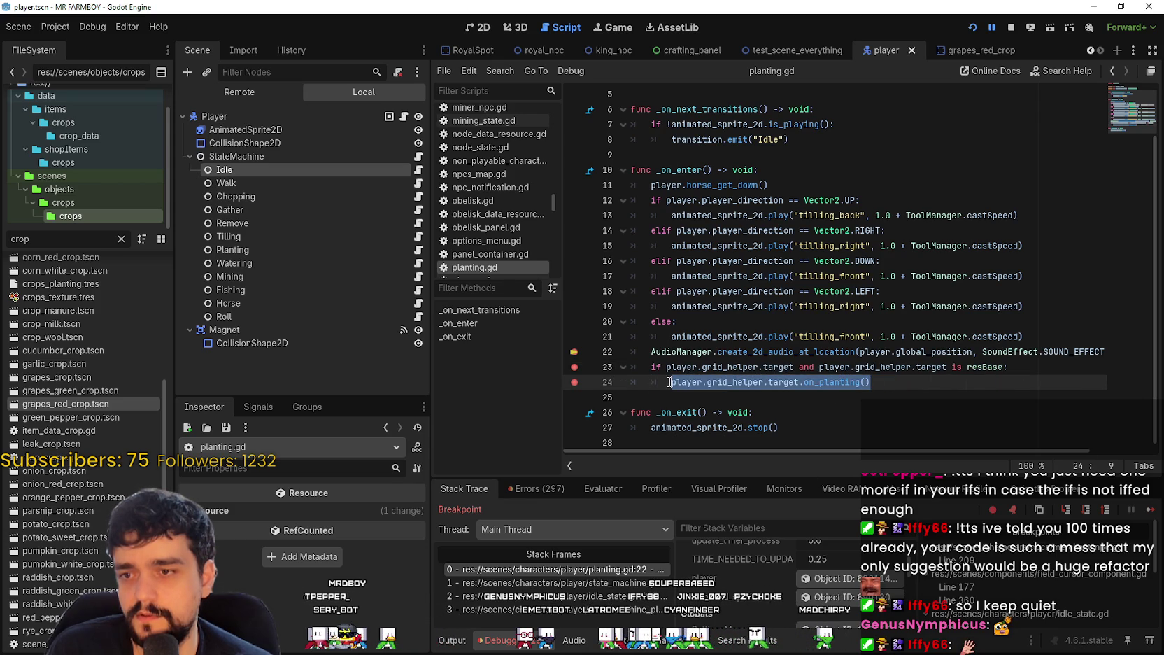
click(911, 381)
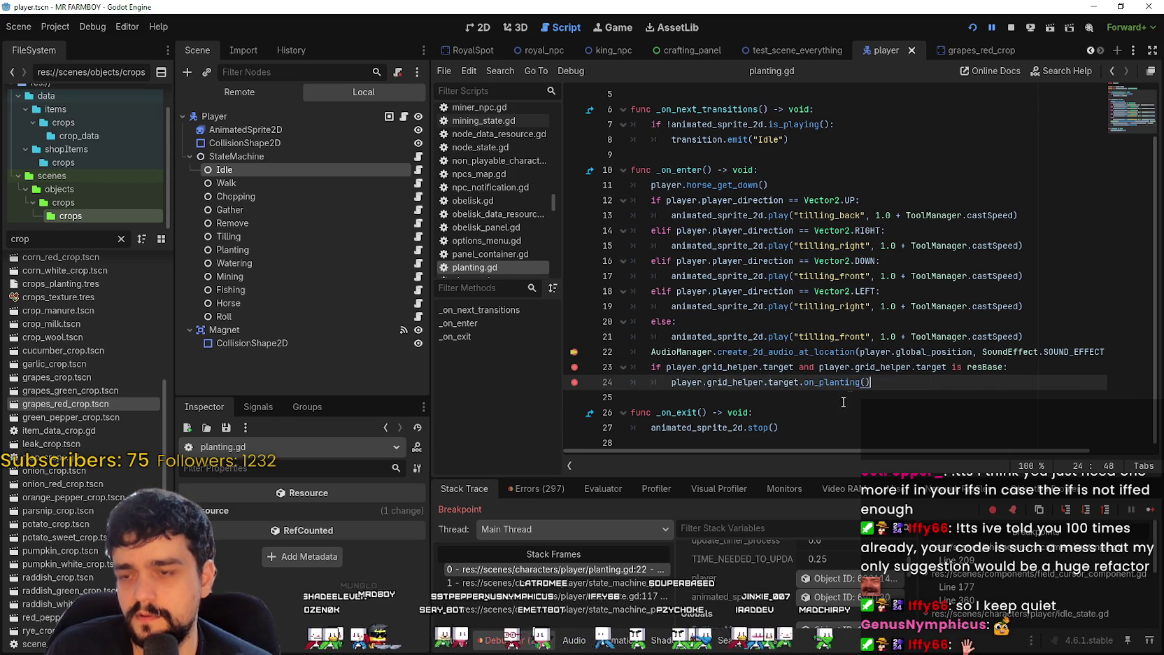
shift+click(700, 371)
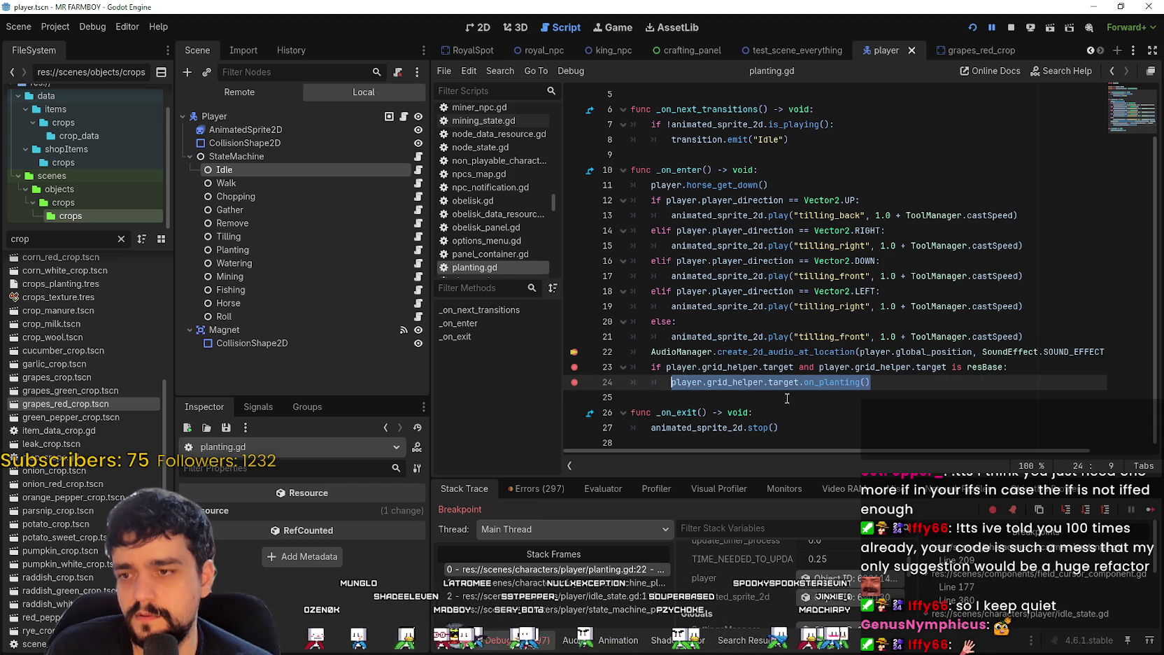
click(908, 388)
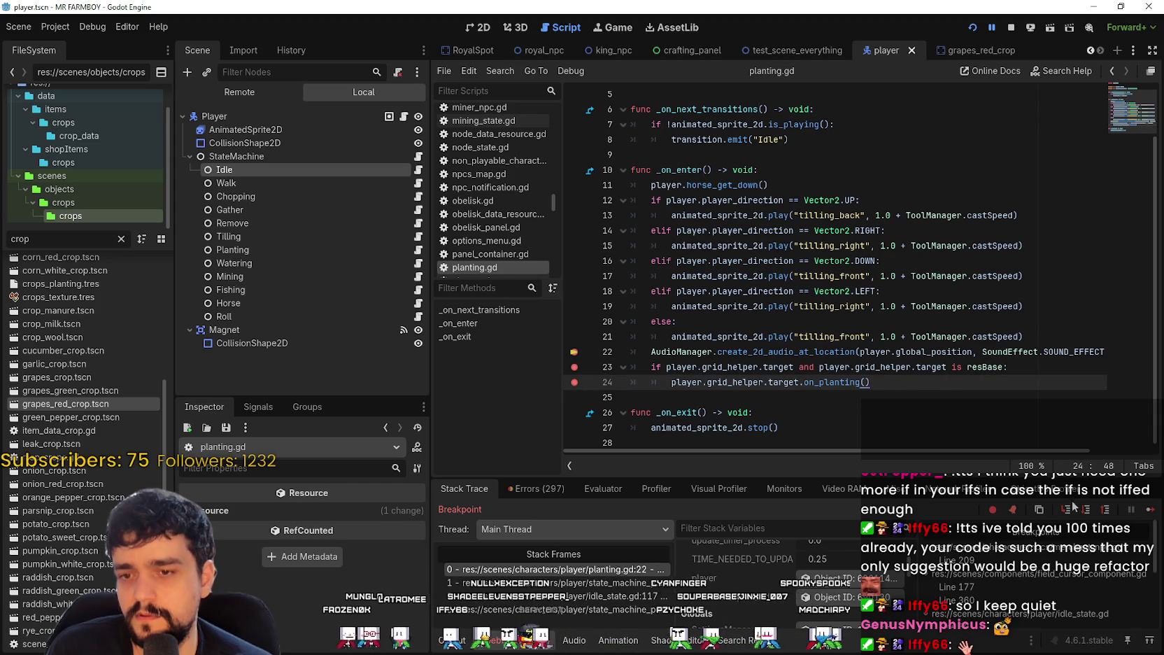
drag(870, 382, 644, 382)
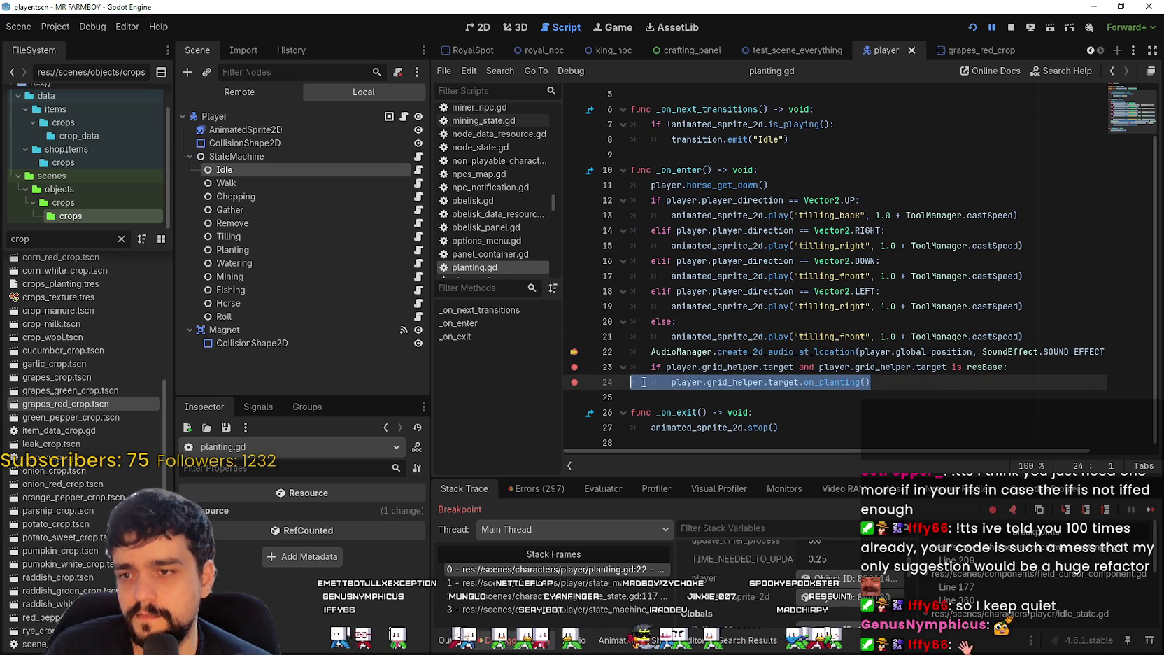
click(769, 382)
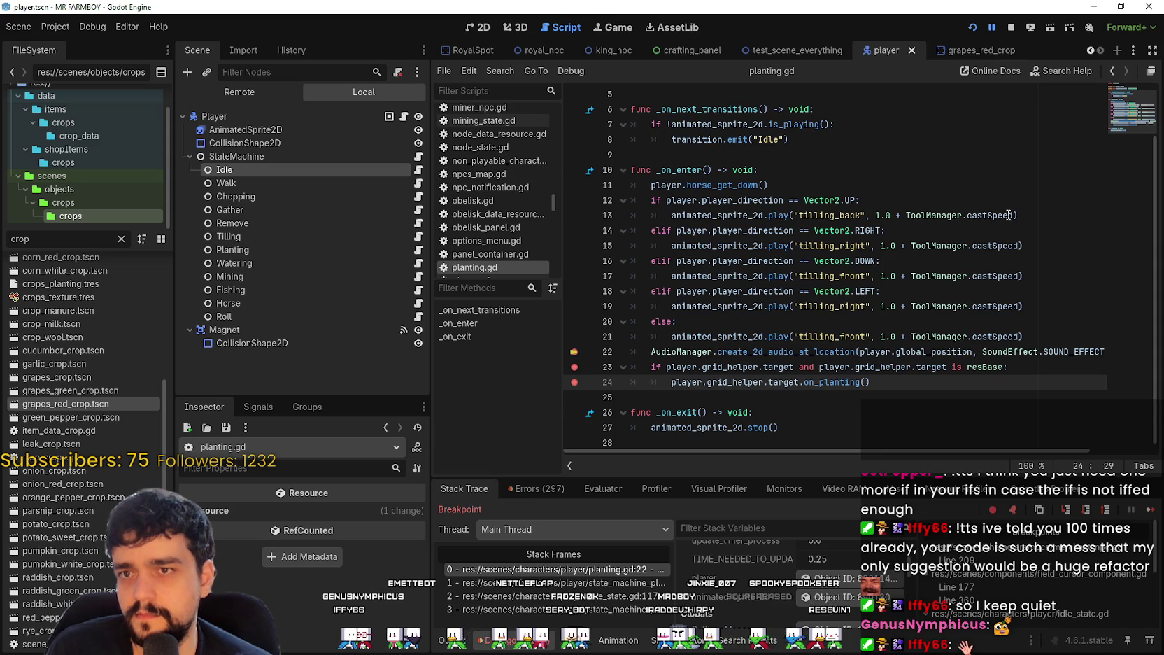
click(1150, 513)
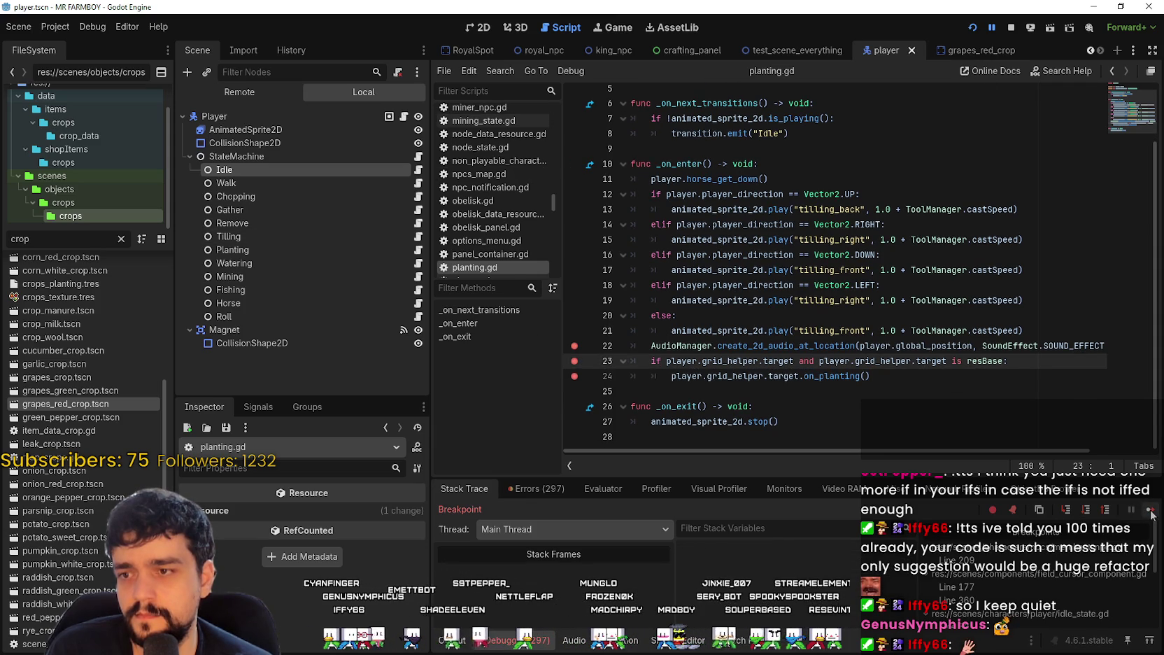
click(1150, 513)
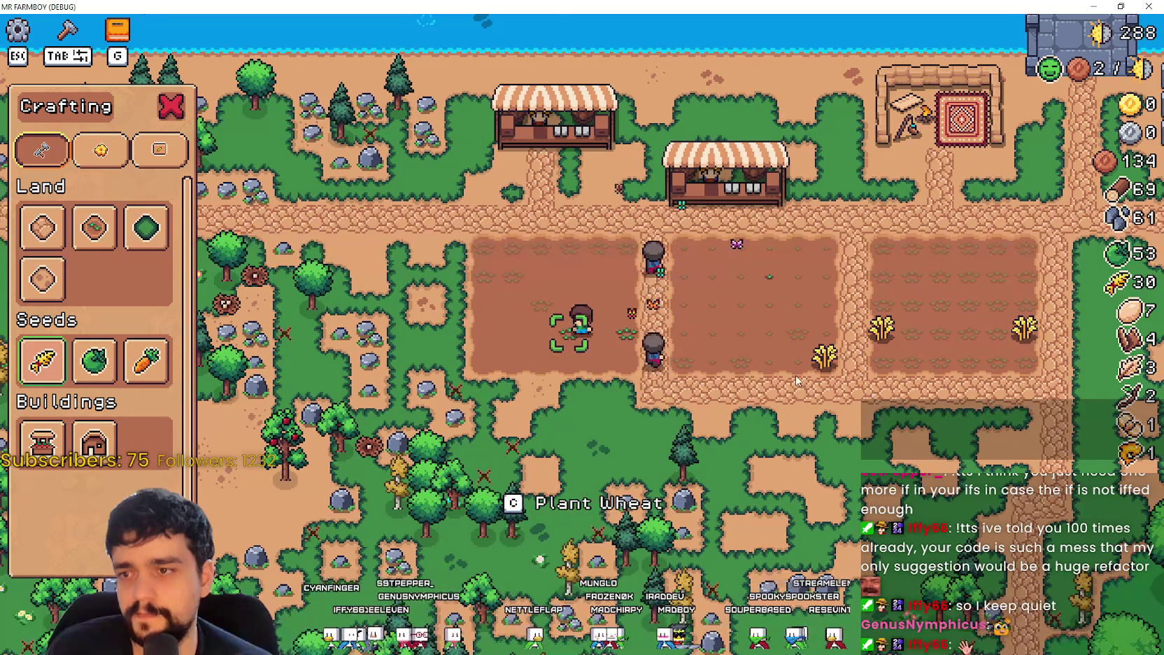
Step: Insert item_instance.on_planting() after line 190 of field_cursor_component.gd and save
key(alt+Tab)
click(875, 169)
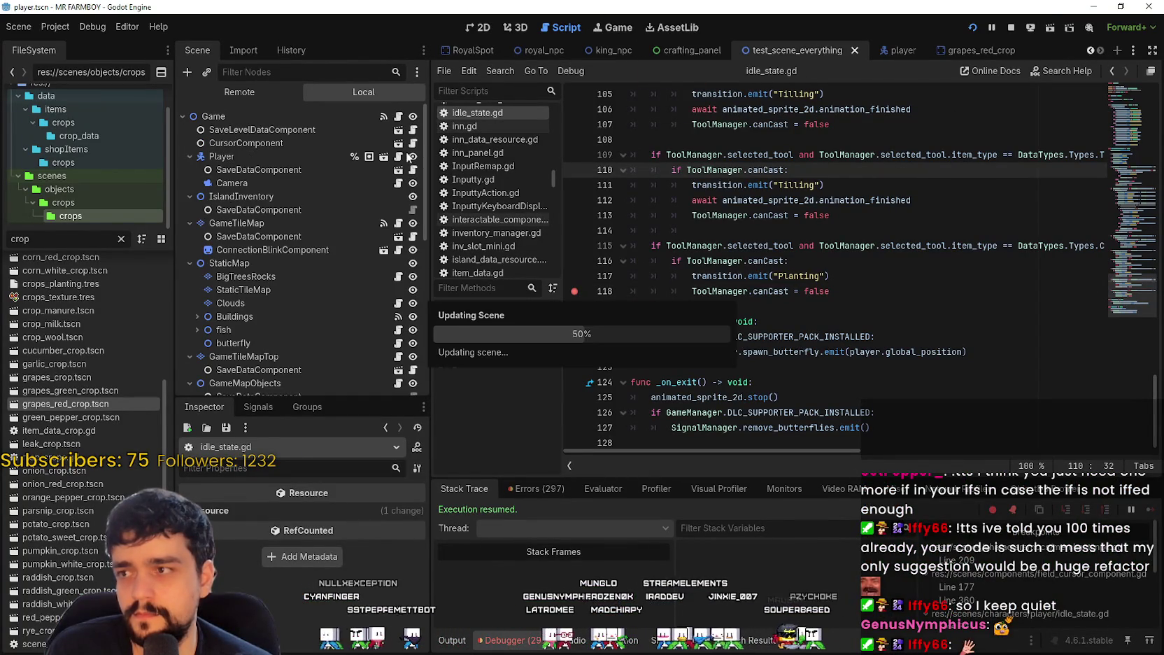
click(826, 288)
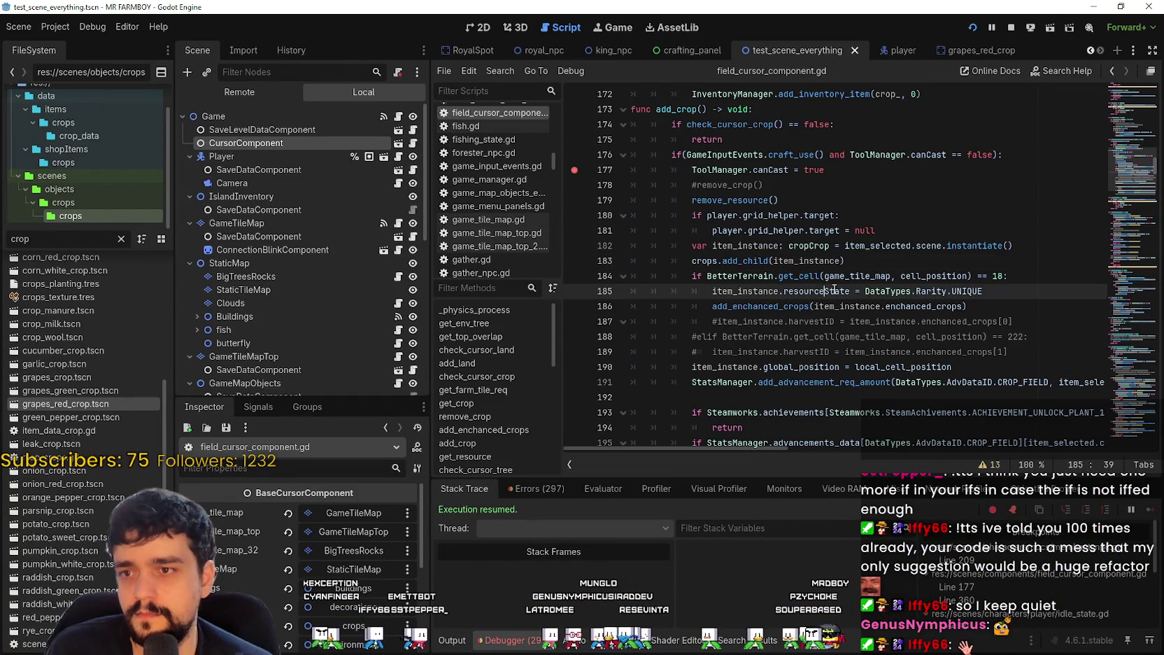
click(740, 260)
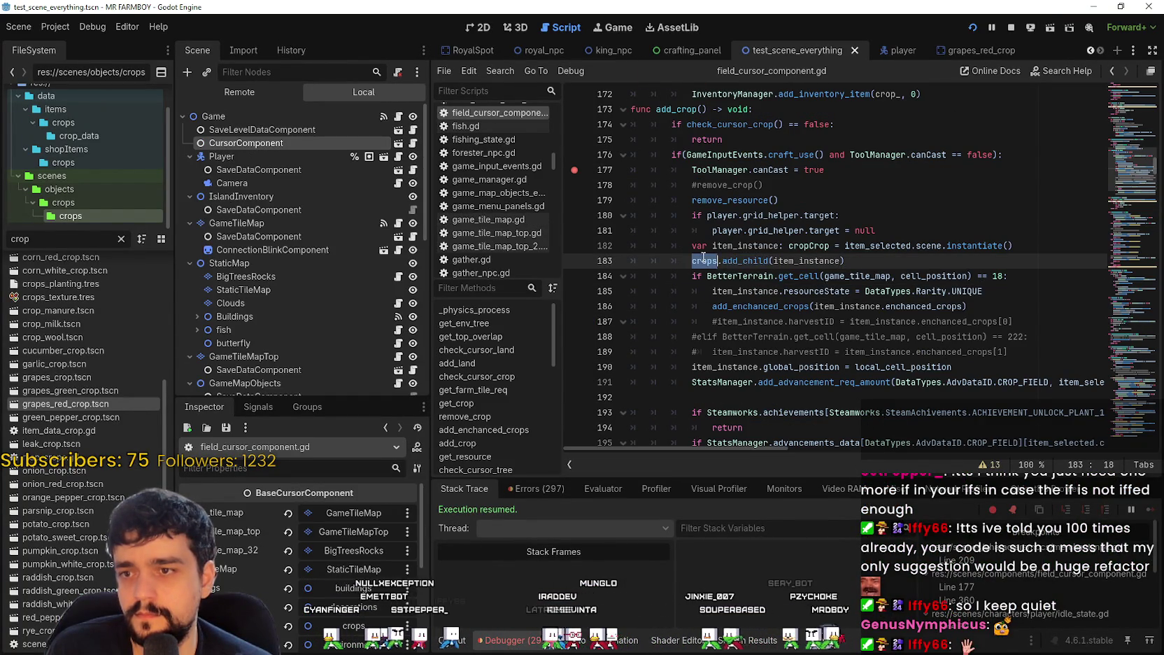
scroll(757, 389, down, 2)
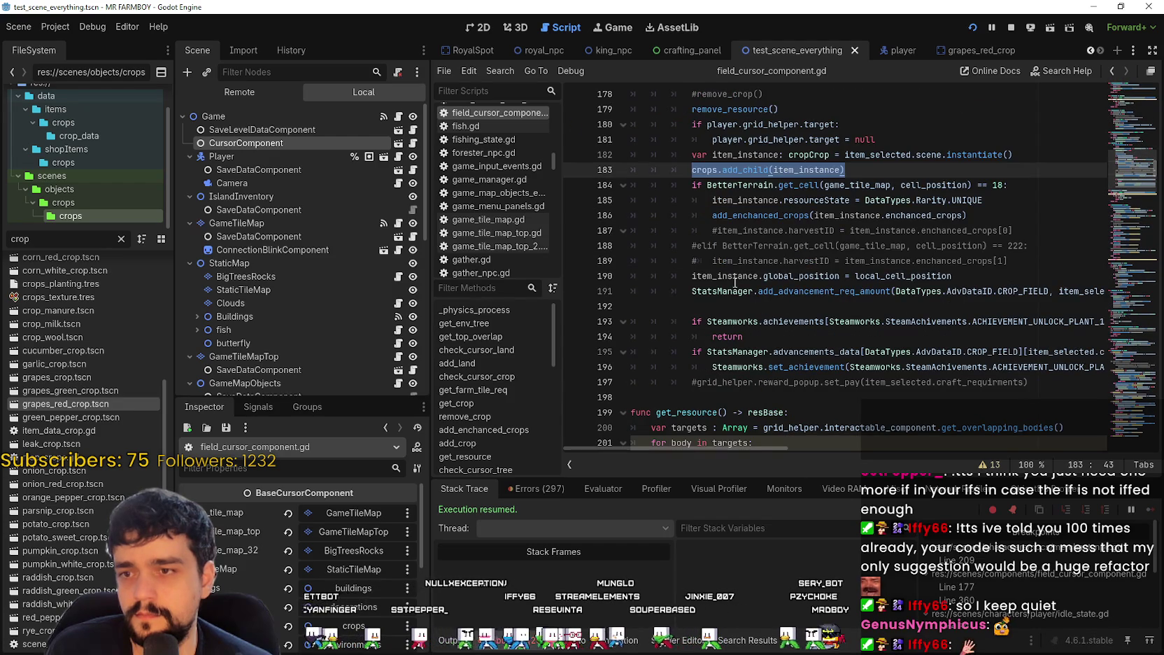
click(1008, 278)
scroll(841, 322, down, 1)
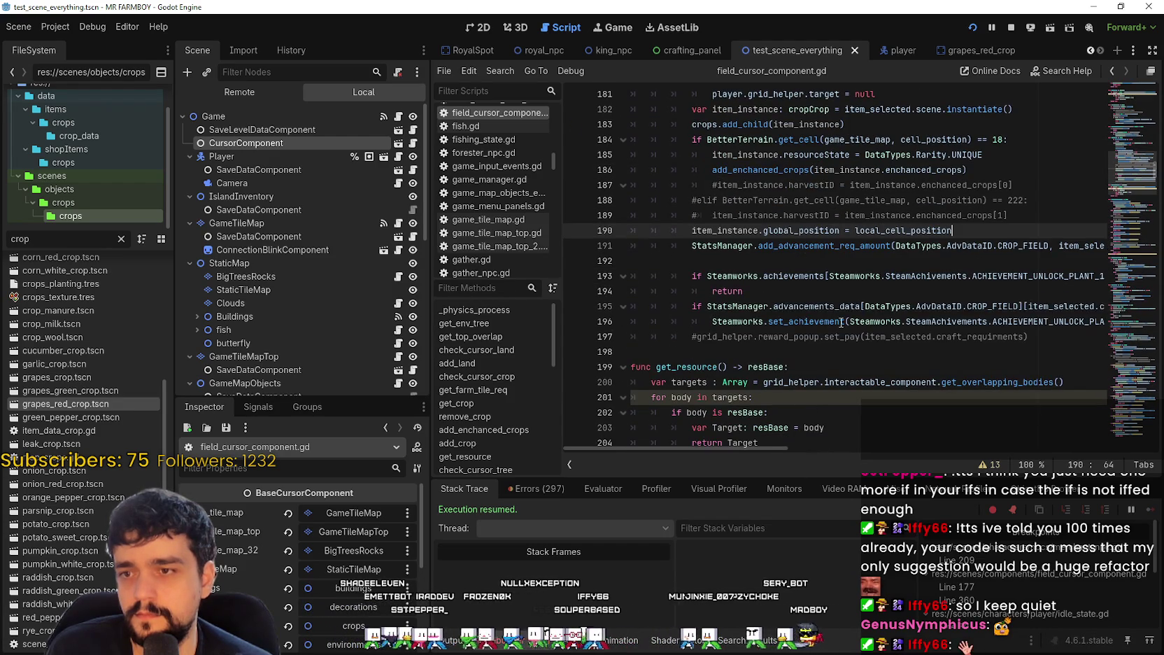
key(Return)
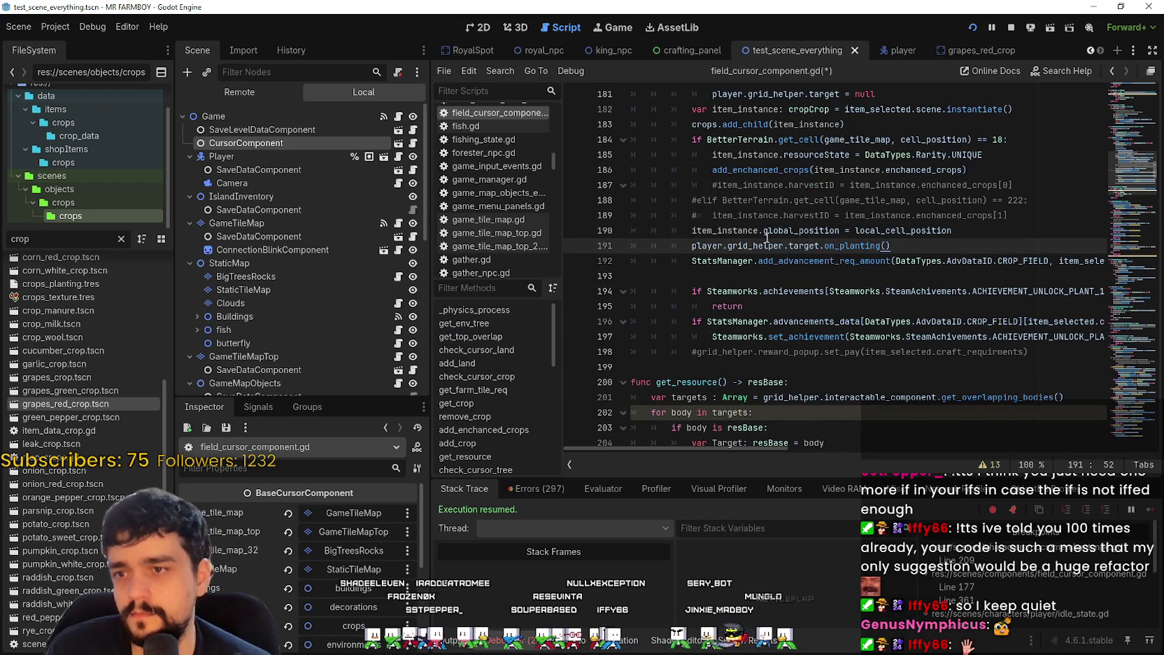
double_click(753, 231)
key(ctrl+c)
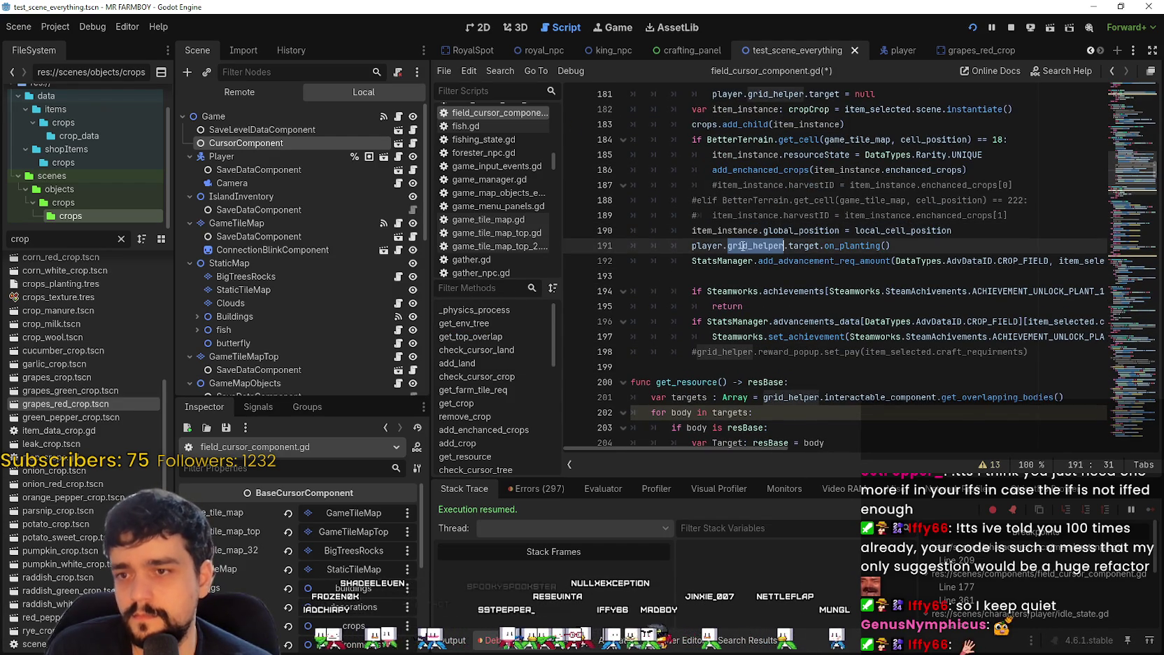
drag(820, 245, 692, 245)
key(ctrl+v)
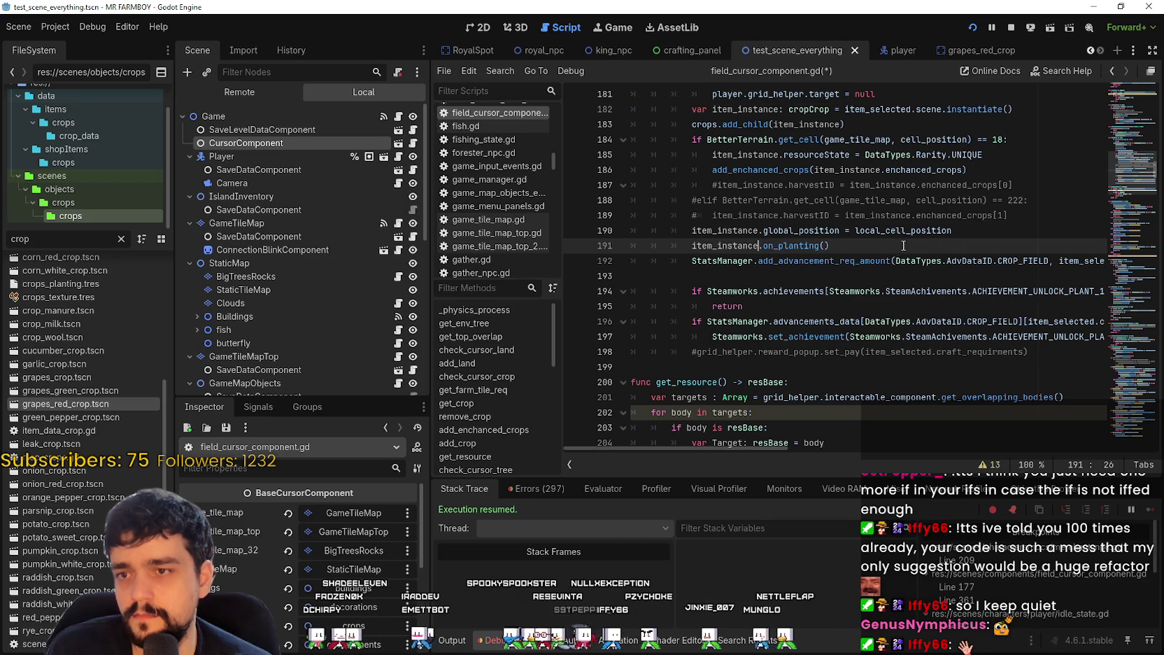
key(ctrl+s)
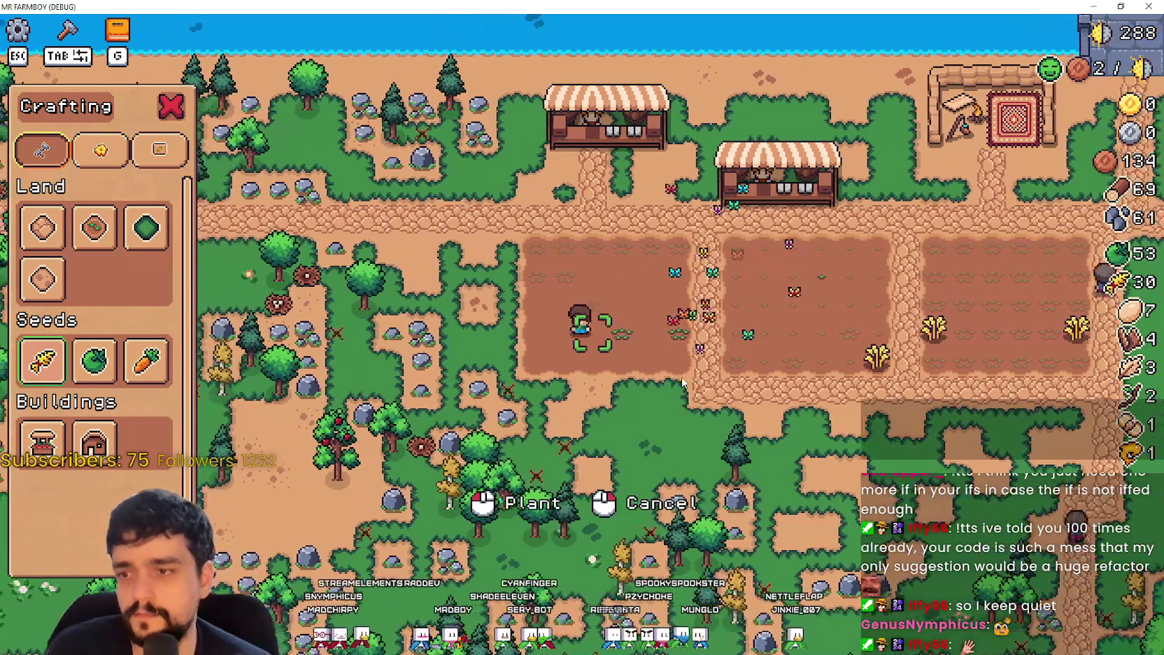
Step: Plant in the game and continue to the base_crop_crop.gd and planting.gd breakpoints
click(682, 378)
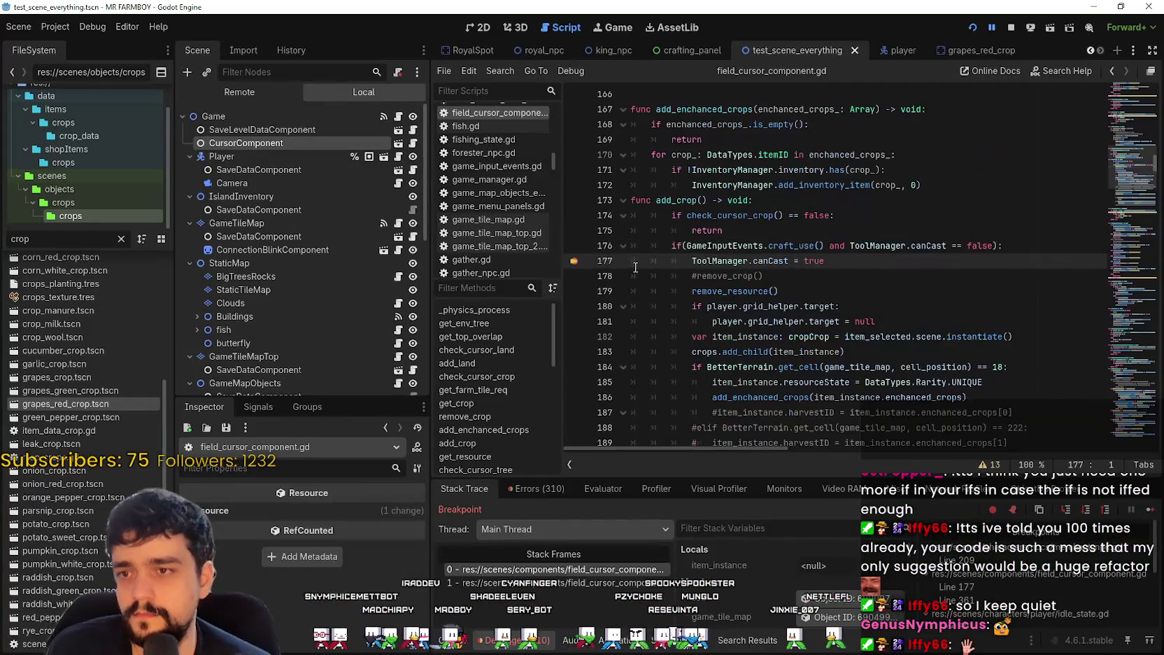
click(1150, 515)
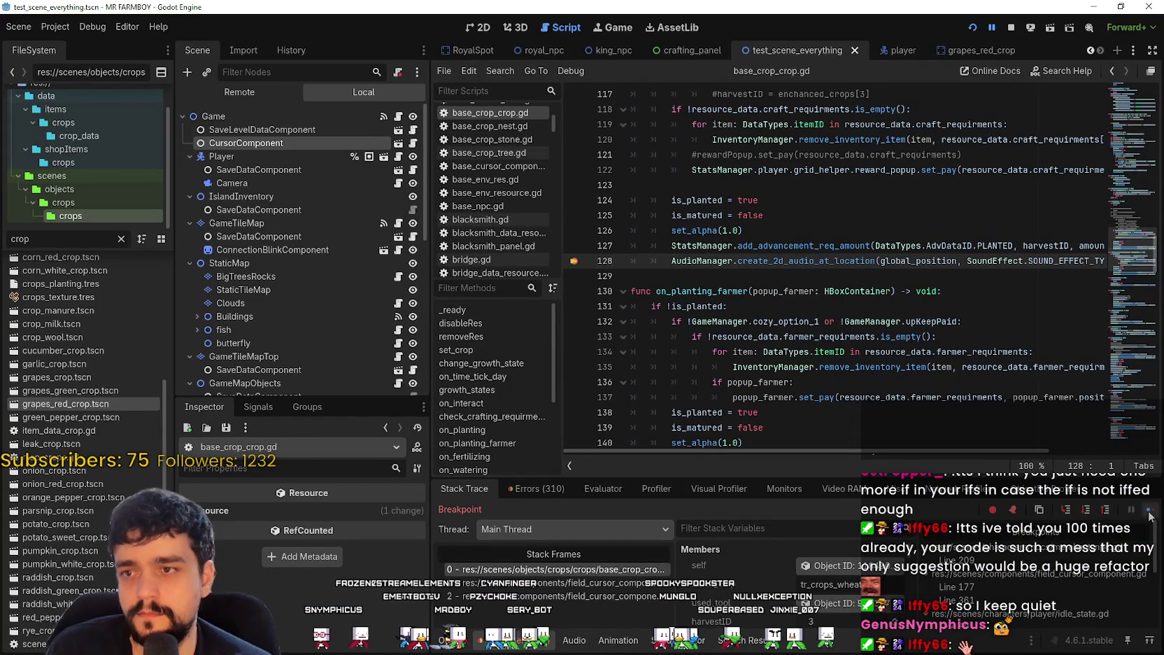
click(1149, 514)
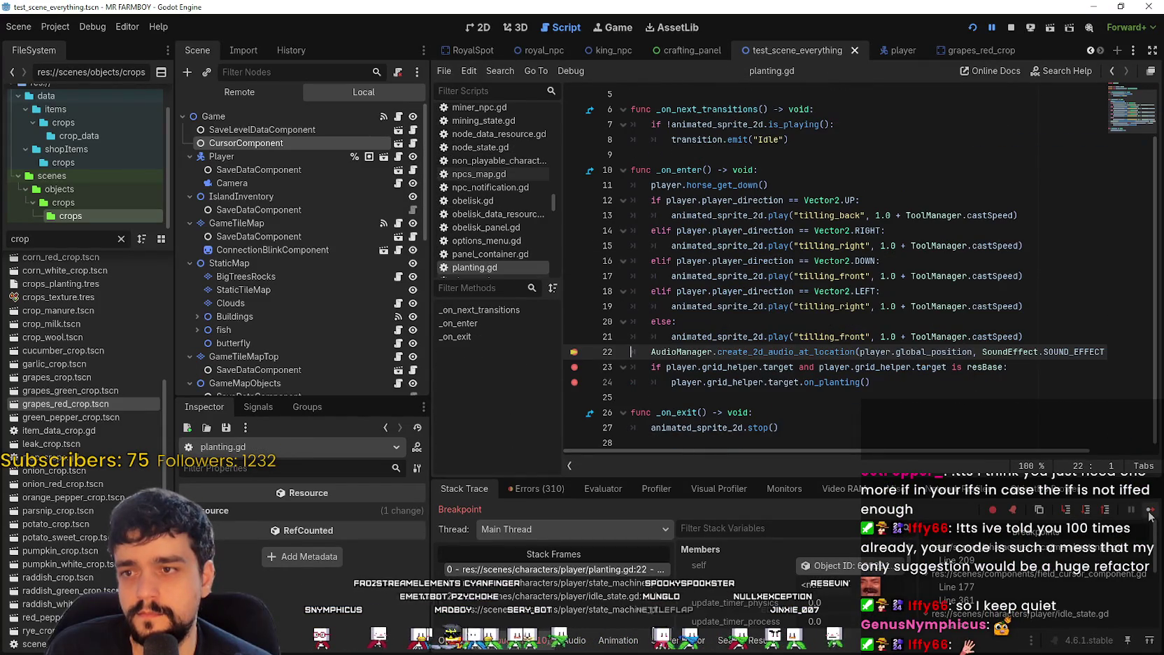
right_click(819, 382)
click(797, 382)
right_click(835, 382)
click(820, 382)
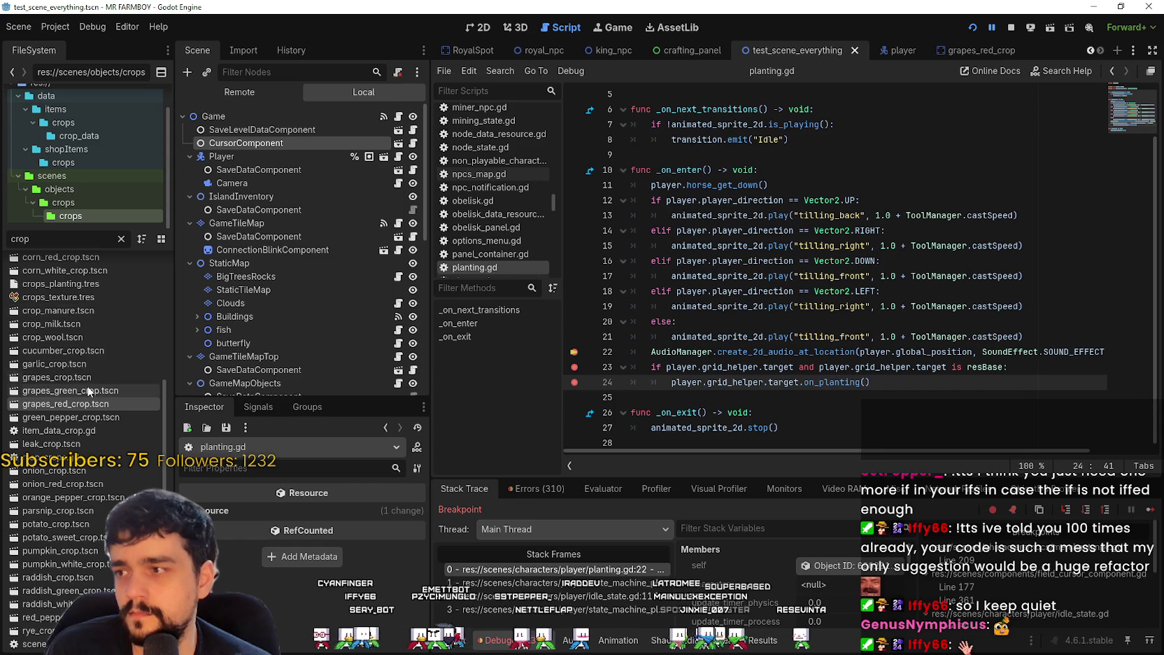
Step: Open the grapes_red_crop scene's base_crop_crop.gd script and continue past the breakpoints
double_click(111, 405)
click(404, 117)
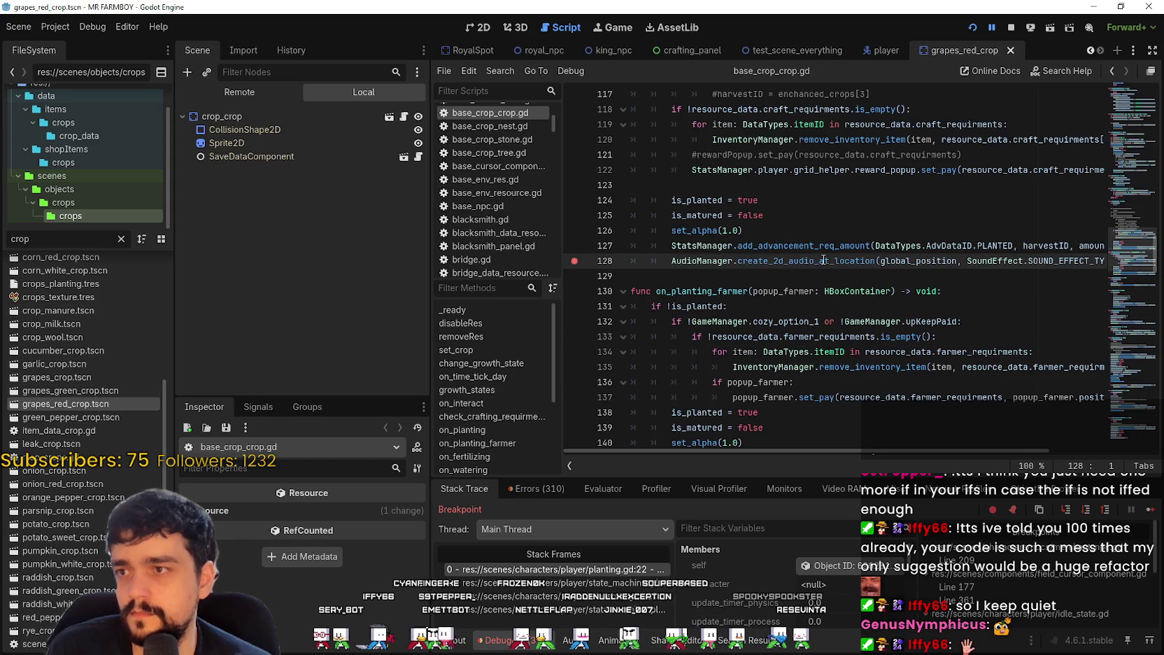
scroll(739, 249, up, 8)
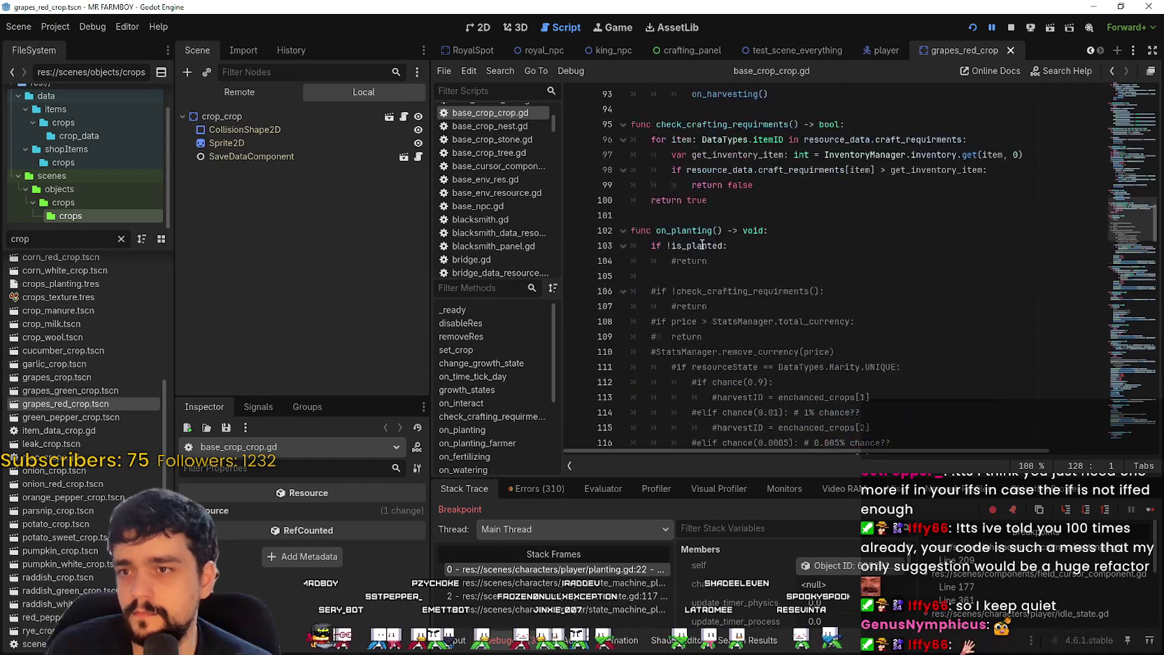
scroll(630, 273, down, 8)
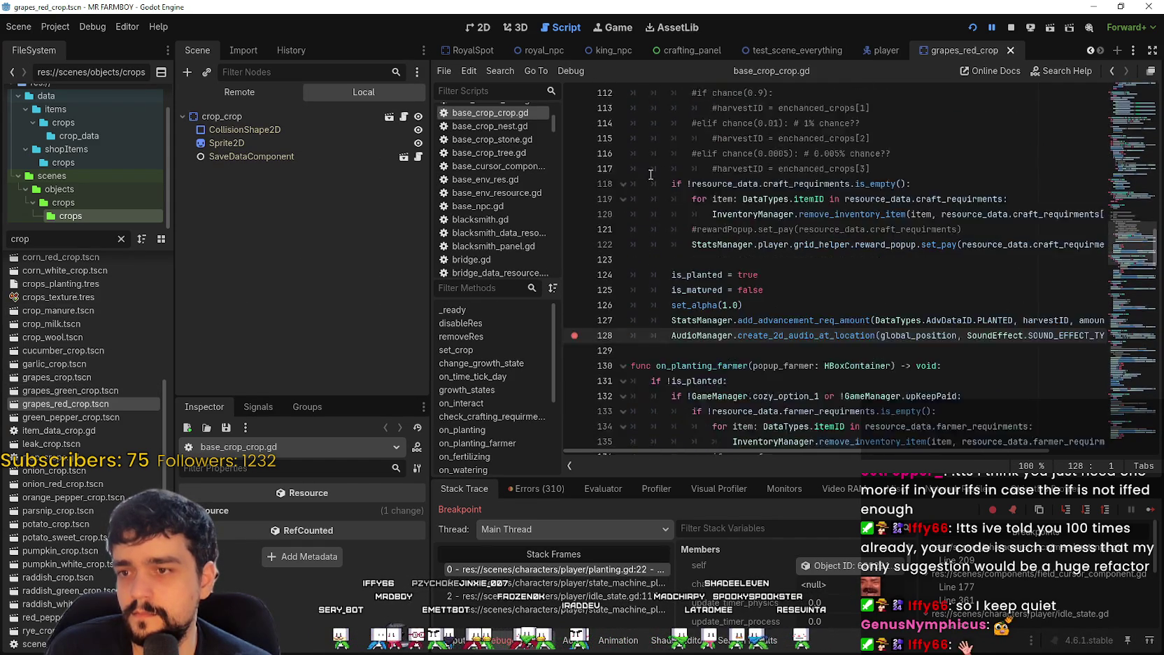
scroll(656, 296, up, 8)
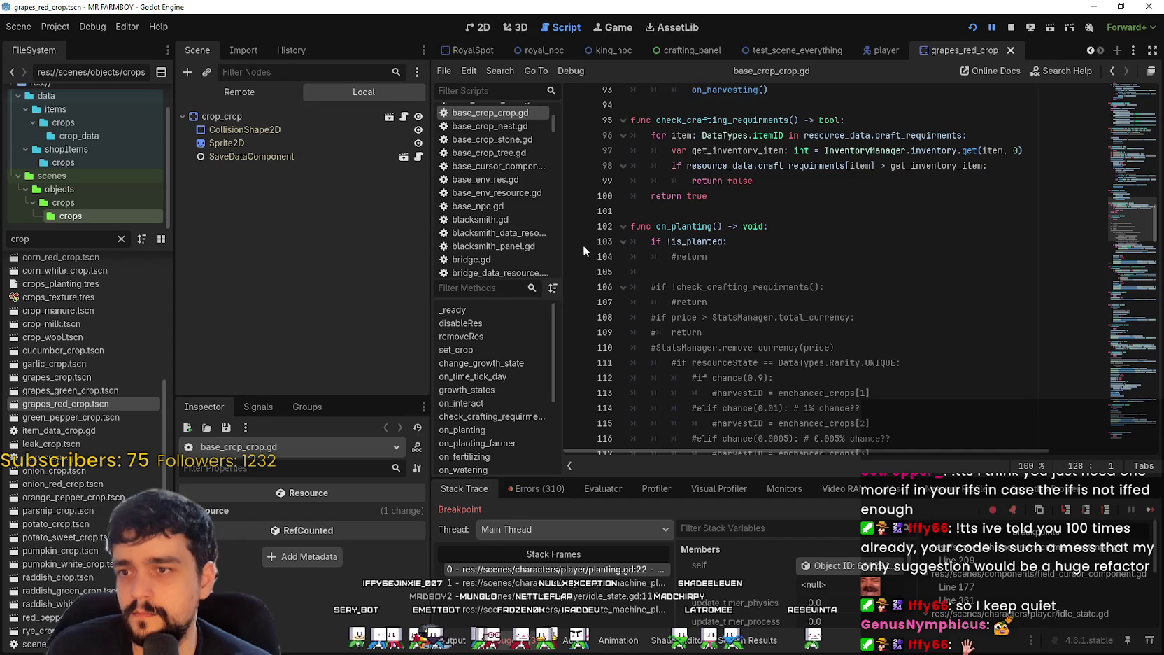
click(1151, 510)
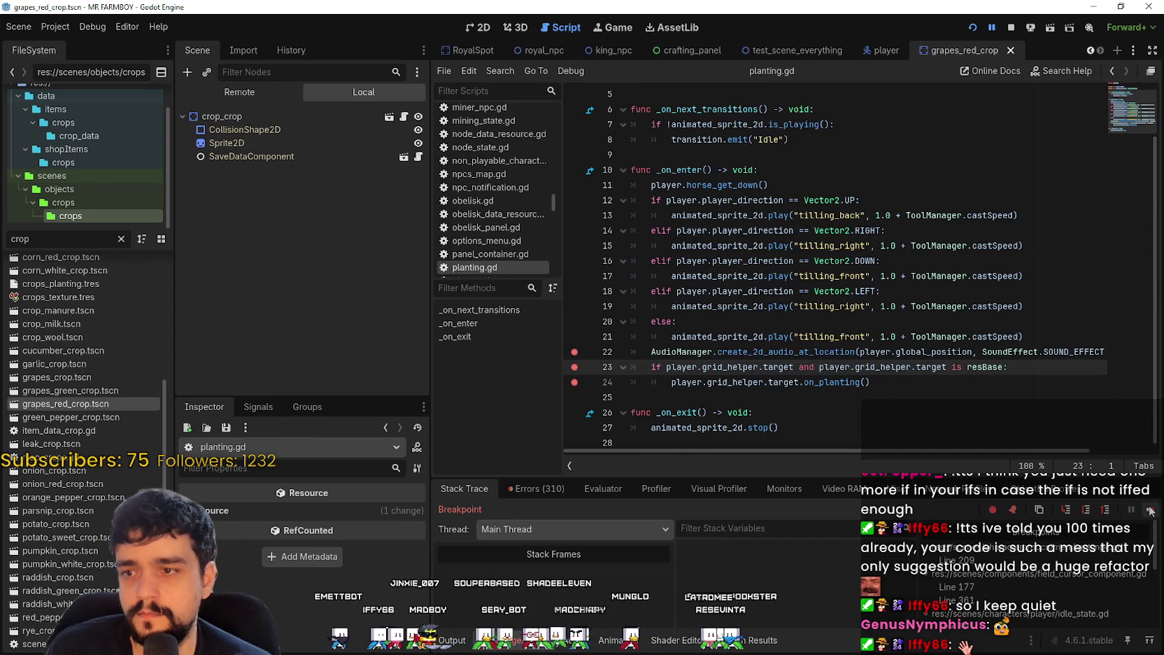
click(1151, 510)
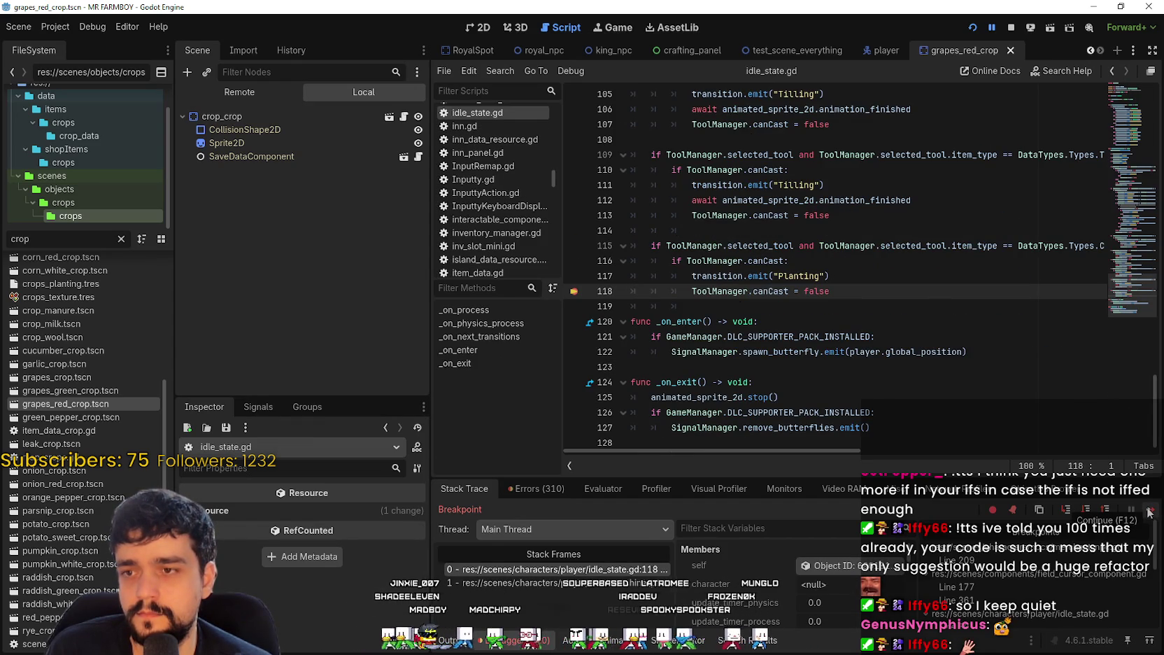
click(1150, 513)
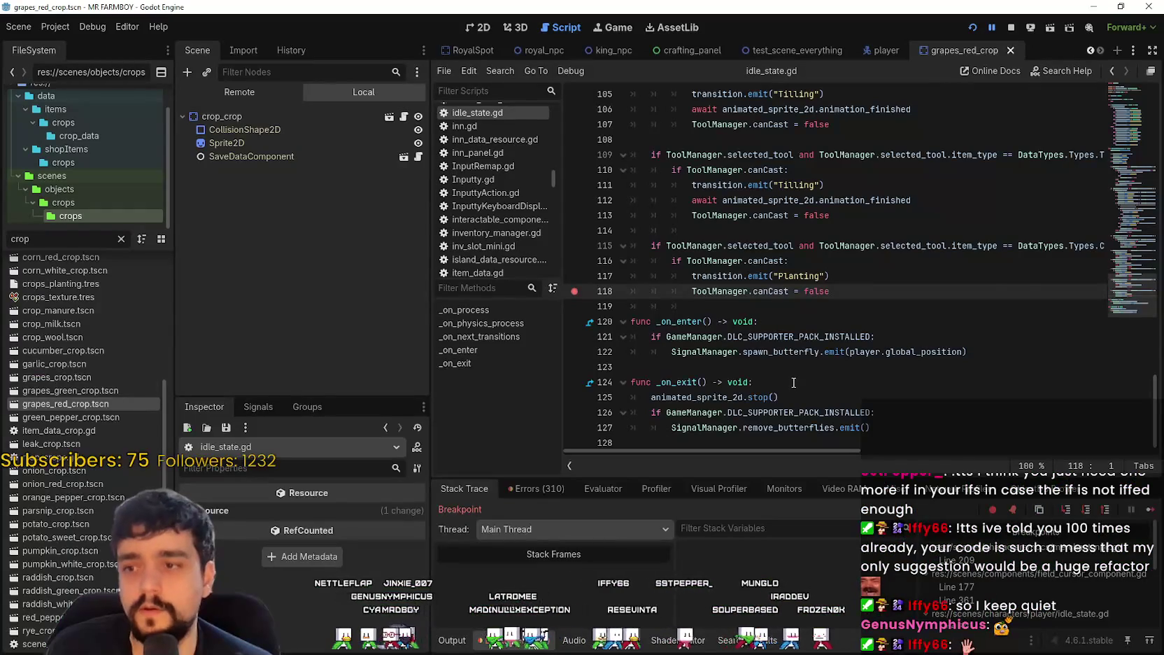
Step: Remove a stray character, save the script and clear the breakpoint on line 177
text(d)
key(BackSpace)
click(789, 260)
key(ctrl+s)
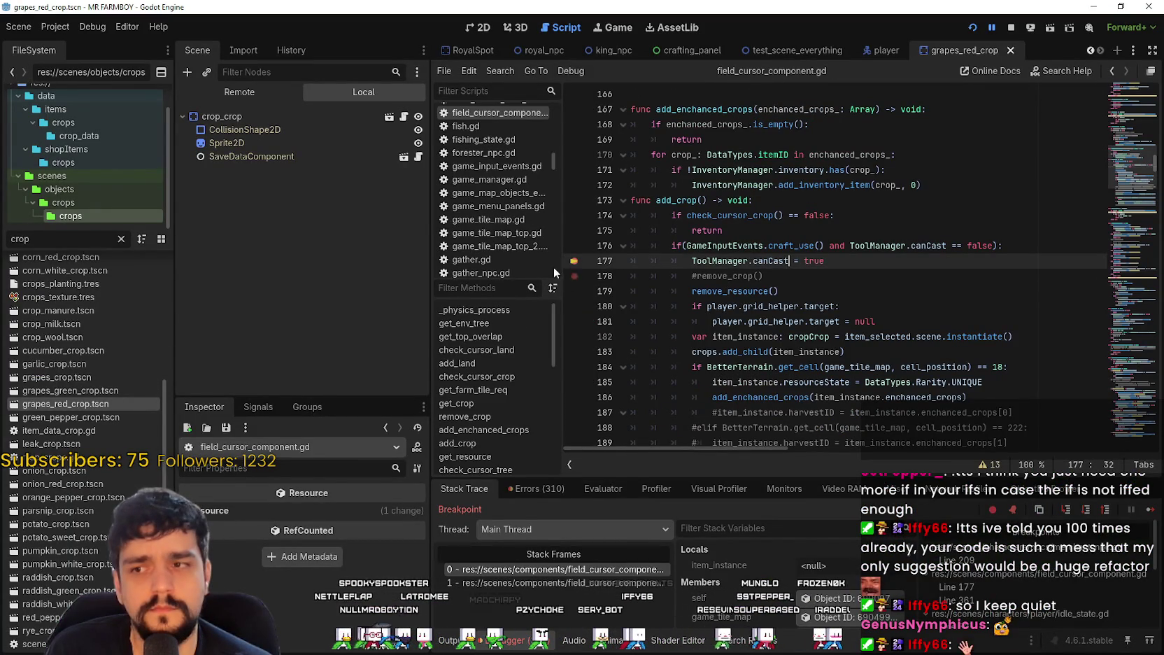
click(574, 261)
Step: Continue past the remaining planting breakpoints until the game runs again
click(1149, 511)
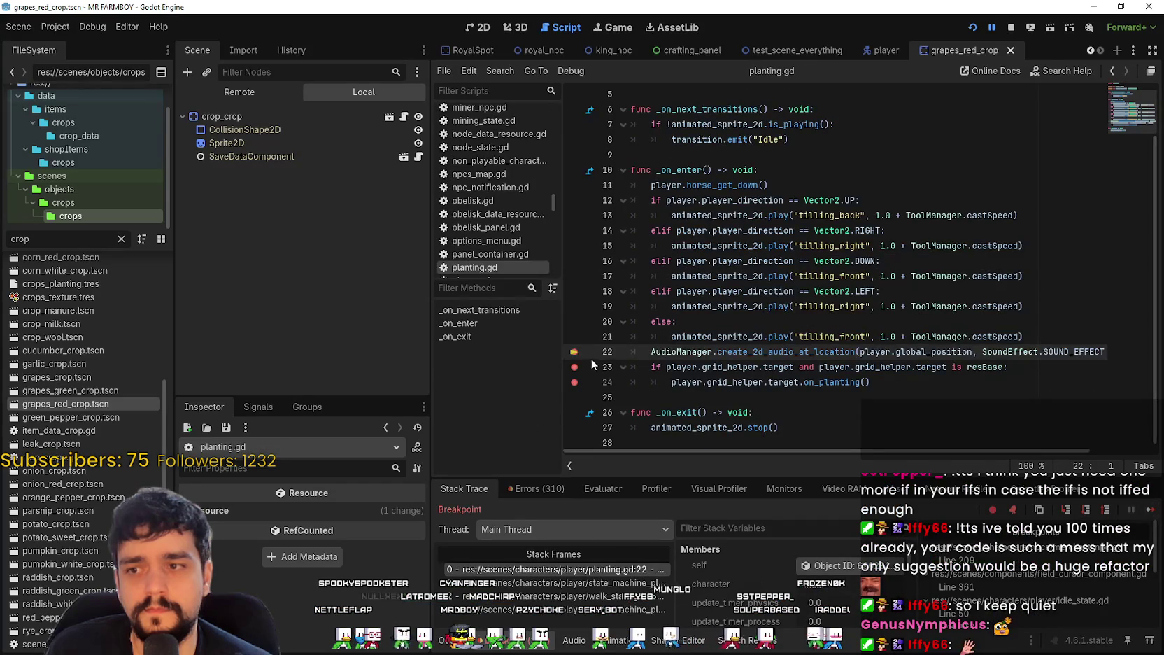
click(1149, 510)
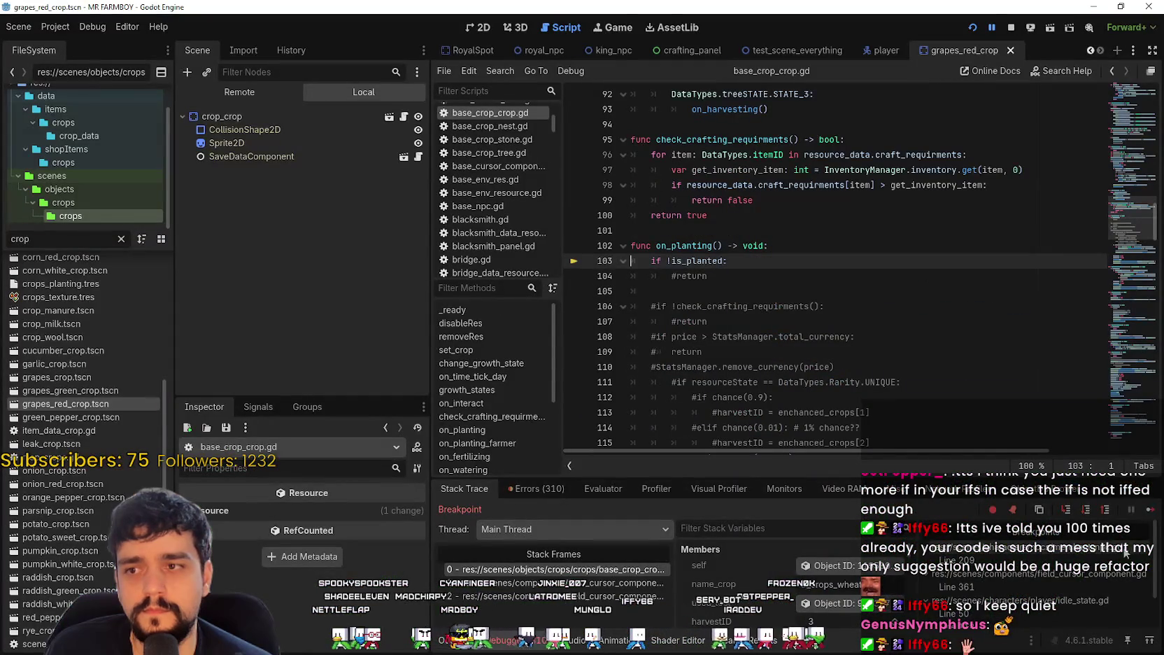
click(1150, 513)
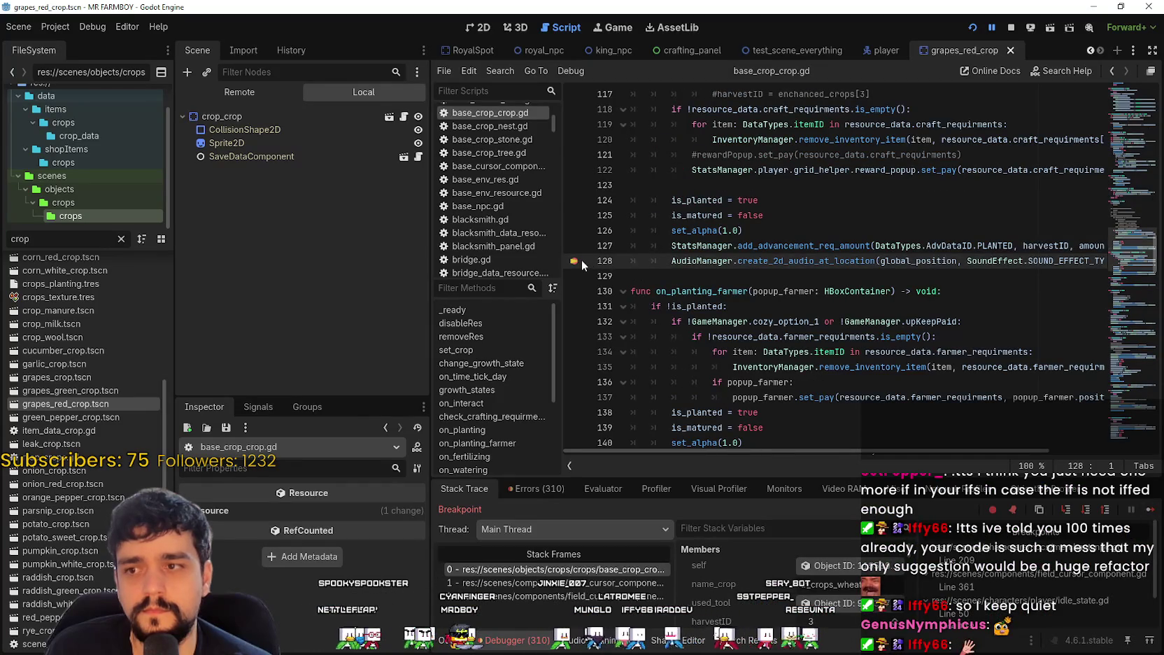
click(1150, 511)
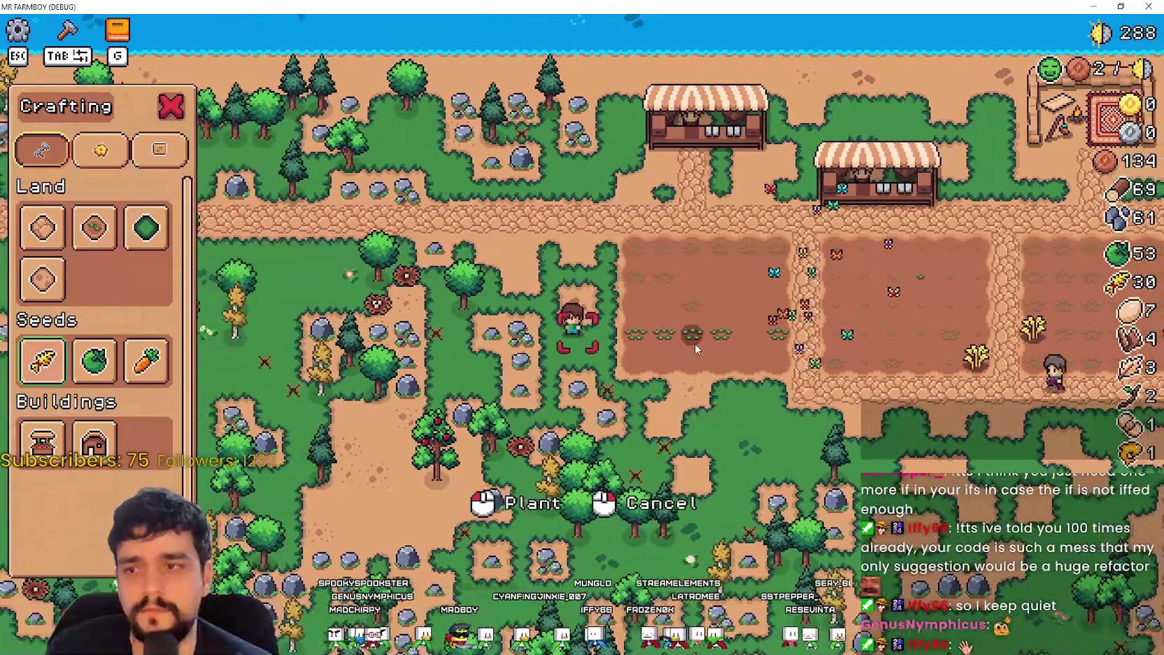
Step: Walk the farmer right across the field, try planting, and resume past the idle_state.gd breakpoint
key(d)
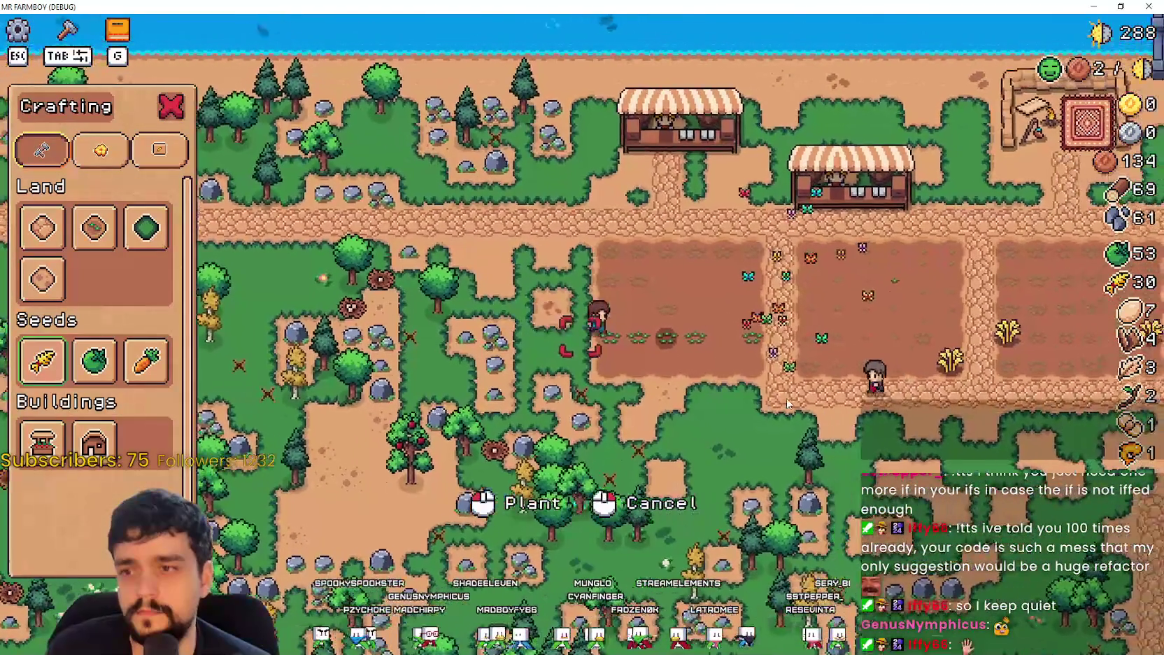
key(d)
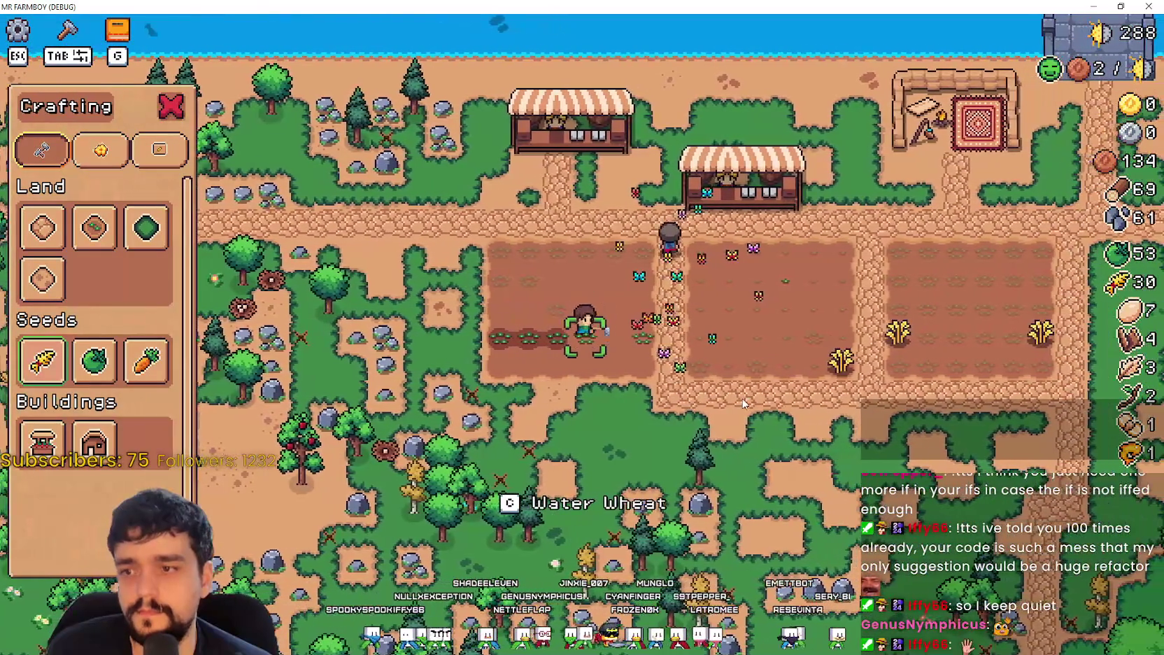
key(d)
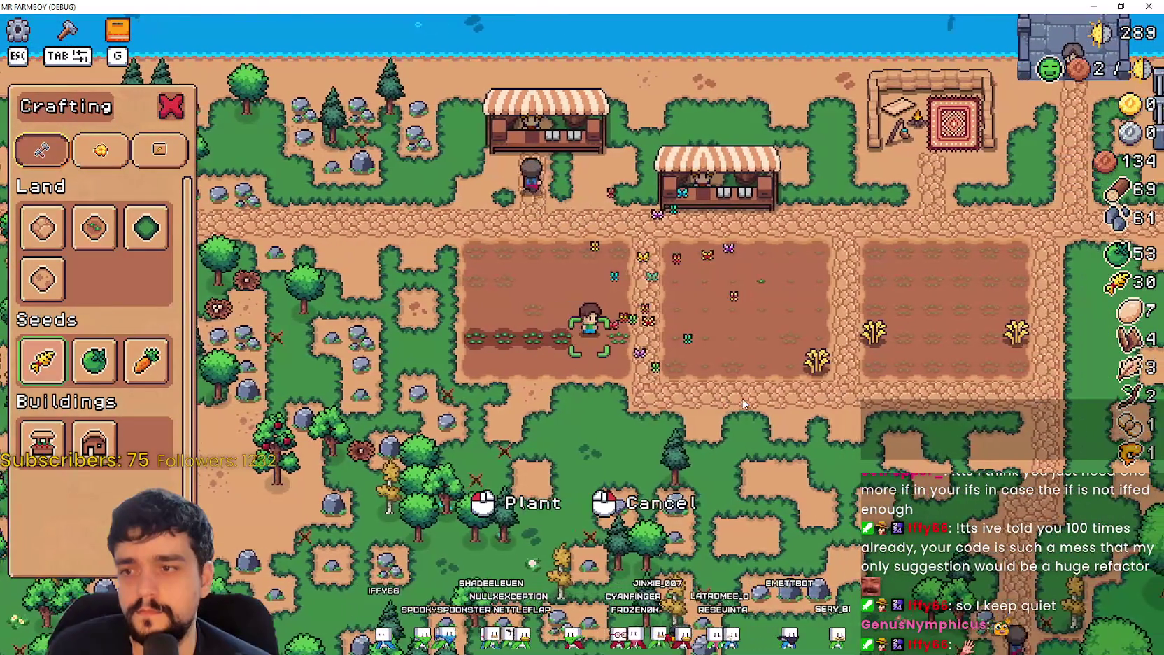
key(a)
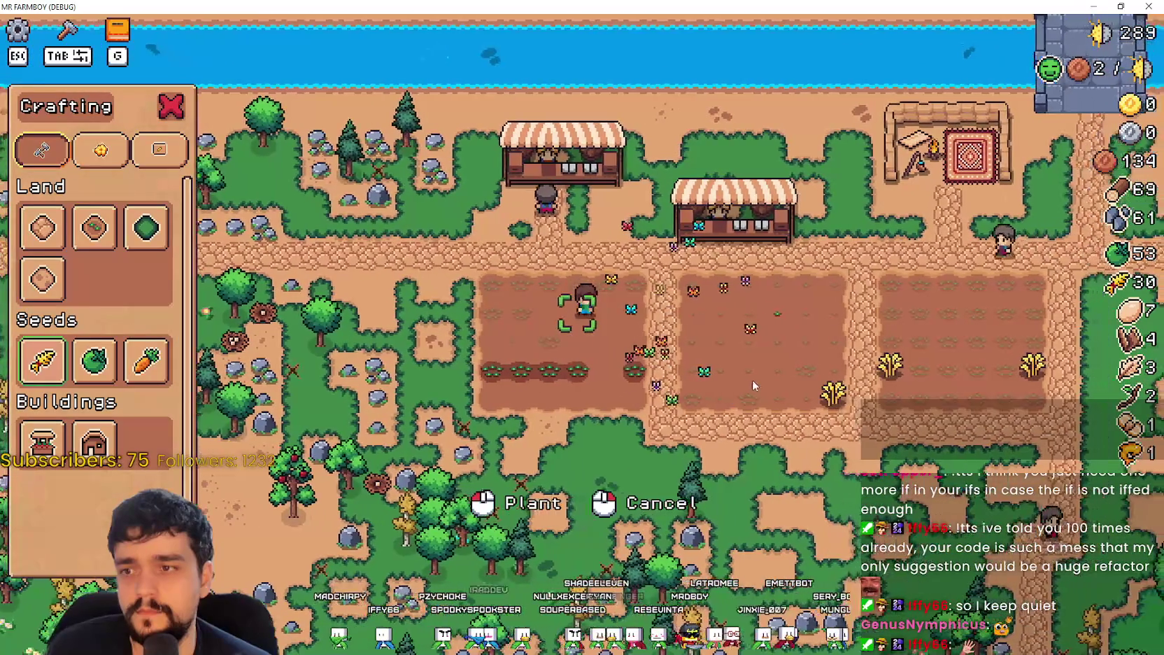
click(753, 380)
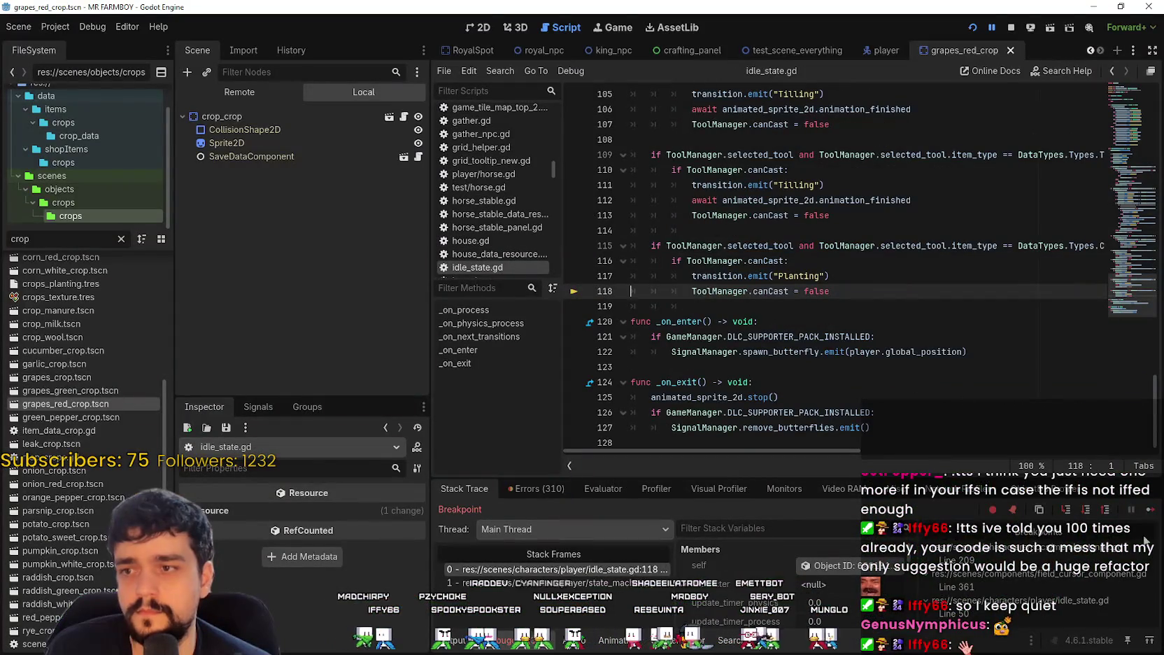
click(1150, 510)
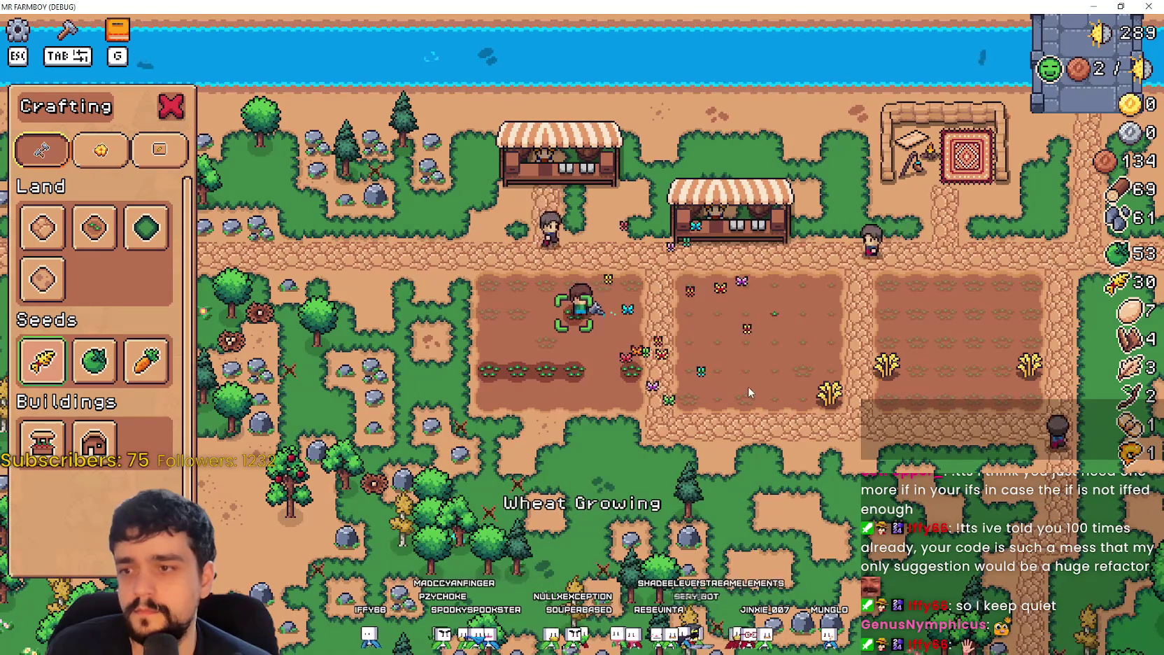
Step: Reopen Crafting with wheat seeds ready and position the farmer on an empty tile
key(d)
key(Tab)
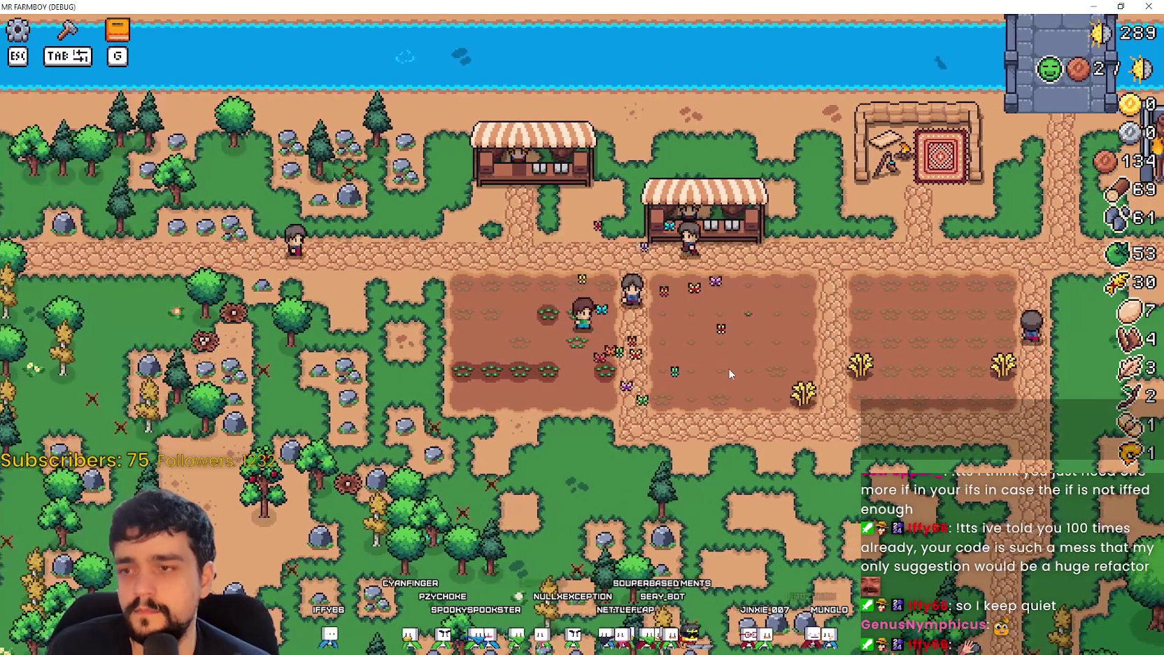
key(a)
key(Tab)
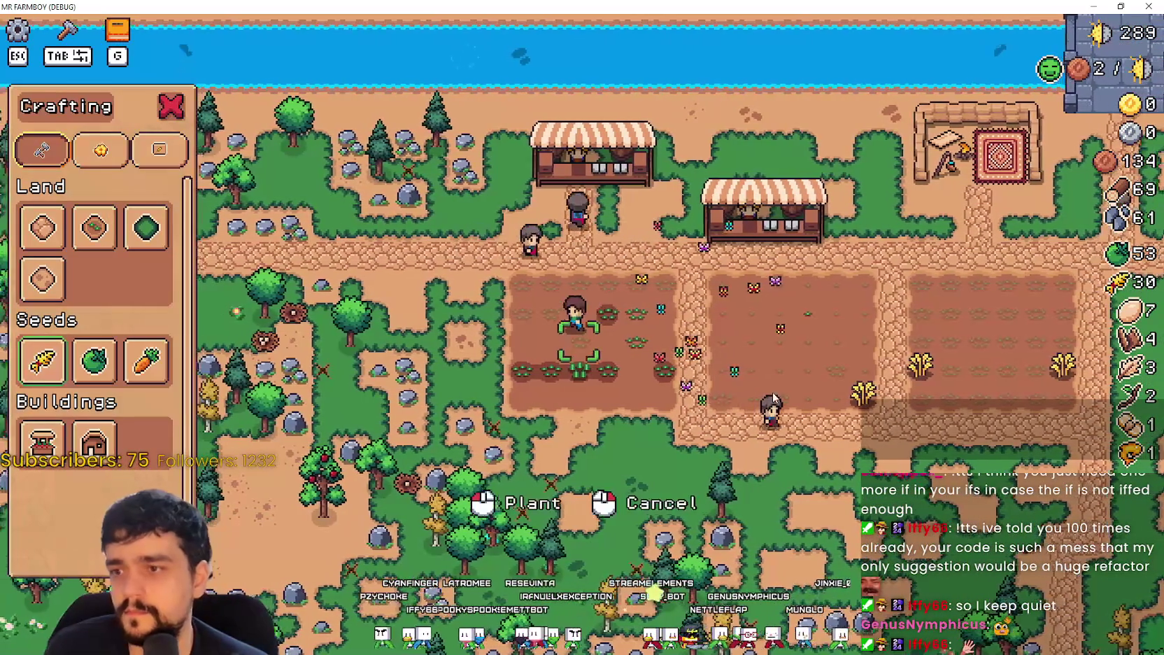
key(a)
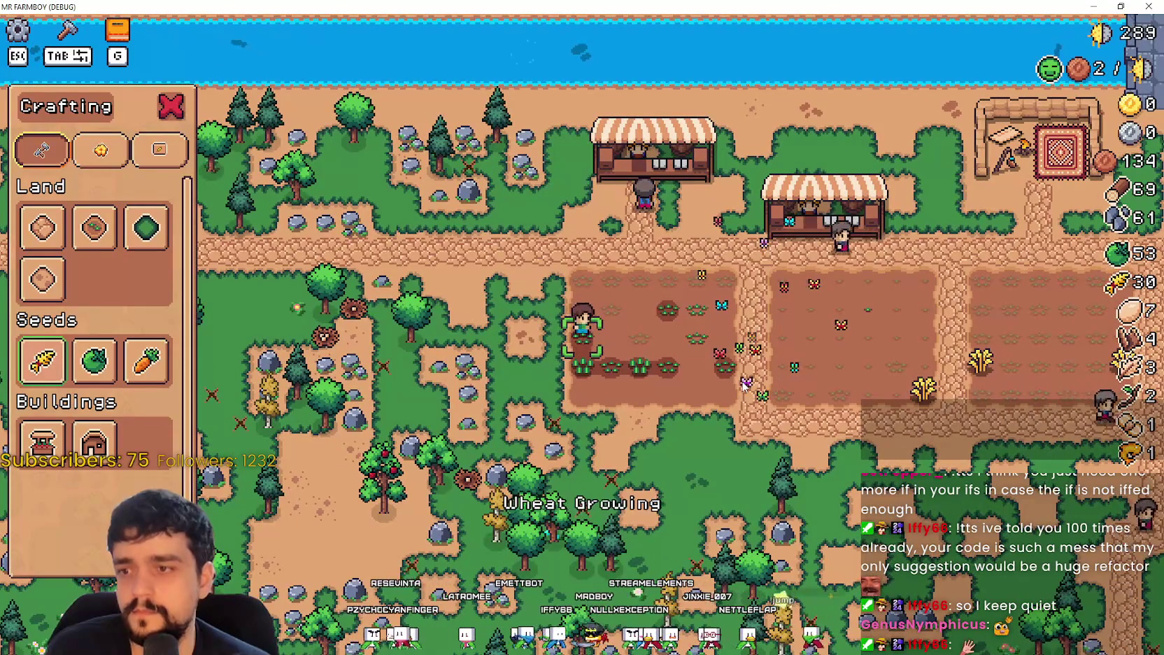
key(d)
key(d)
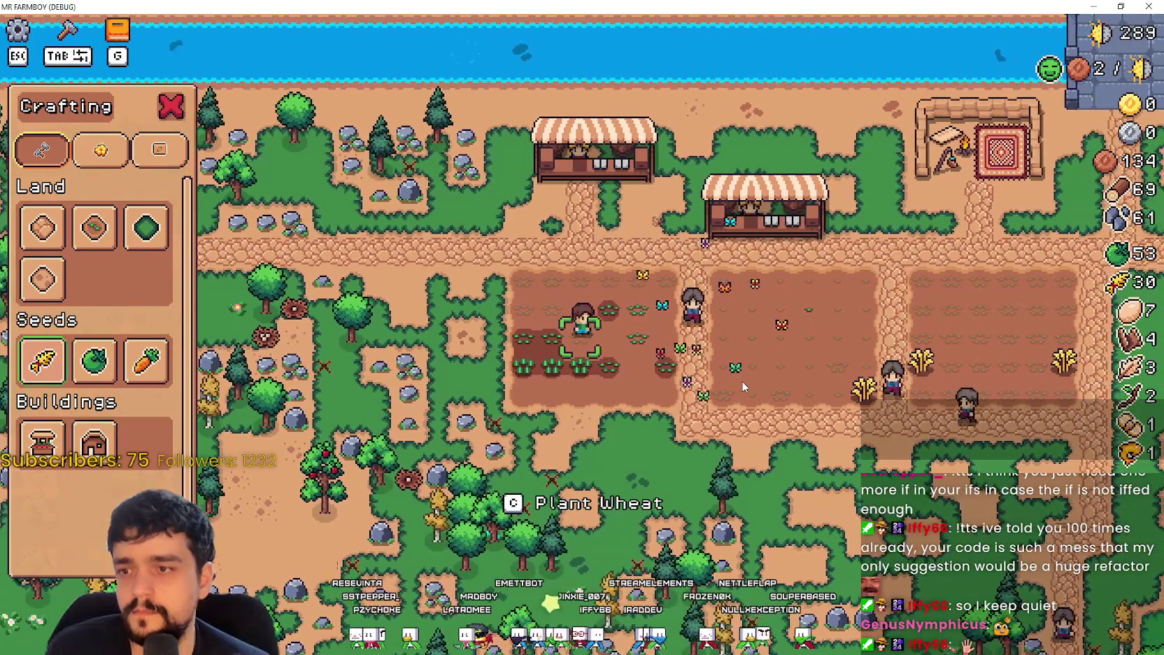
Step: Plant wheat on the farmer's tile and on the tile above it
key(c)
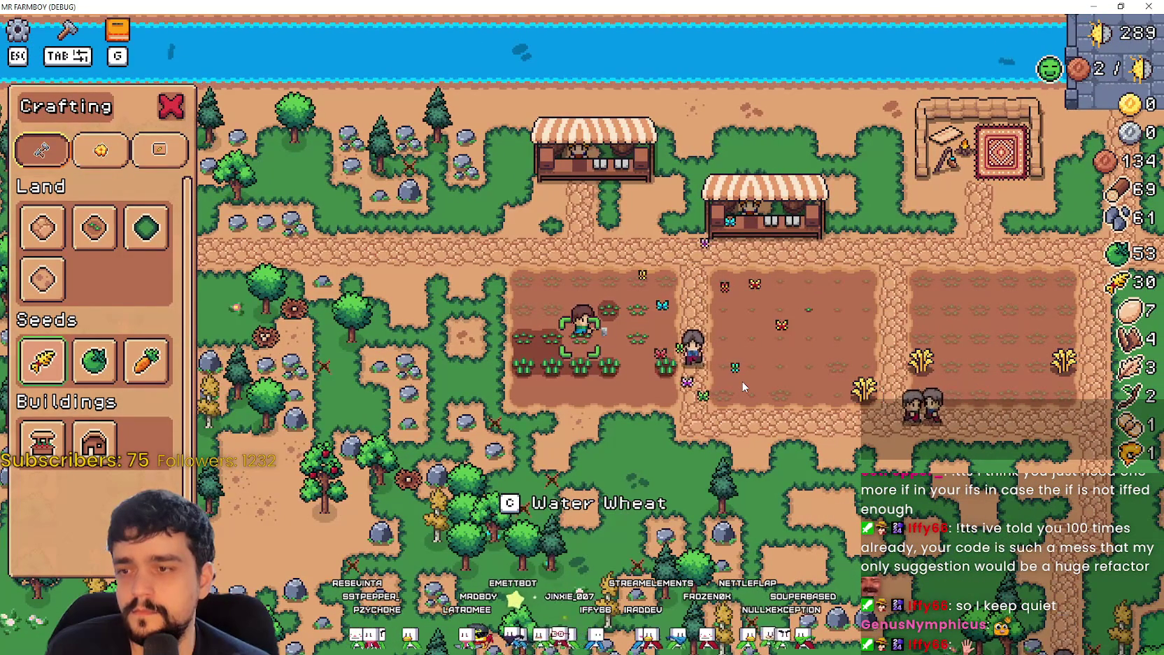
key(d)
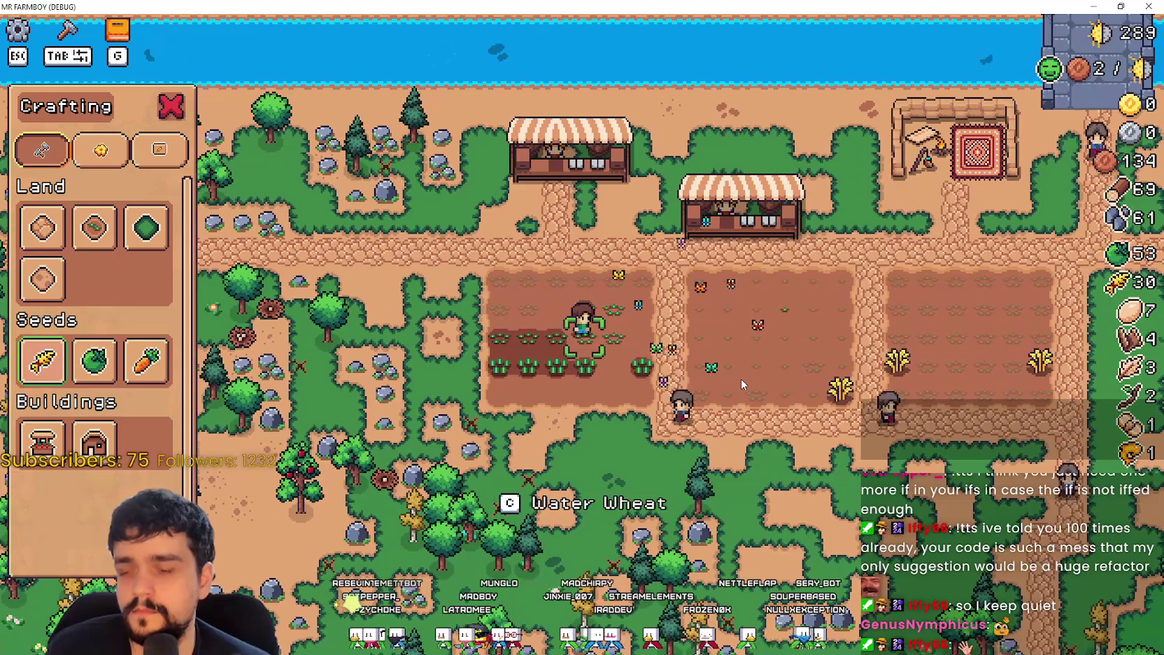
key(a)
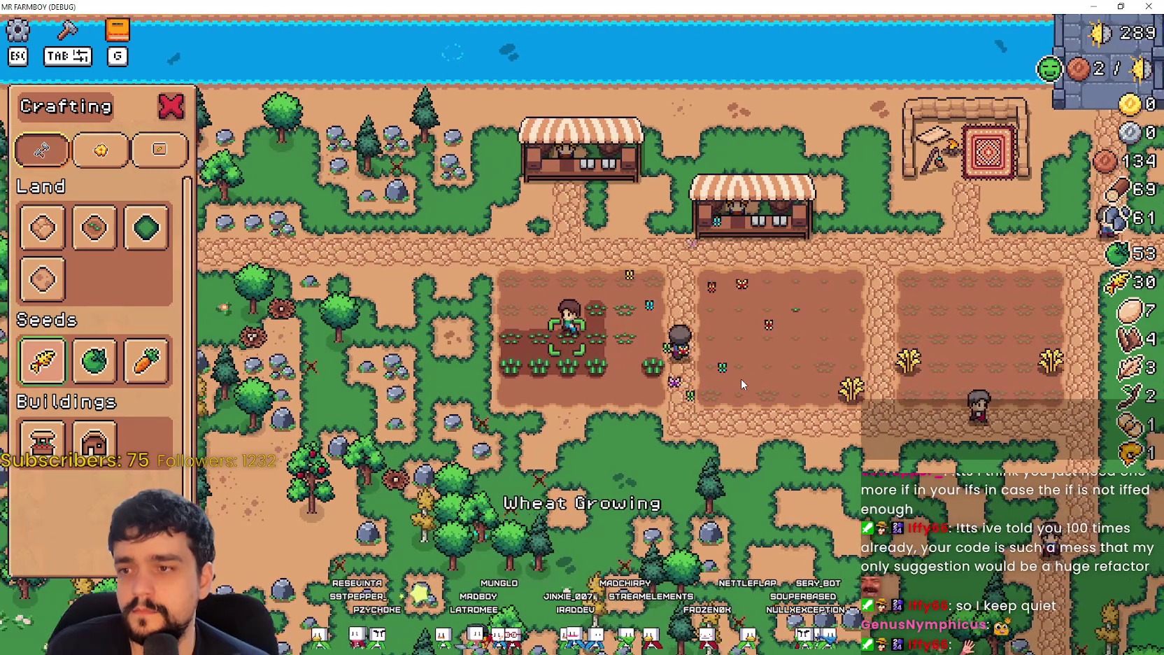
key(w)
key(c)
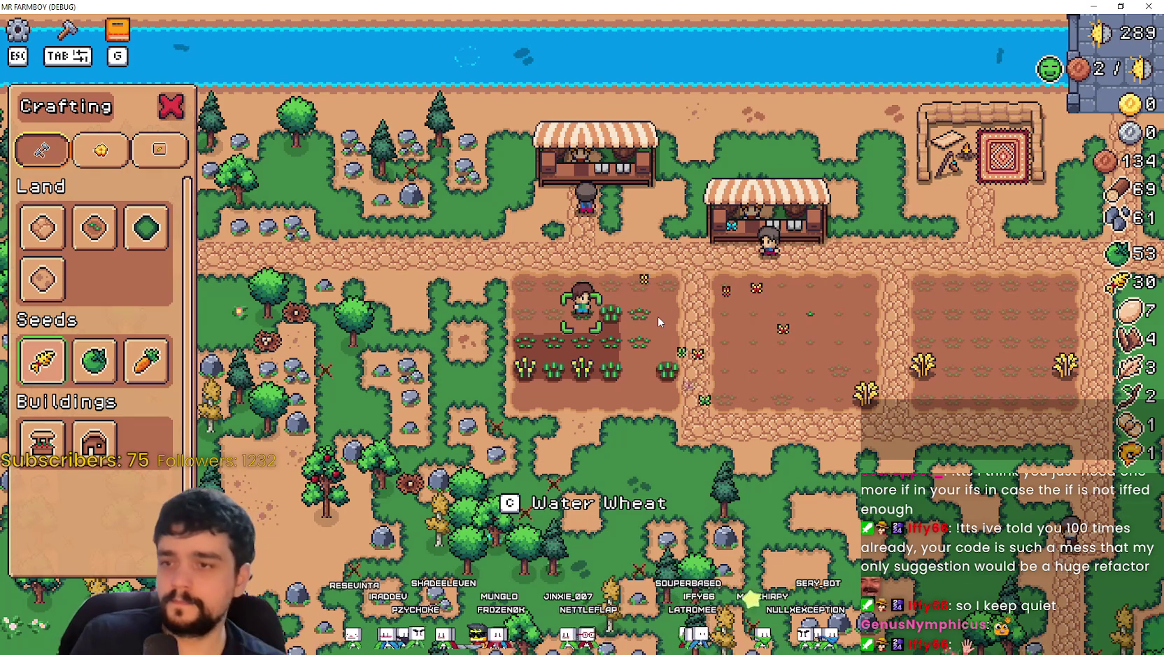
Step: Water the freshly planted wheat with C and wait for the stalks to ripen
key(c)
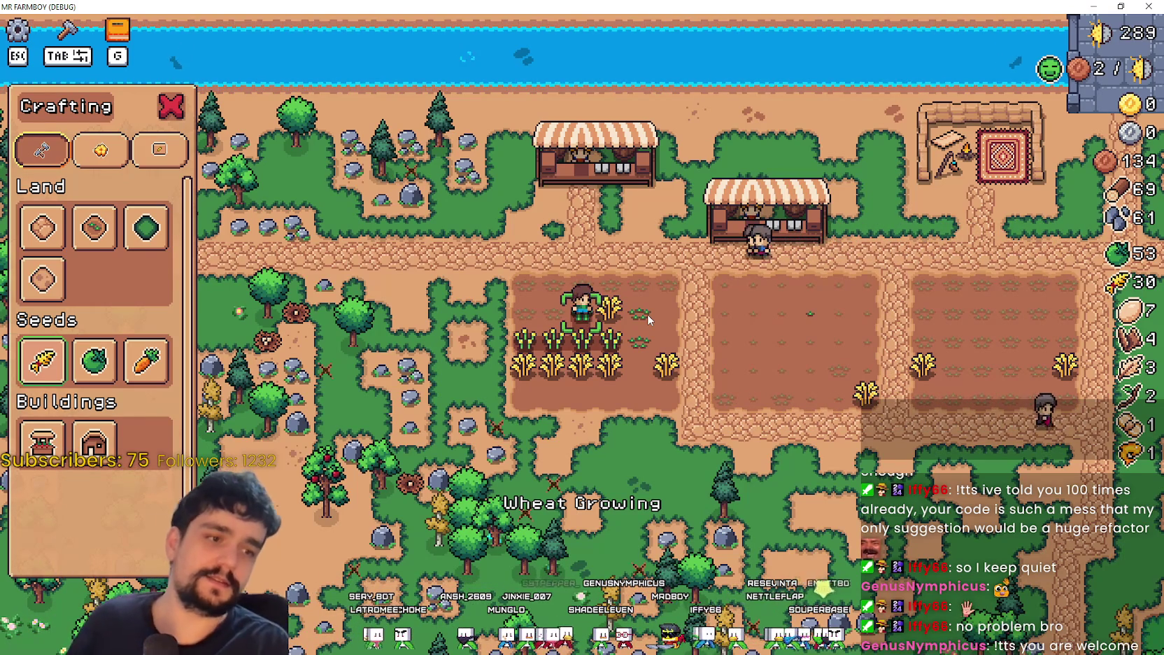
mouse_move(1093, 70)
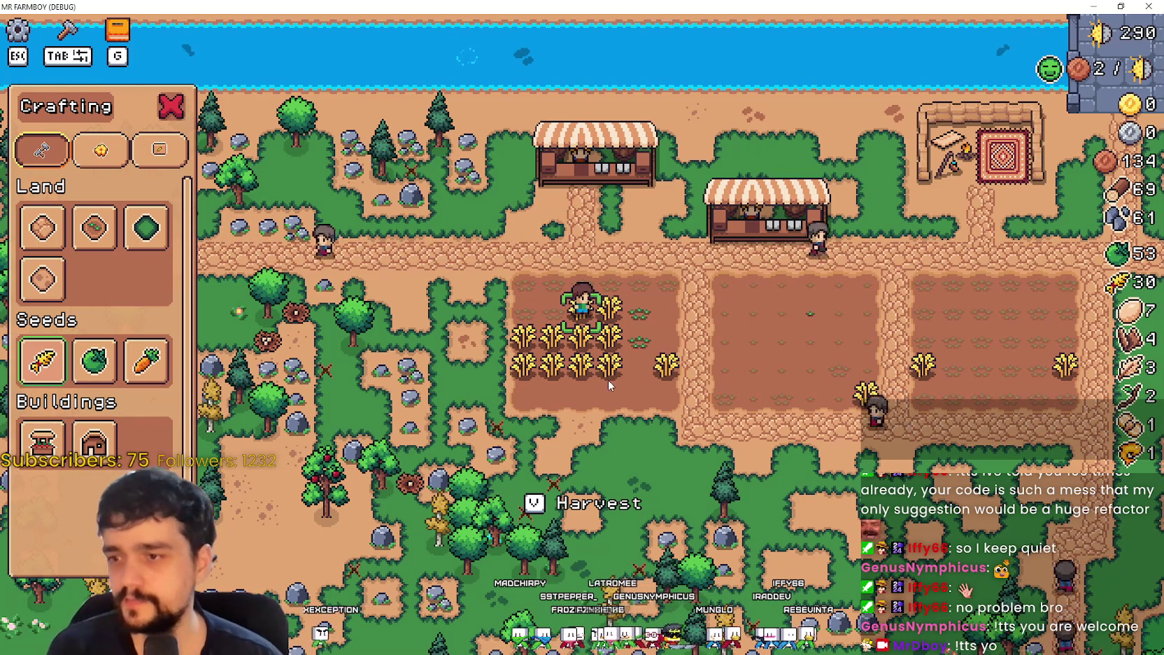
Step: Harvest the wheat under the farmer, dismiss the planting prompt, and walk into the ripe rows
key(v)
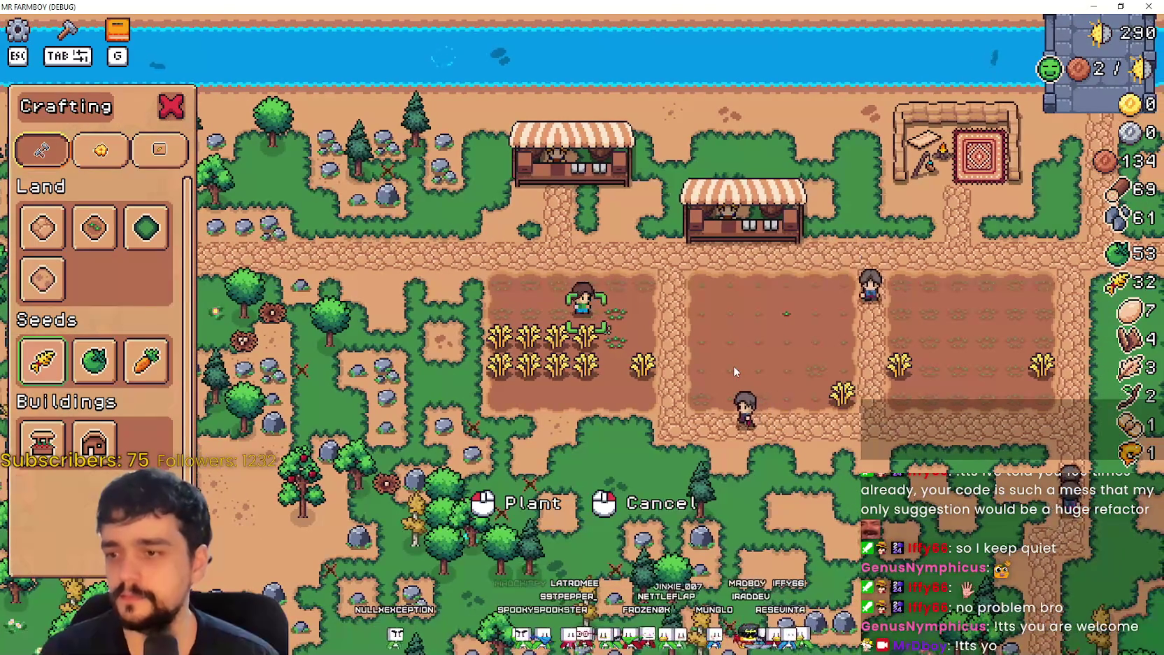
right_click(733, 366)
key(Tab)
key(a)
key(s)
key(s)
key(d)
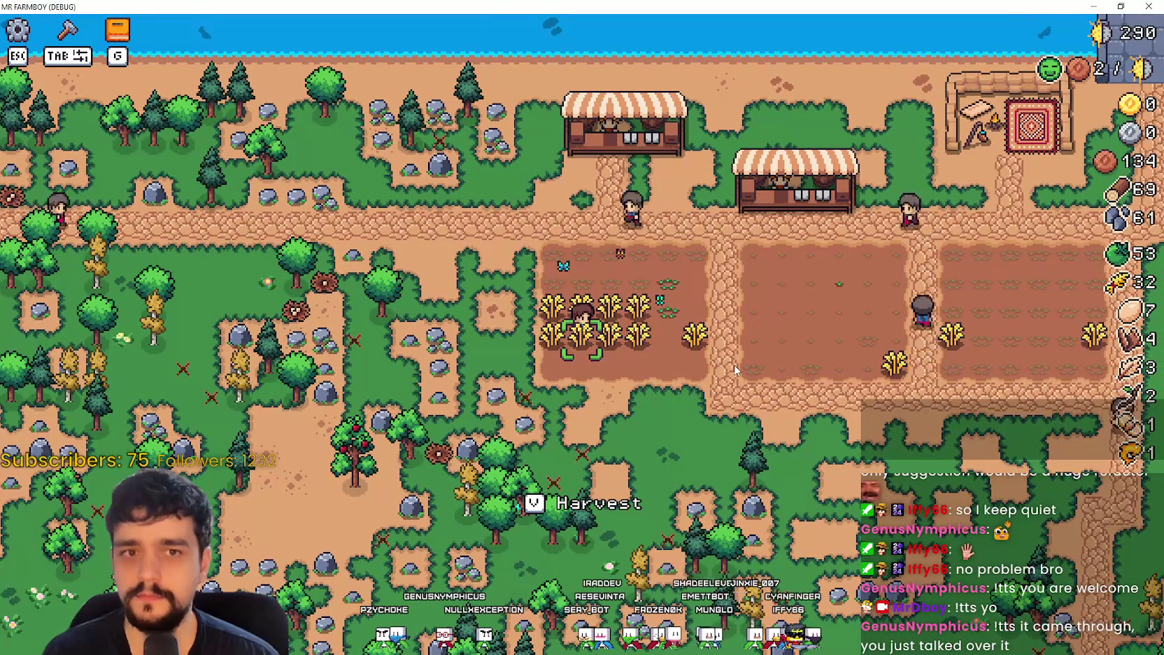
Step: Harvest ripe wheat along the row and replant each cleared tile with seeds
key(a)
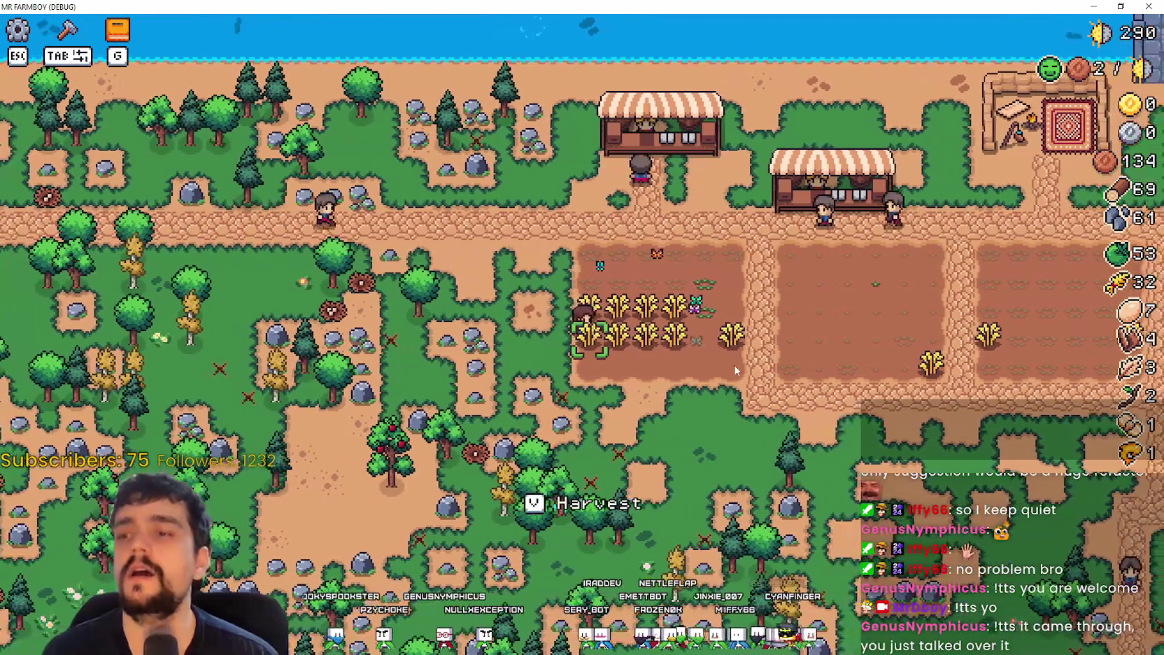
key(v)
key(d)
key(c)
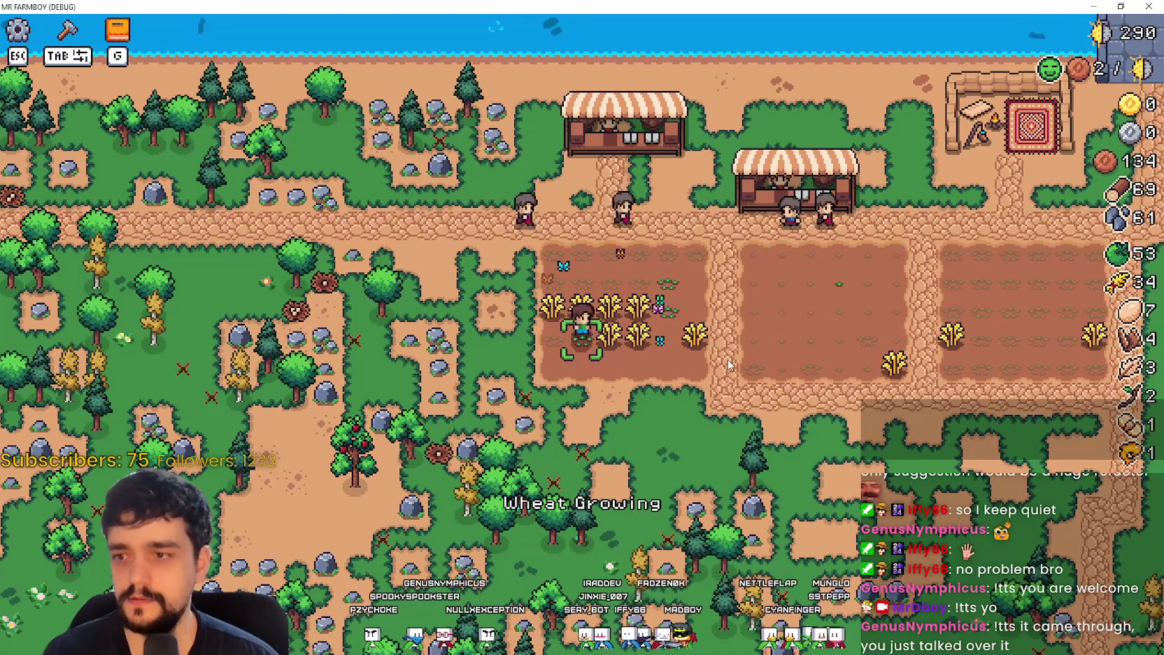
key(a)
key(c)
key(d)
key(d)
key(c)
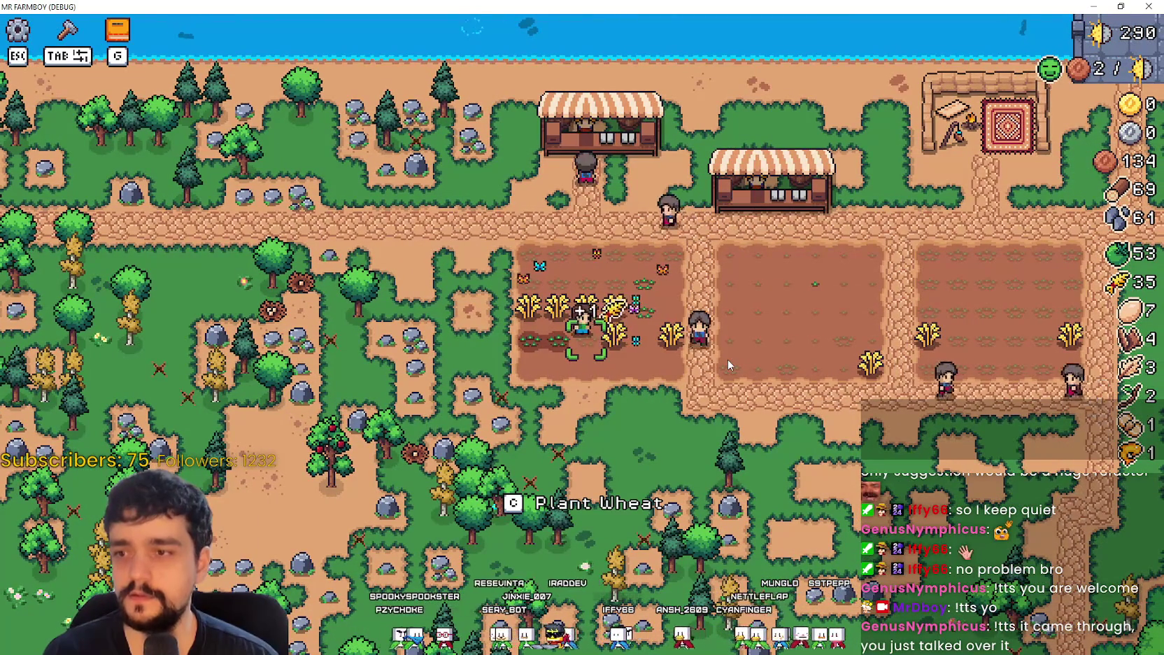
key(c)
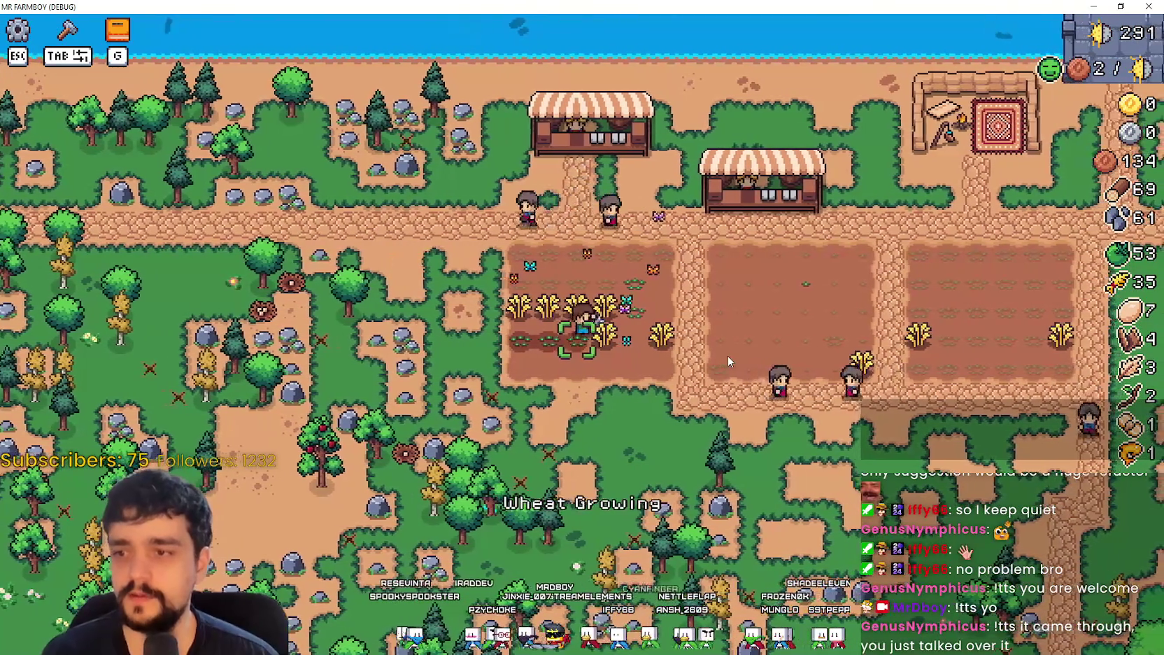
key(d)
key(c)
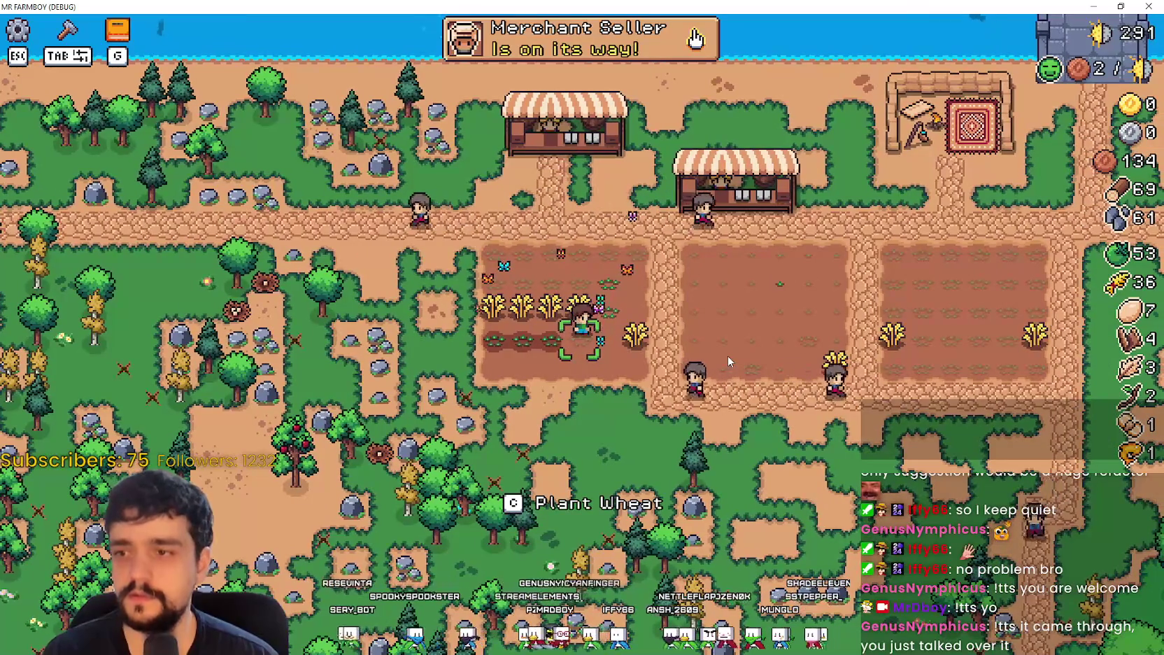
key(c)
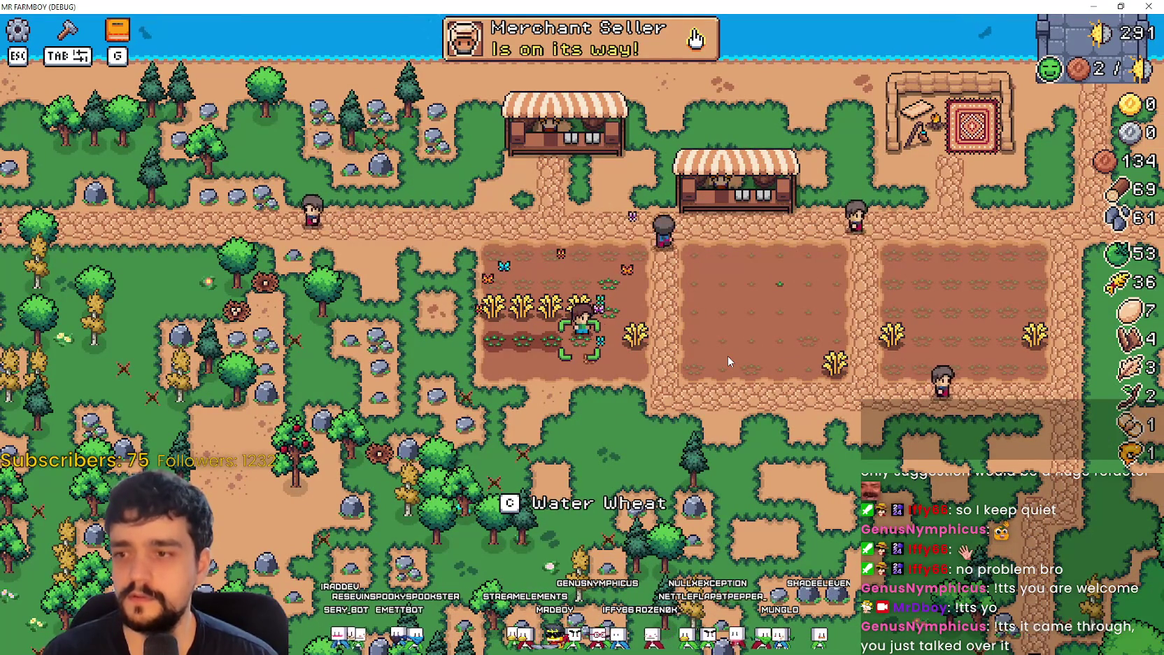
Step: Harvest the remaining wheat at the row's end, reaching 41 wheat, and open Crafting
key(w)
key(d)
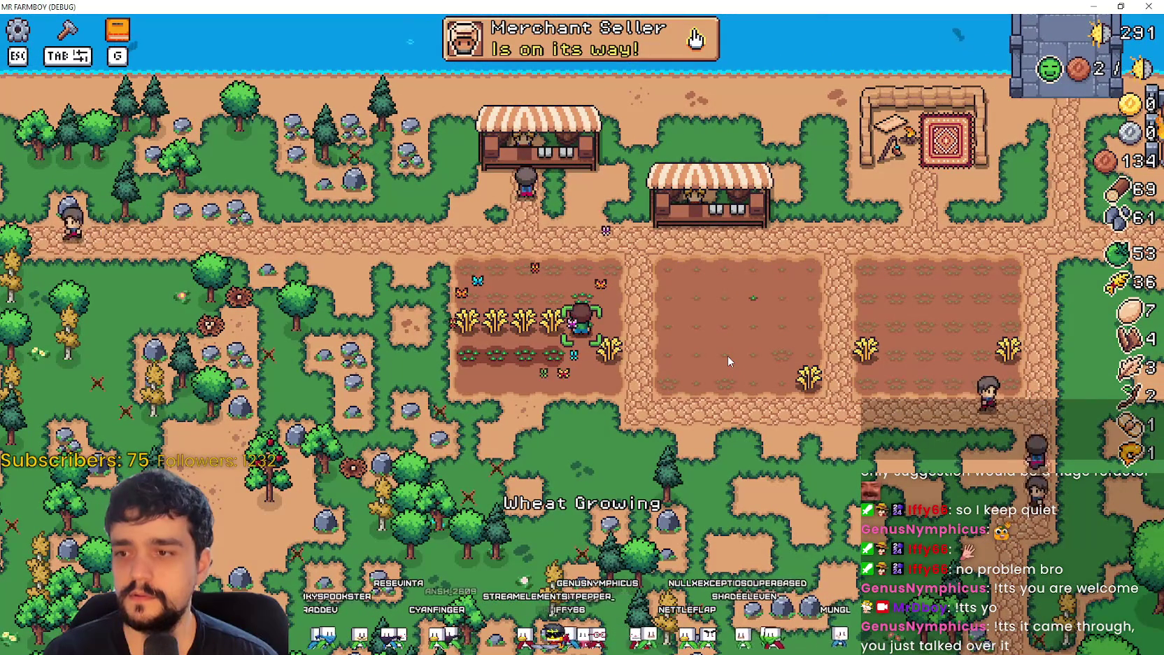
key(w)
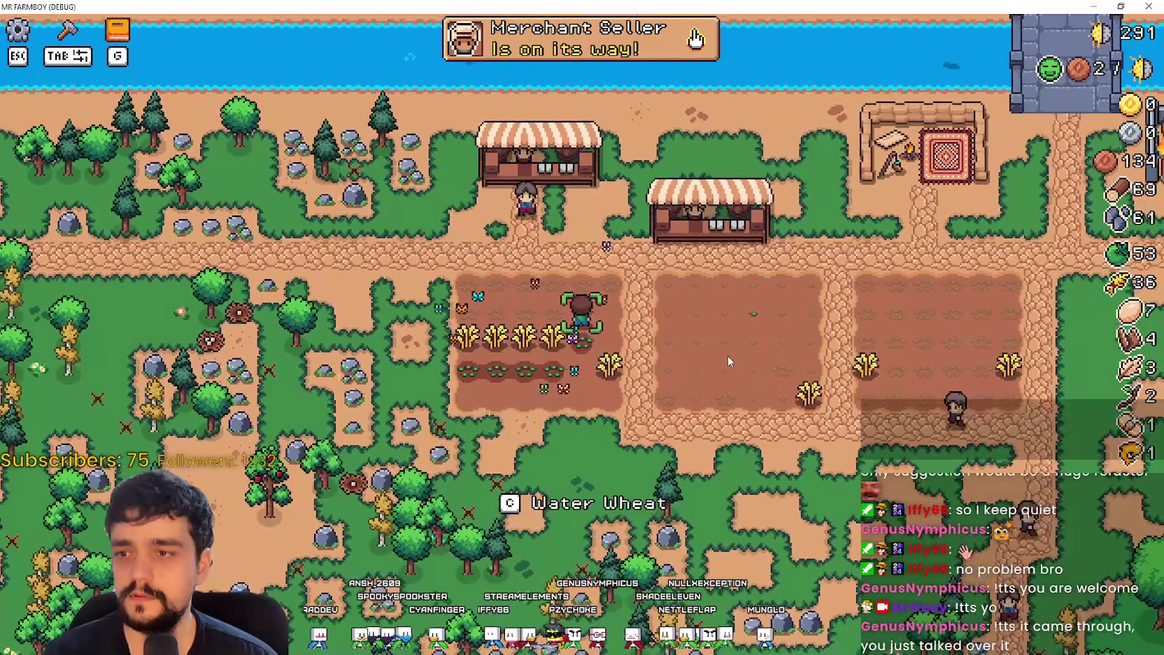
key(a)
key(v)
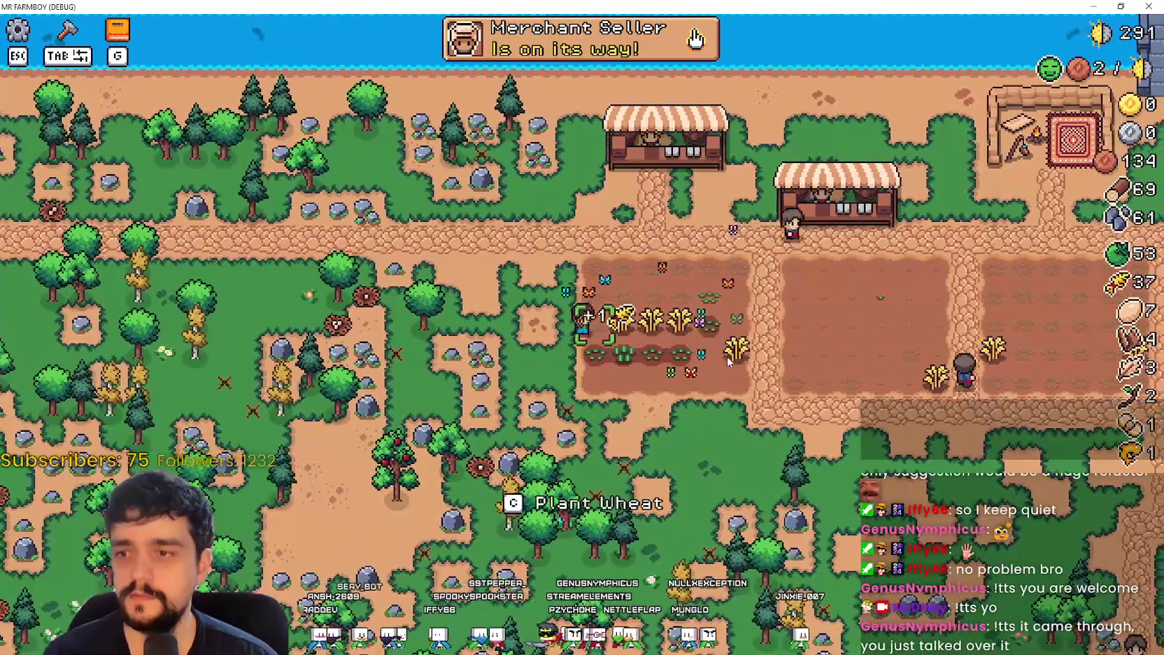
key(d)
key(v)
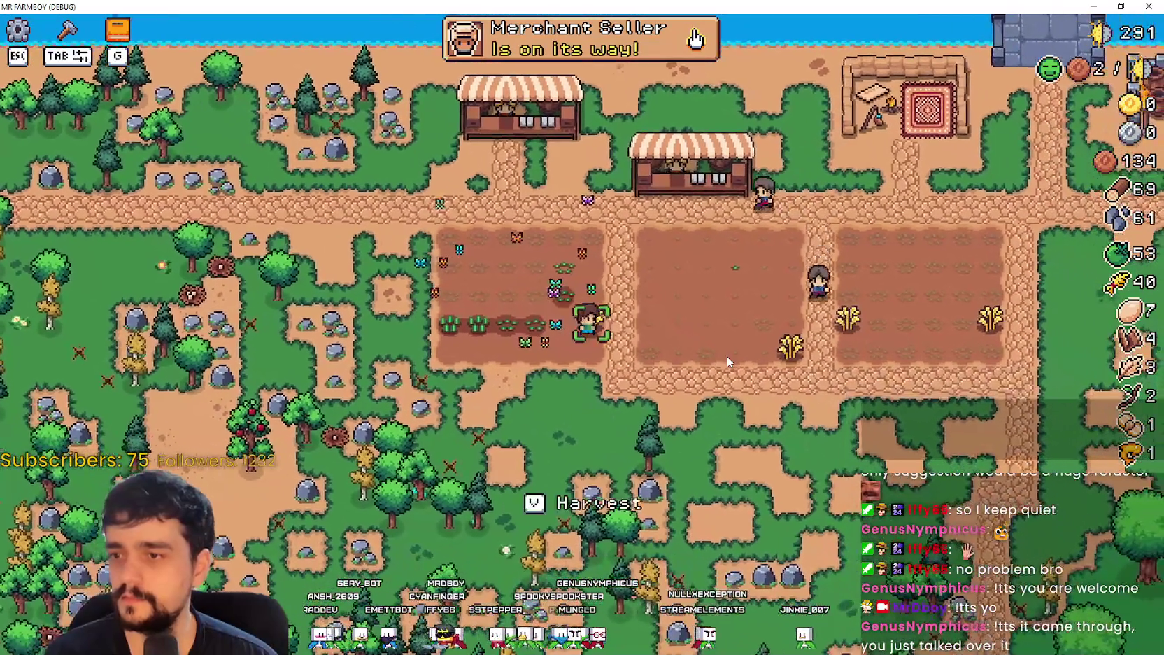
key(v)
key(a)
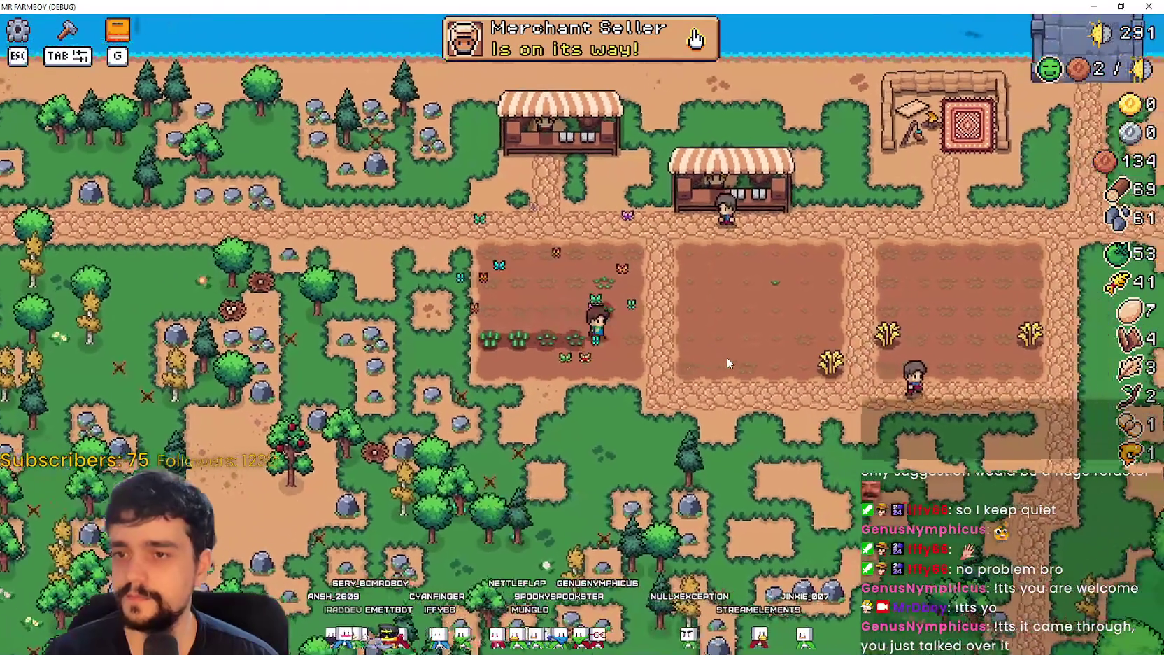
key(a)
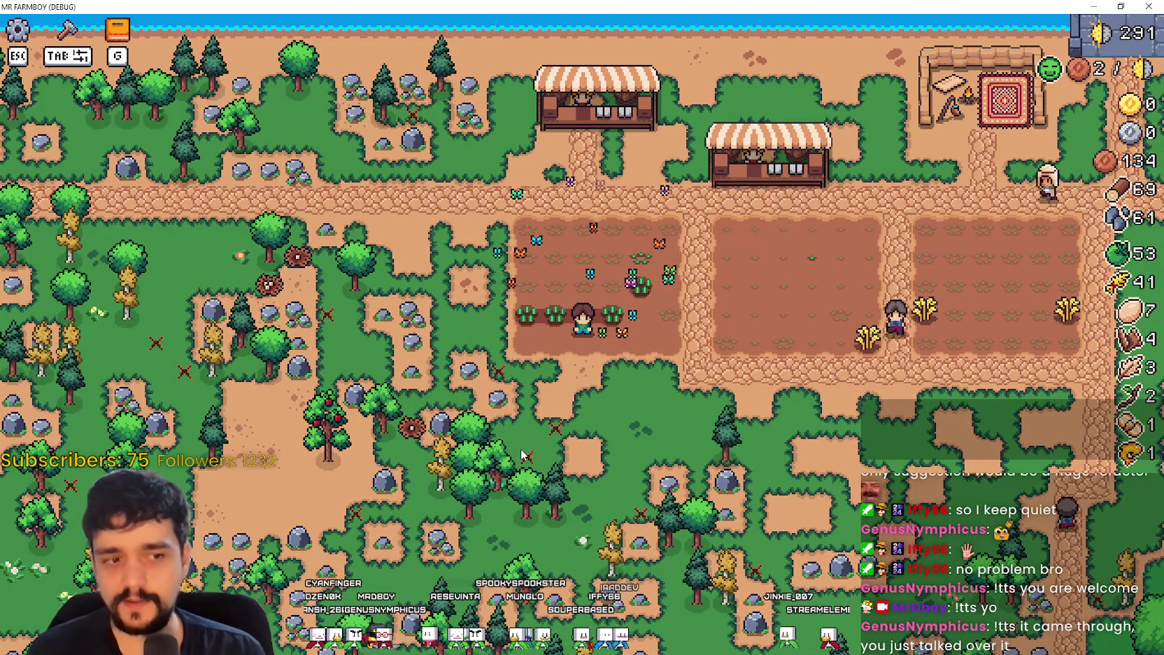
key(Tab)
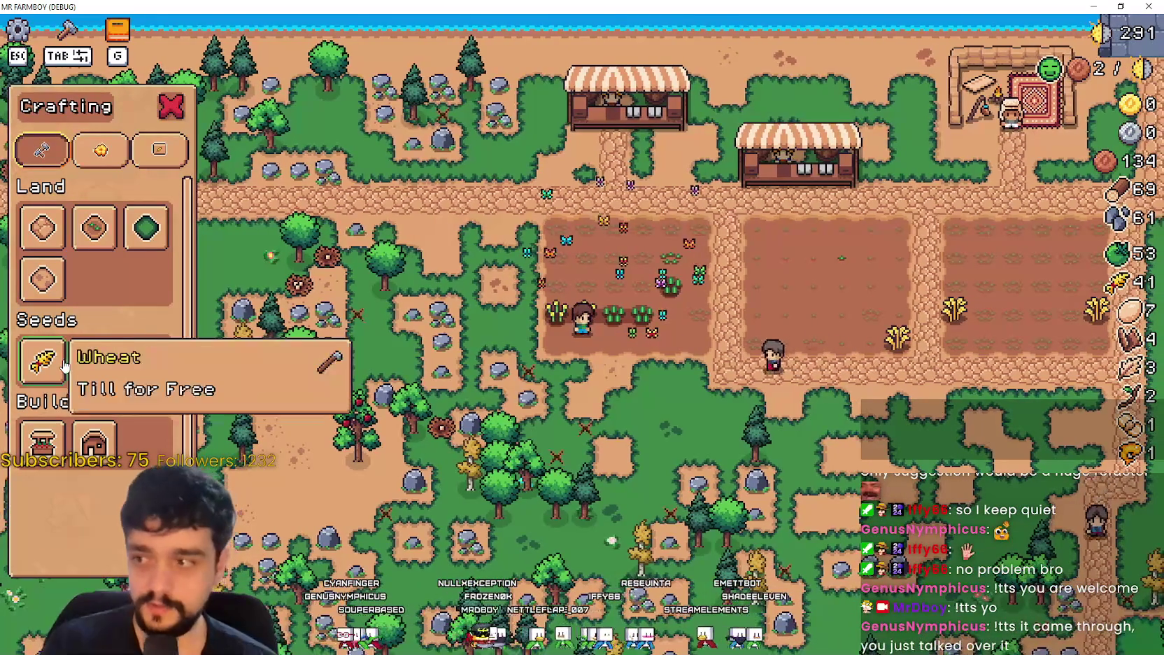
Step: Select Wheat seeds and plant a seed on the tile in front of the farmer
click(42, 361)
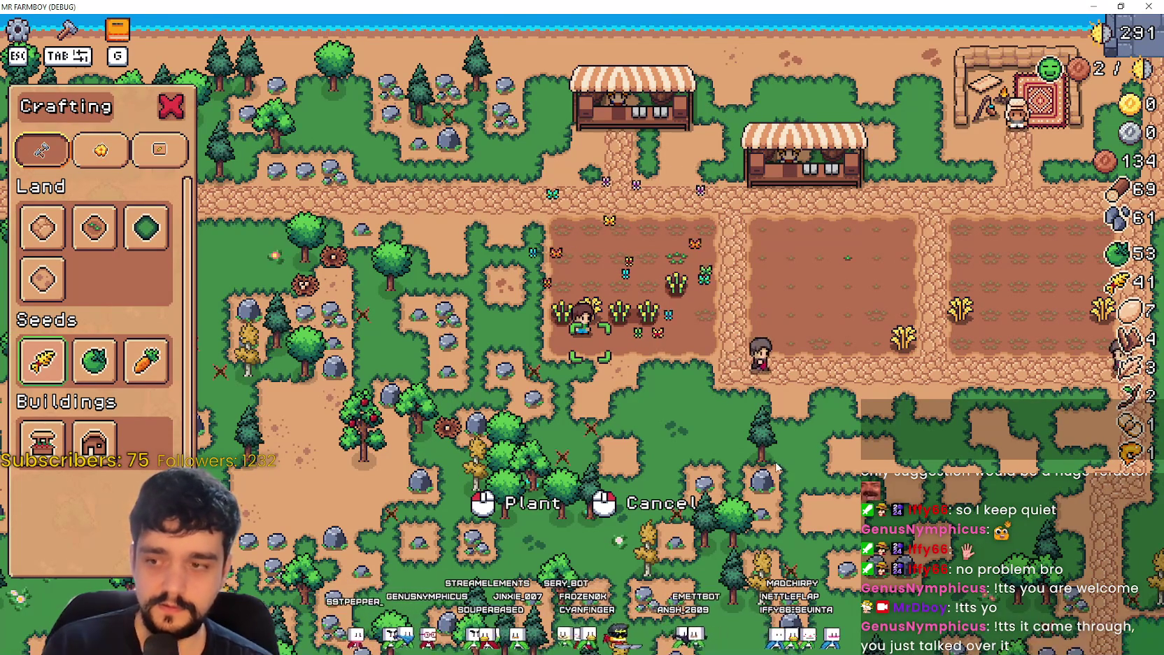
click(553, 572)
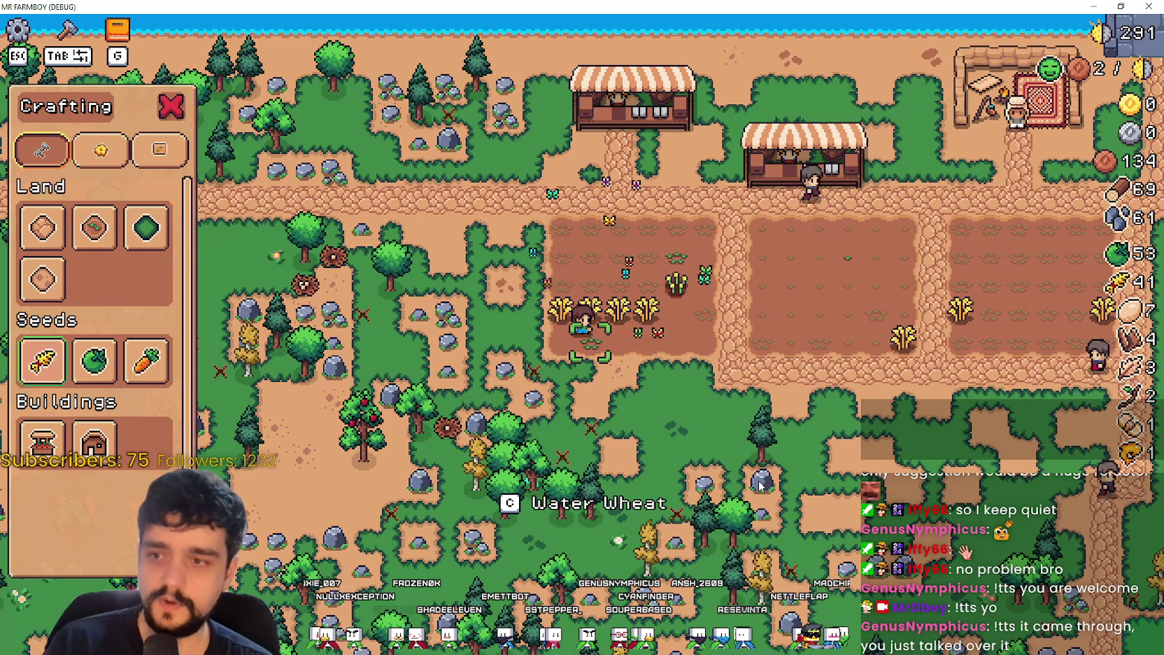
key(Tab)
key(a)
key(d)
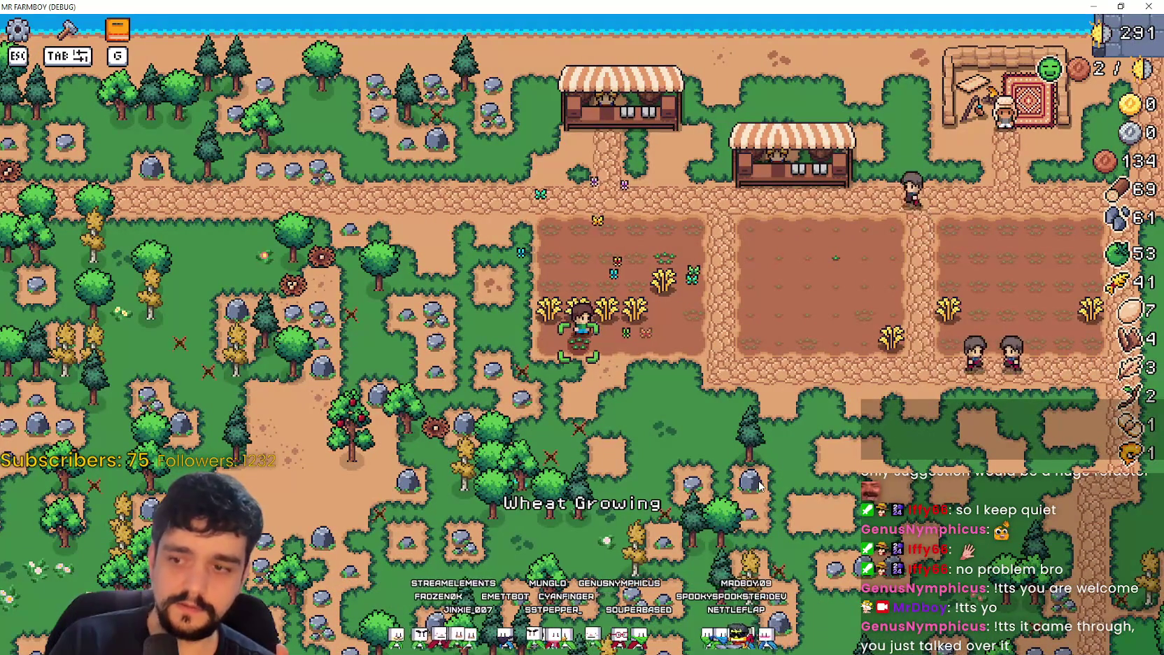
key(d)
Step: Reselect wheat seeds, plant and water the targeted tile, then plant the next empty tile
key(Tab)
key(Down)
key(Return)
click(785, 410)
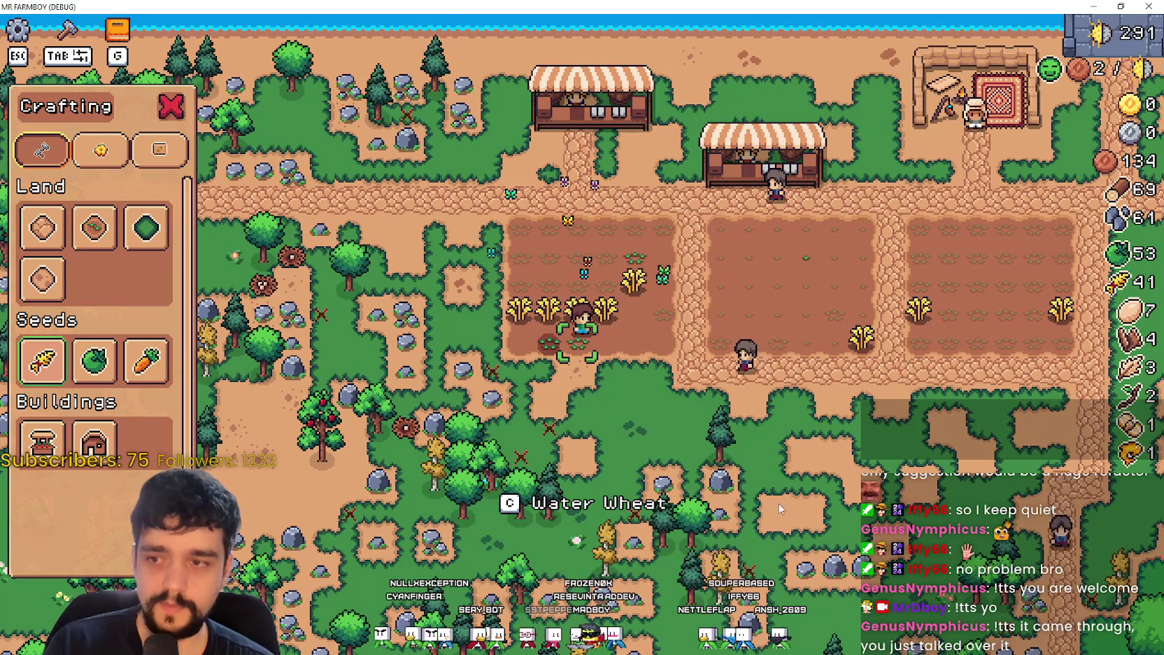
key(c)
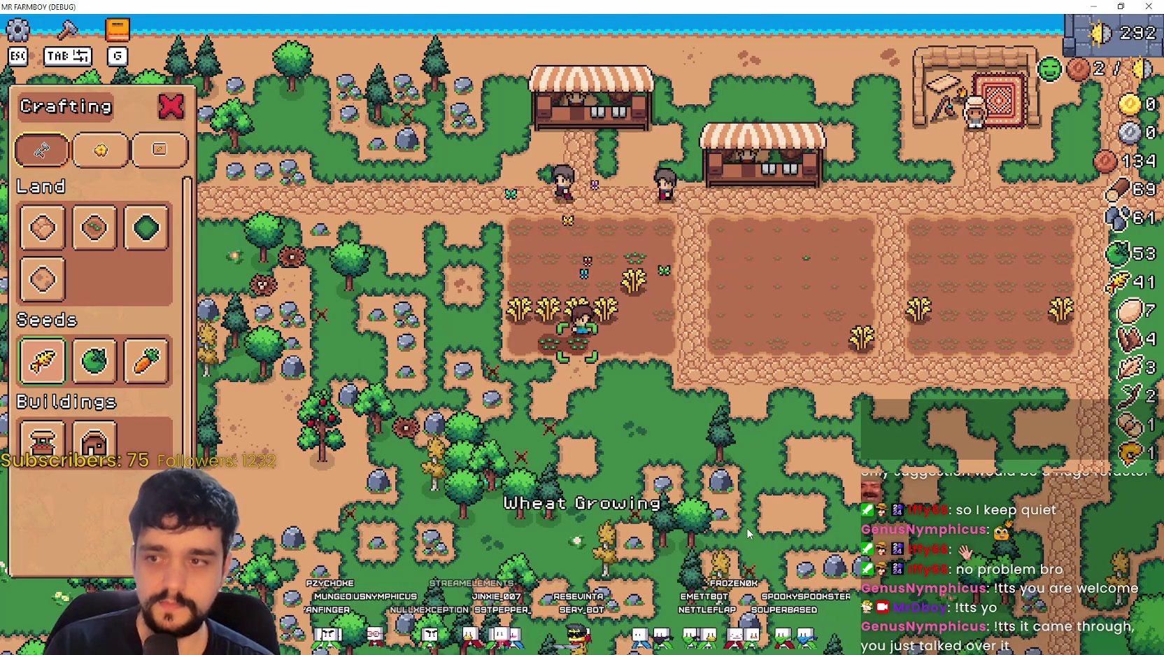
key(d)
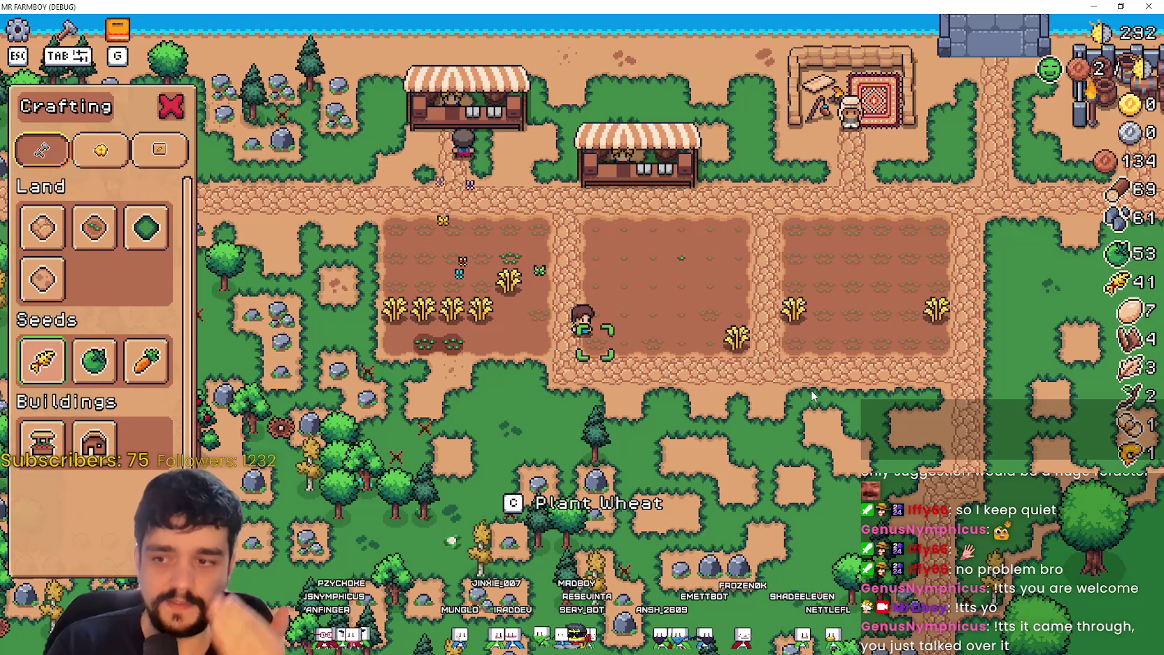
key(c)
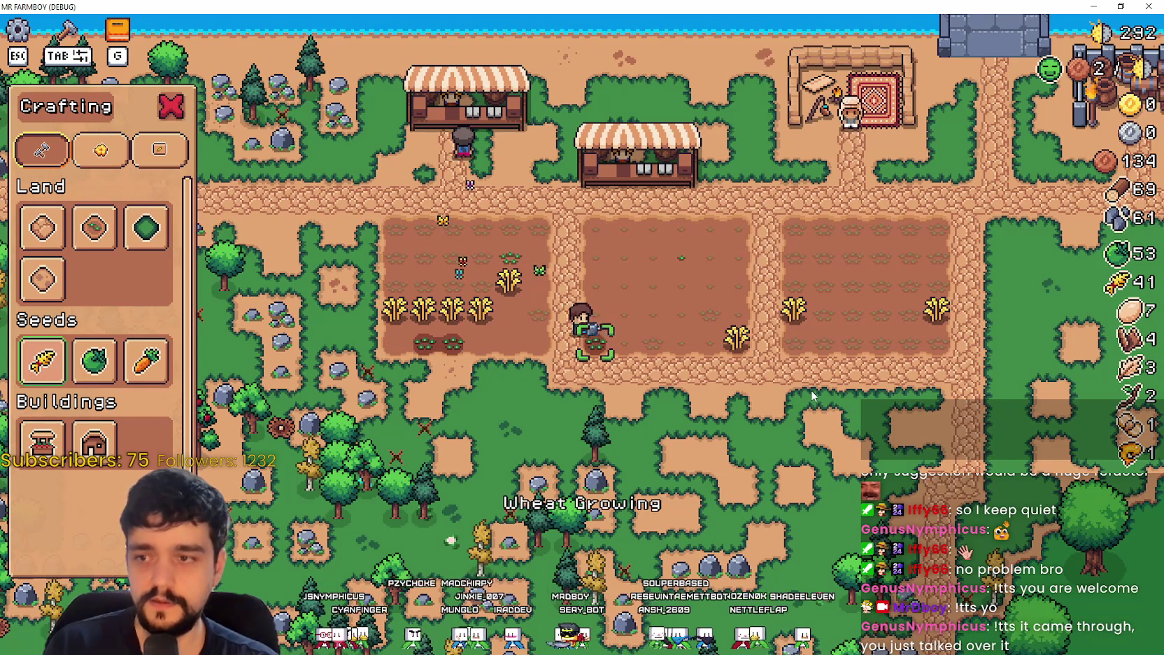
Step: Pause the game and bring up the Input bindings under Options
key(Escape)
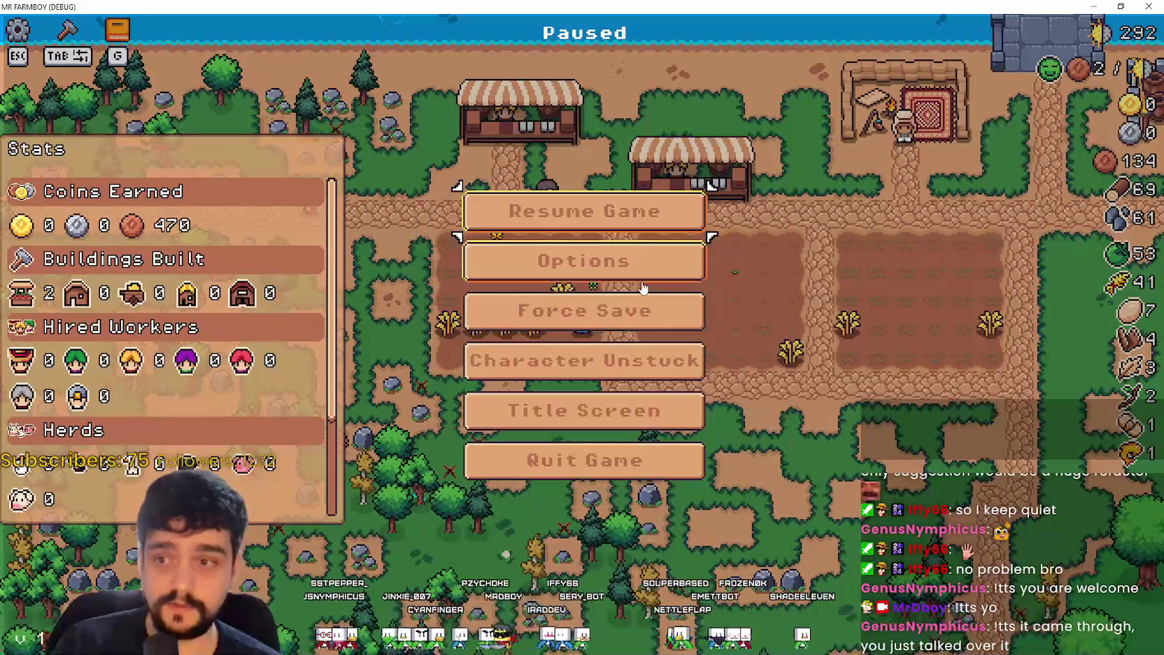
click(642, 283)
click(649, 149)
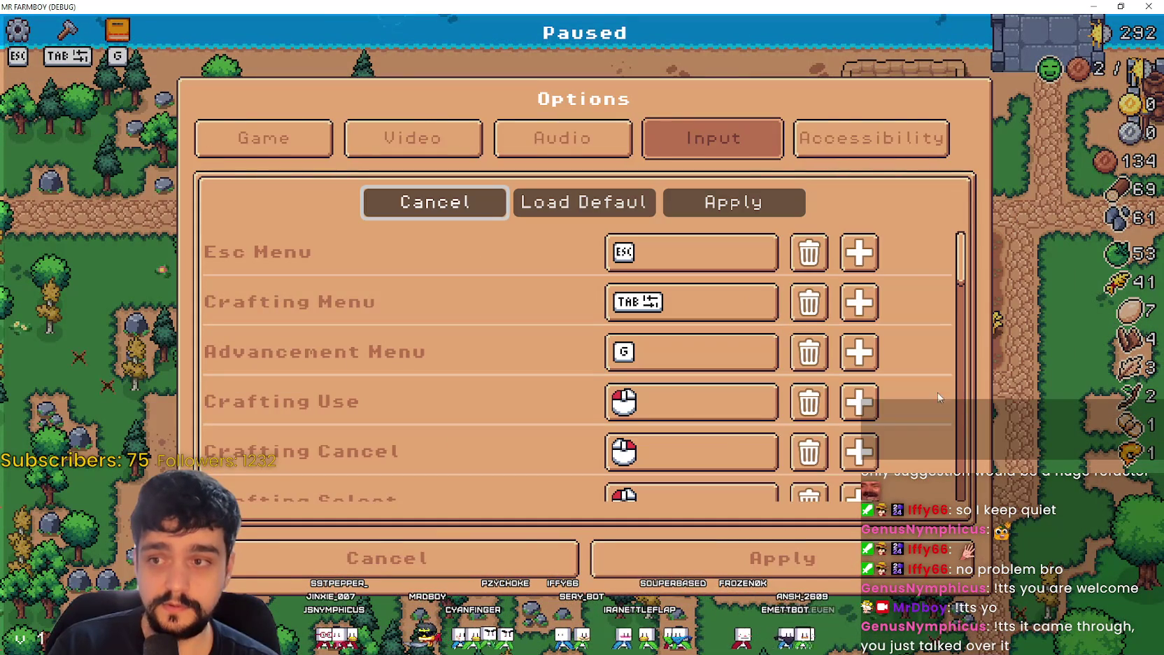
scroll(706, 441, down, 3)
scroll(586, 433, down, 10)
scroll(590, 411, up, 8)
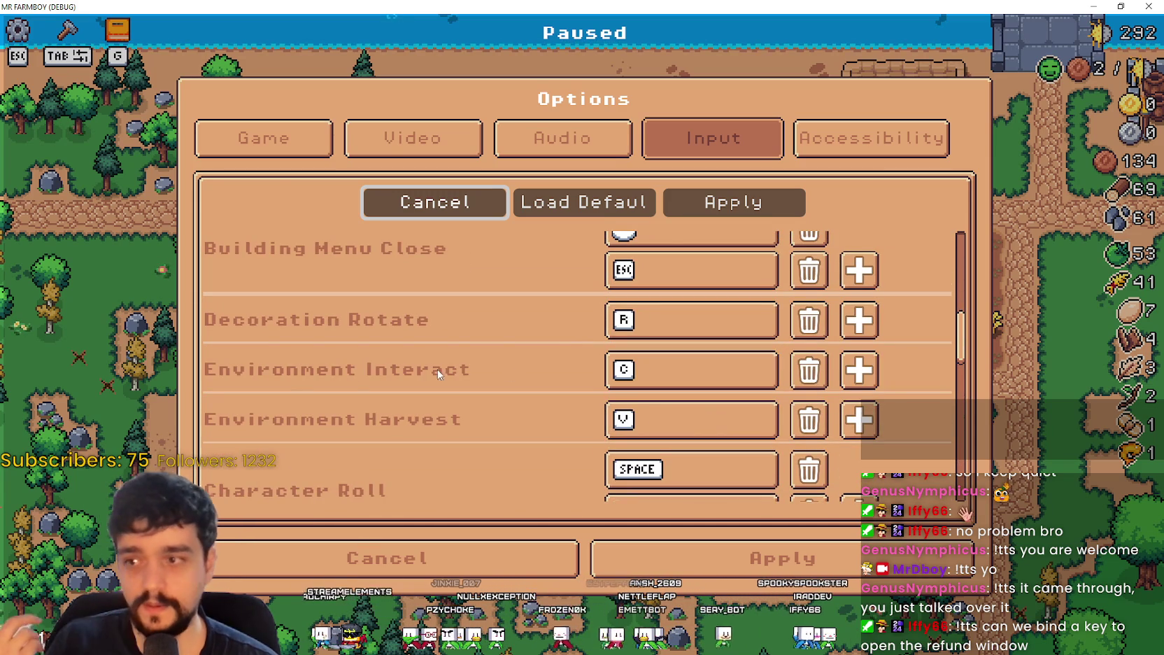
Step: Bind Environment Interact to left mouse and Environment Harvest to right mouse, then apply
click(706, 360)
click(700, 362)
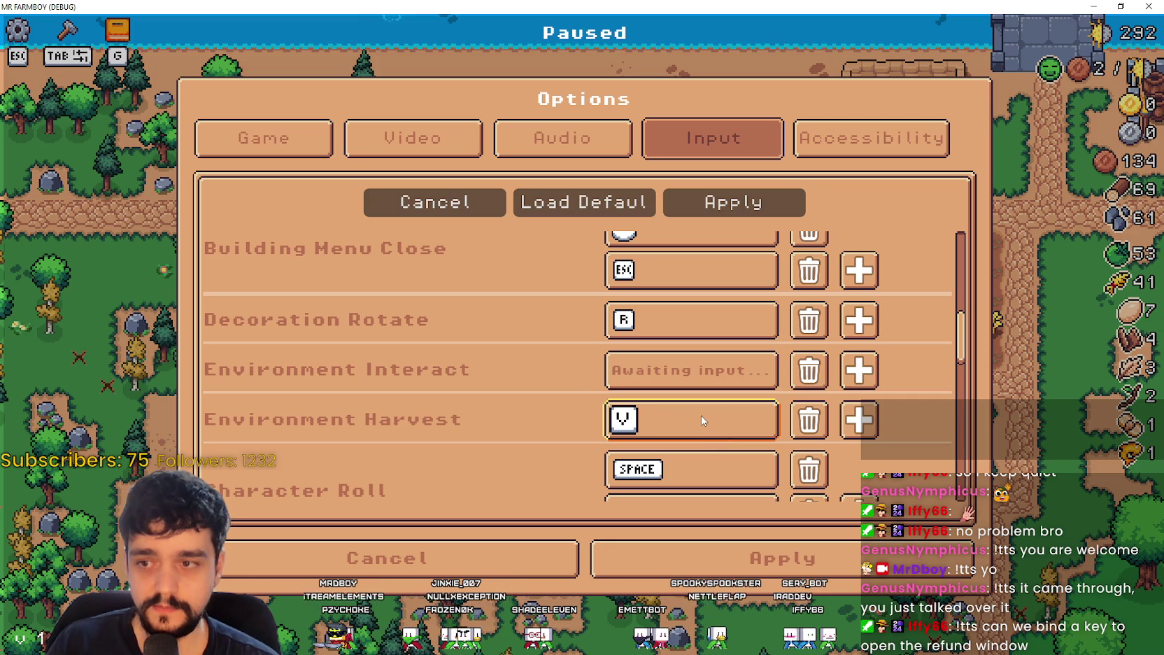
click(686, 371)
click(686, 371)
click(636, 387)
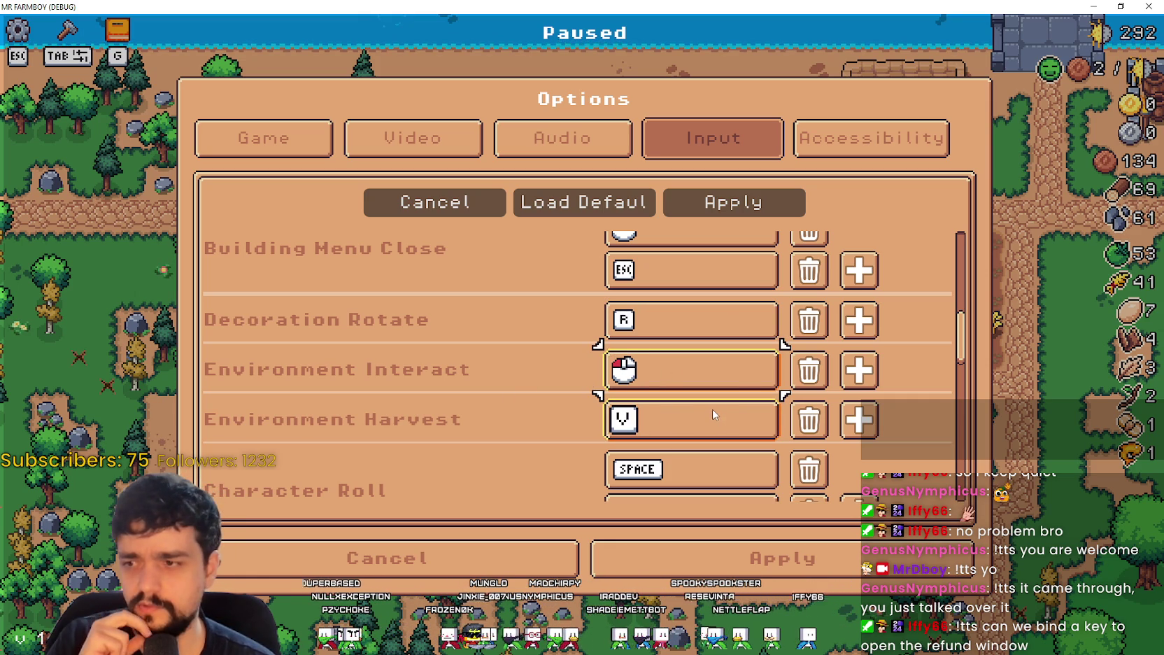
click(739, 426)
right_click(727, 423)
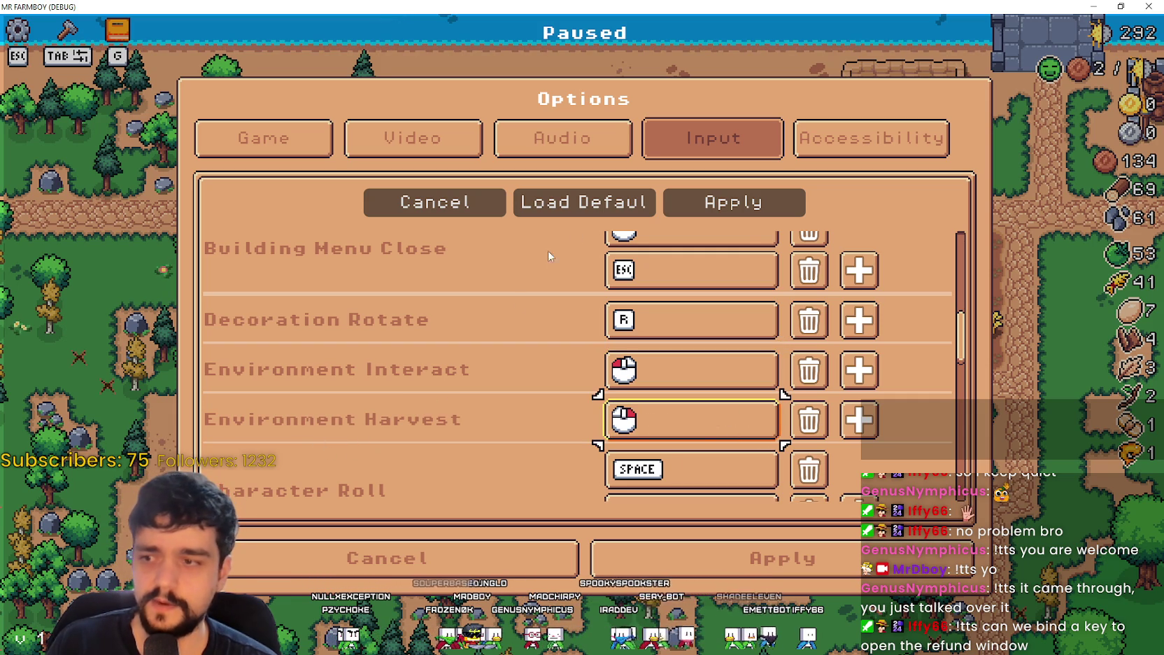
click(752, 206)
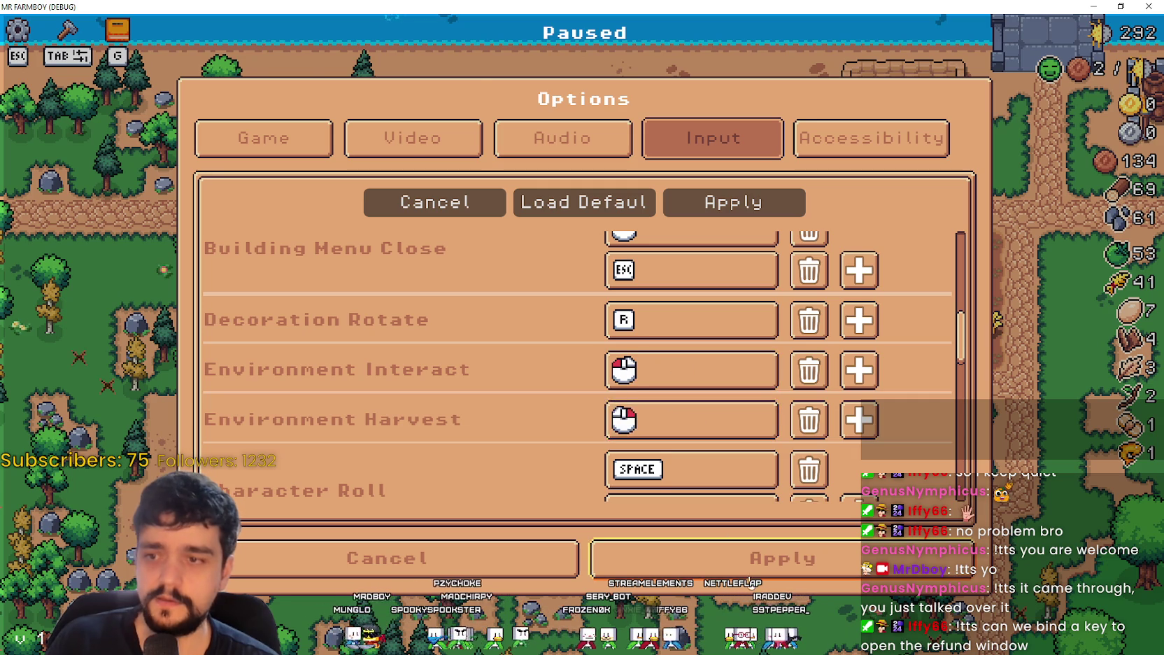
key(Escape)
key(Escape)
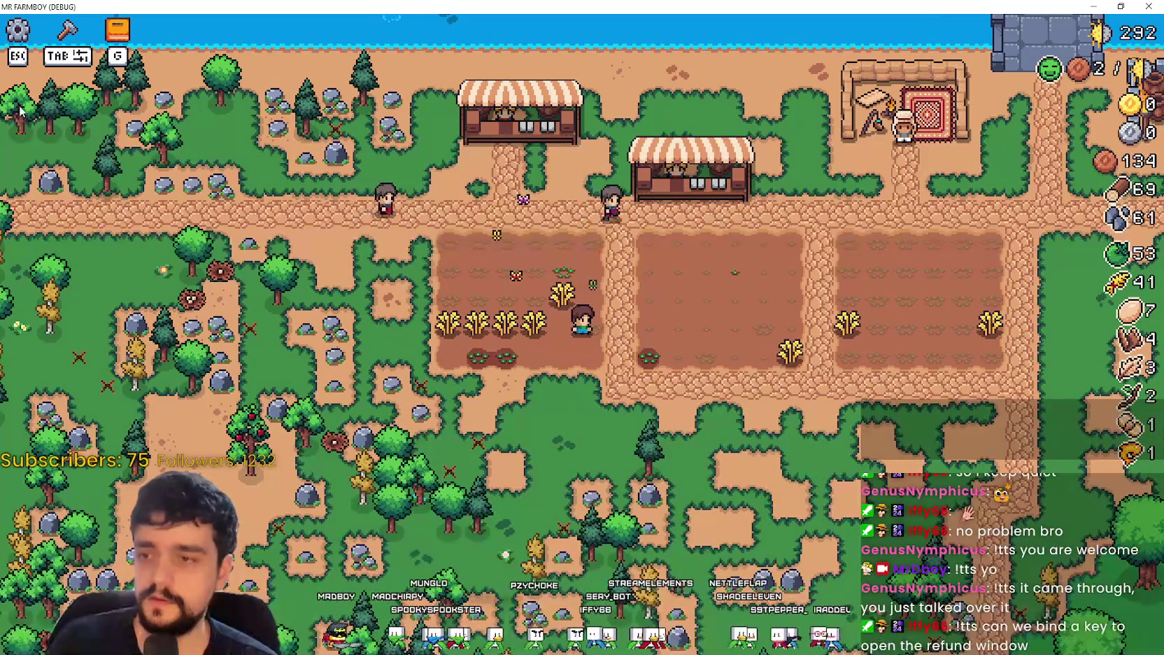
Step: Open Crafting and select the Wheat seed slot
key(Tab)
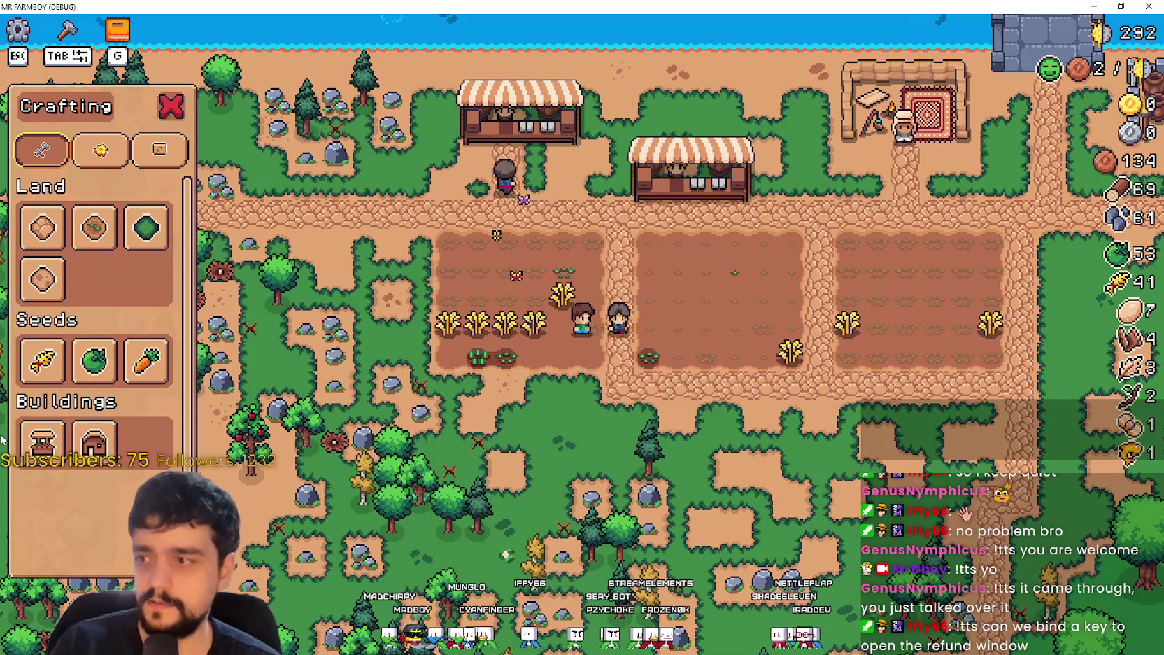
click(51, 356)
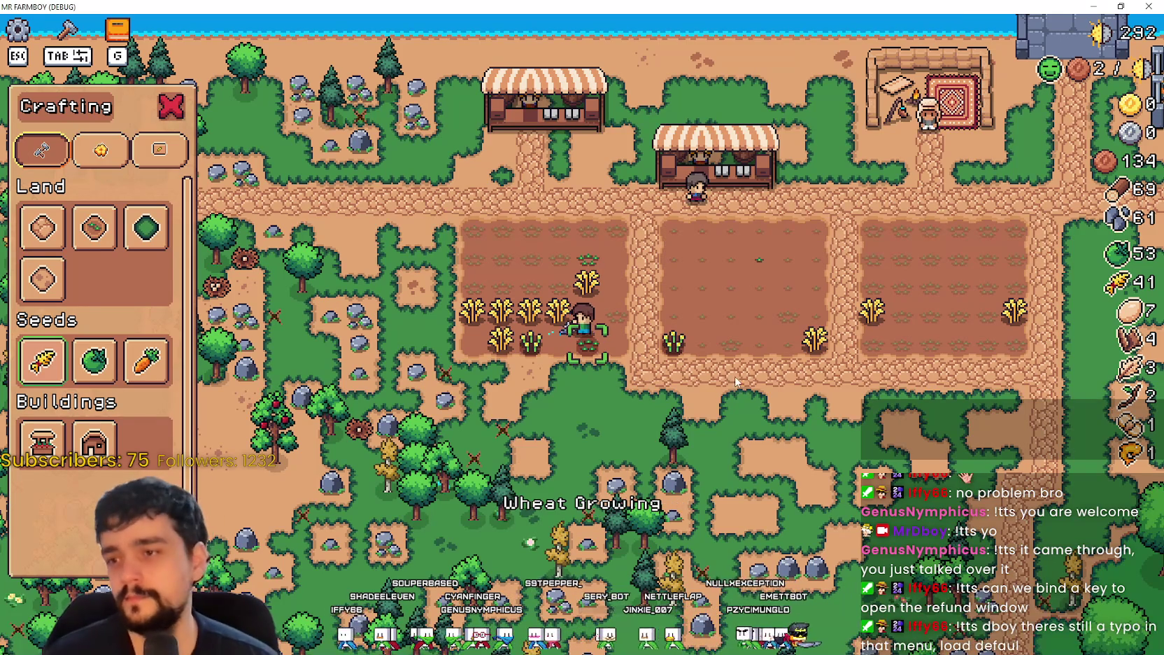
Step: Plant a seedling on the nearby empty tile and walk to the field's edge
key(a)
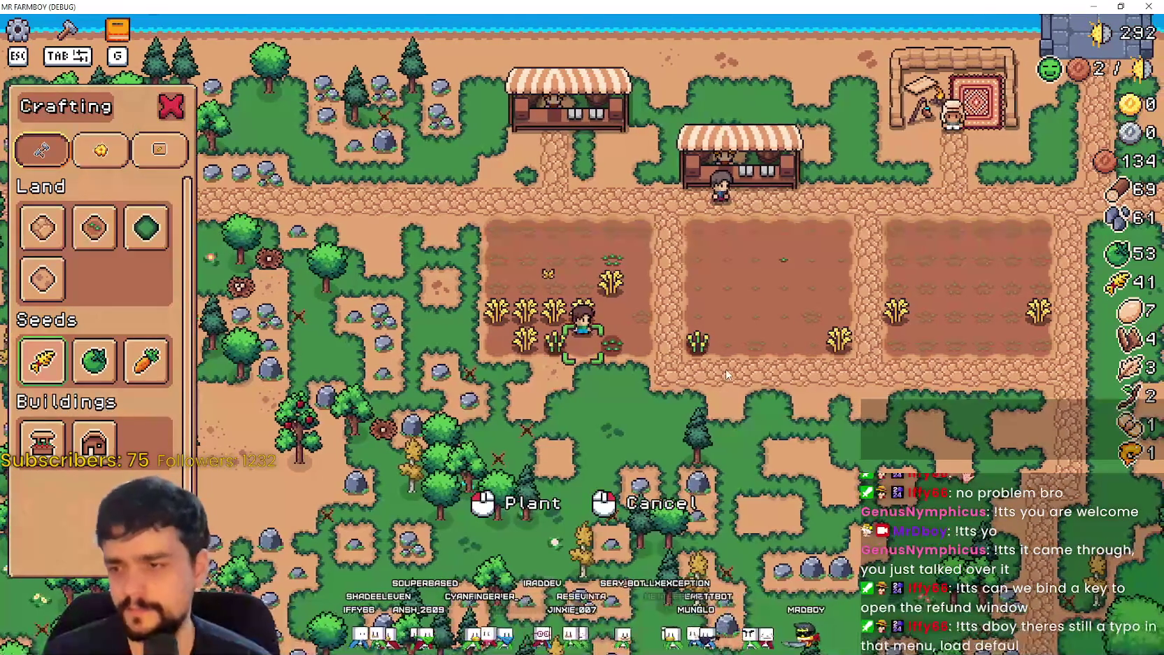
click(727, 374)
key(d)
scroll(726, 375, up, 3)
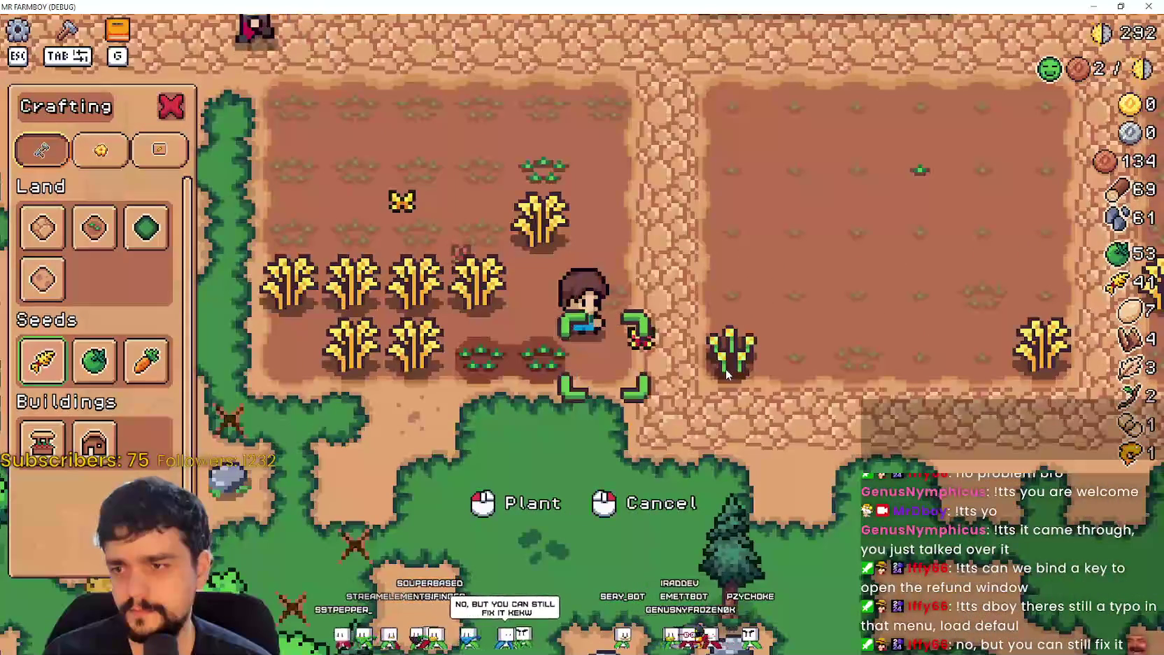
scroll(726, 371, up, 1)
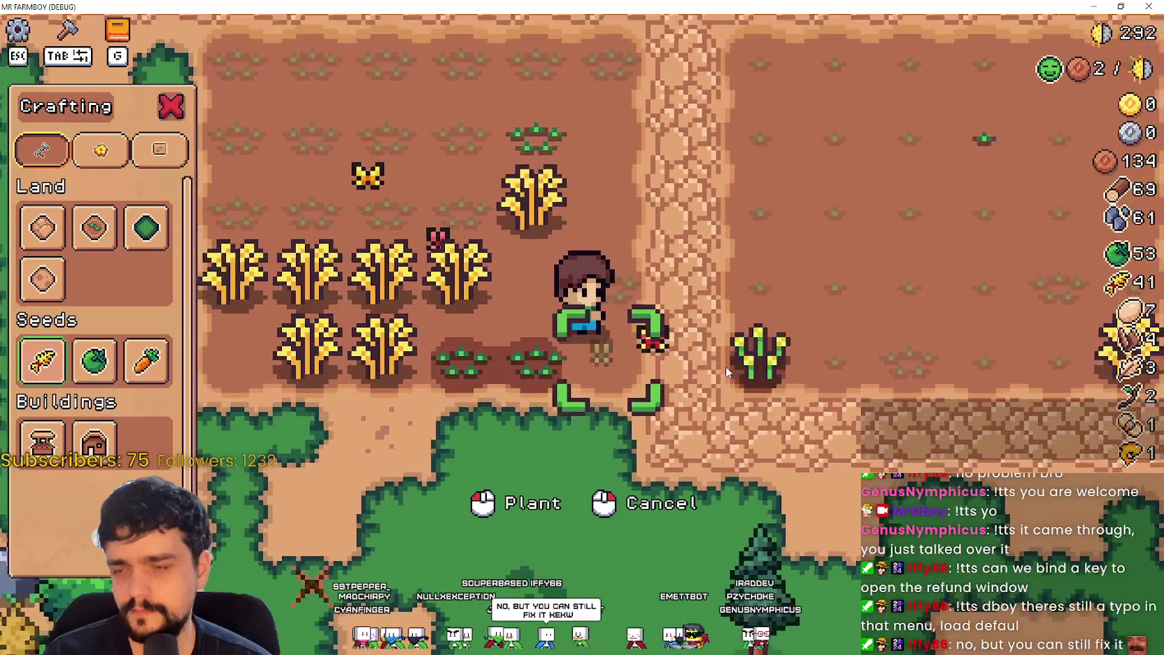
scroll(726, 367, down, 2)
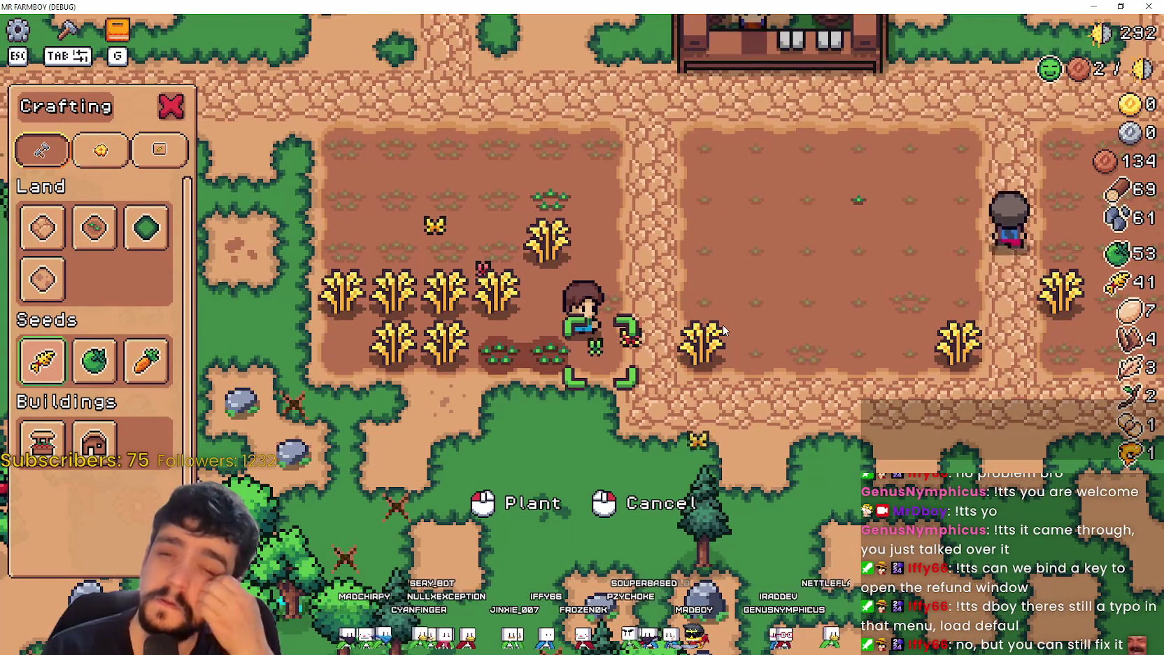
Step: Walk up-left and plant and water wheat on the empty upper tiles
key(a)
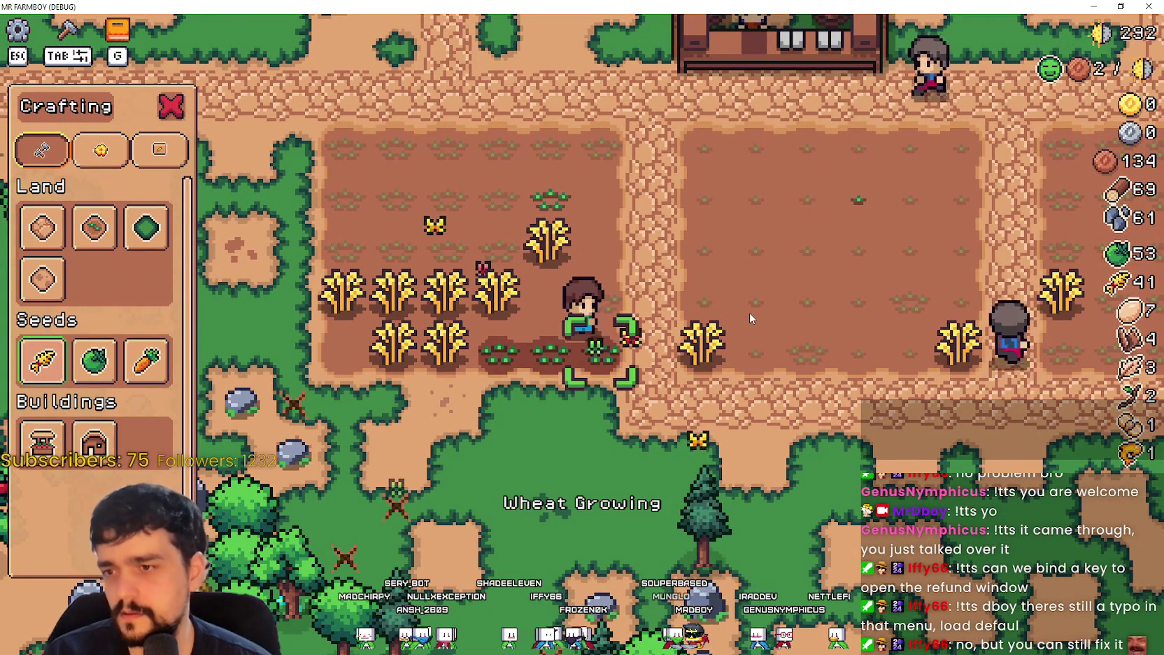
key(w)
key(w)
key(d)
key(w)
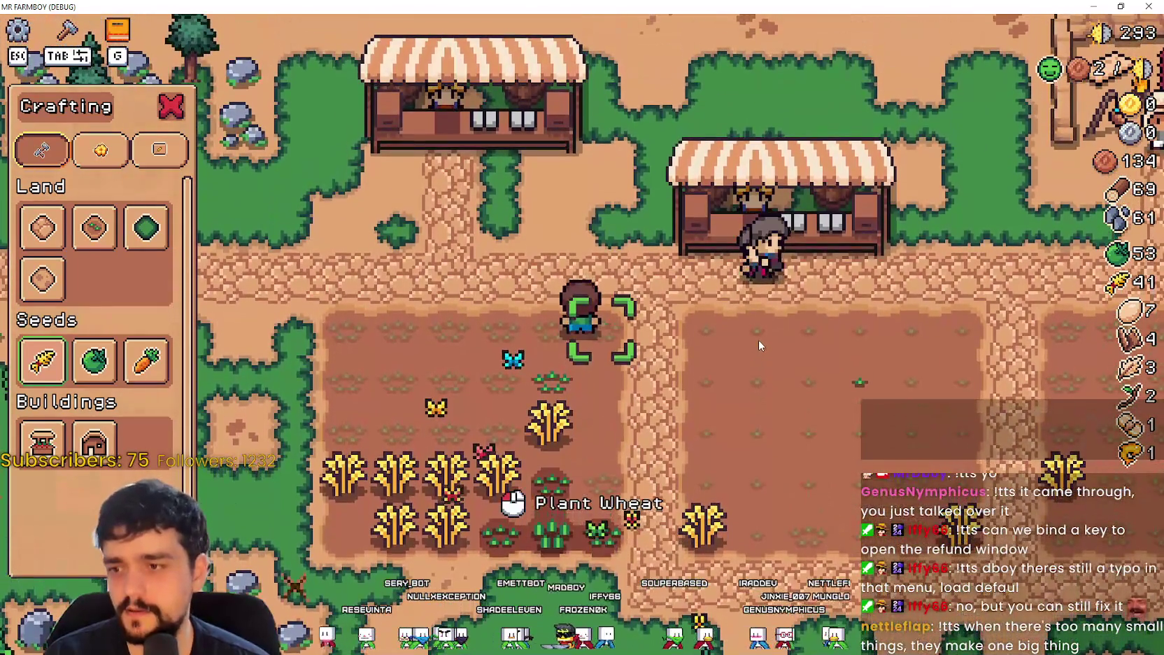
click(760, 346)
click(760, 346)
key(a)
click(761, 345)
Step: Continue left, planting wheat on each empty tile along the row
key(a)
click(761, 343)
click(762, 343)
key(a)
click(761, 343)
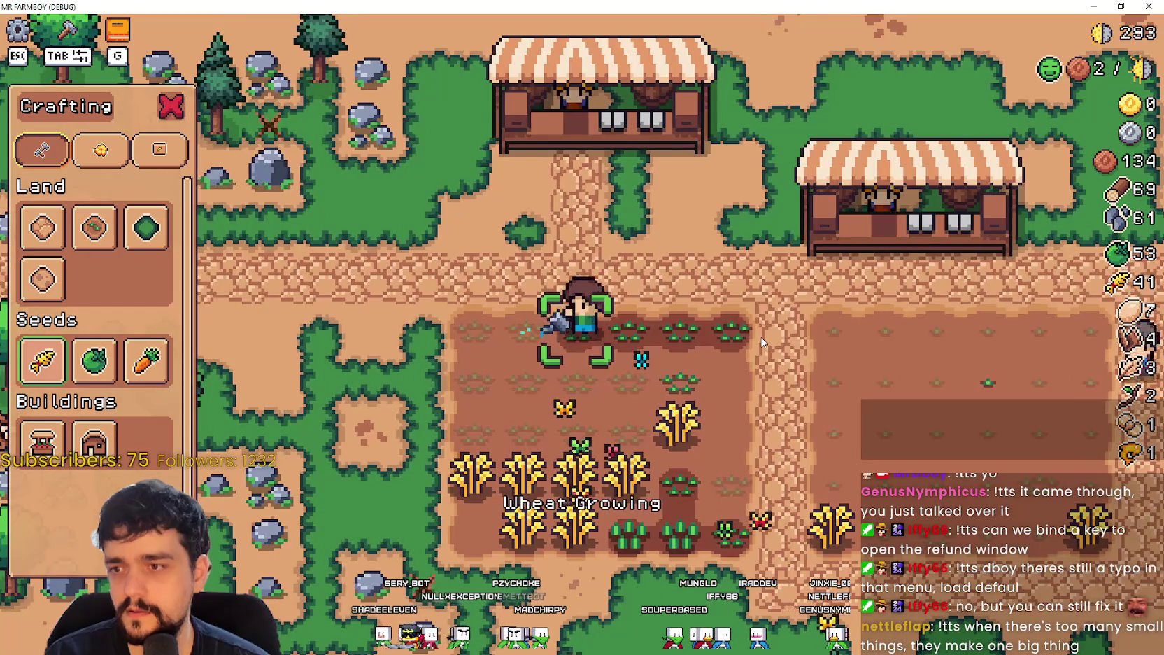
key(a)
click(760, 337)
key(a)
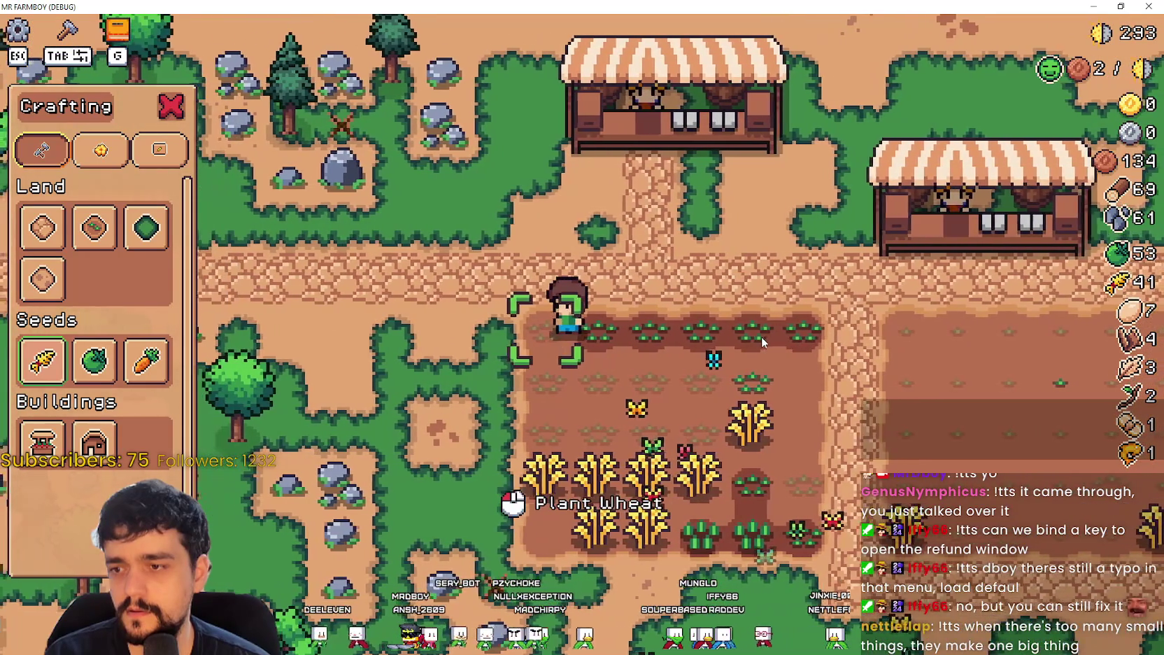
click(761, 337)
Step: Plant and water wheat on the empty tiles of the second row
key(s)
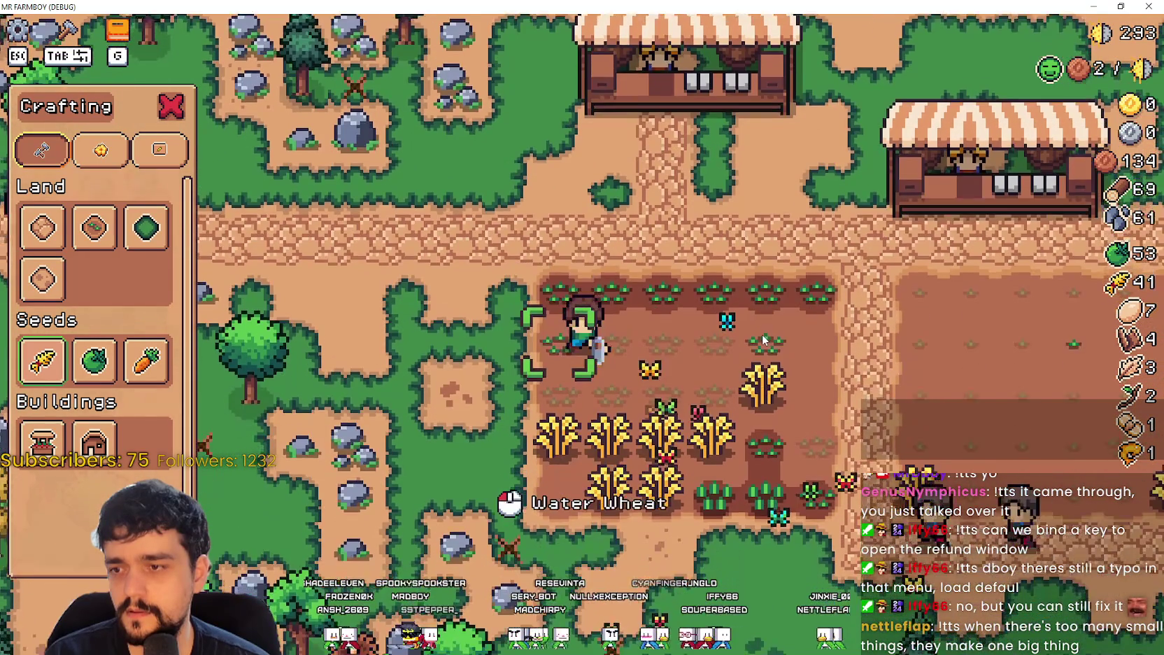
click(736, 342)
key(d)
key(d)
key(d)
key(d)
click(730, 352)
click(729, 352)
click(734, 352)
key(d)
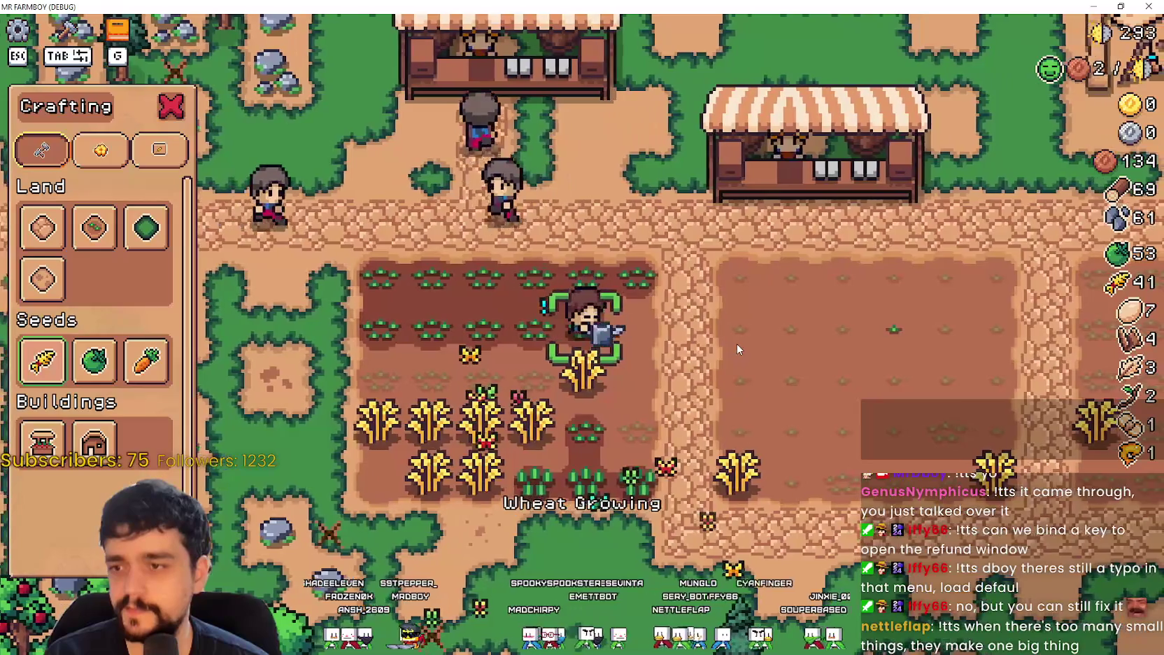
key(s)
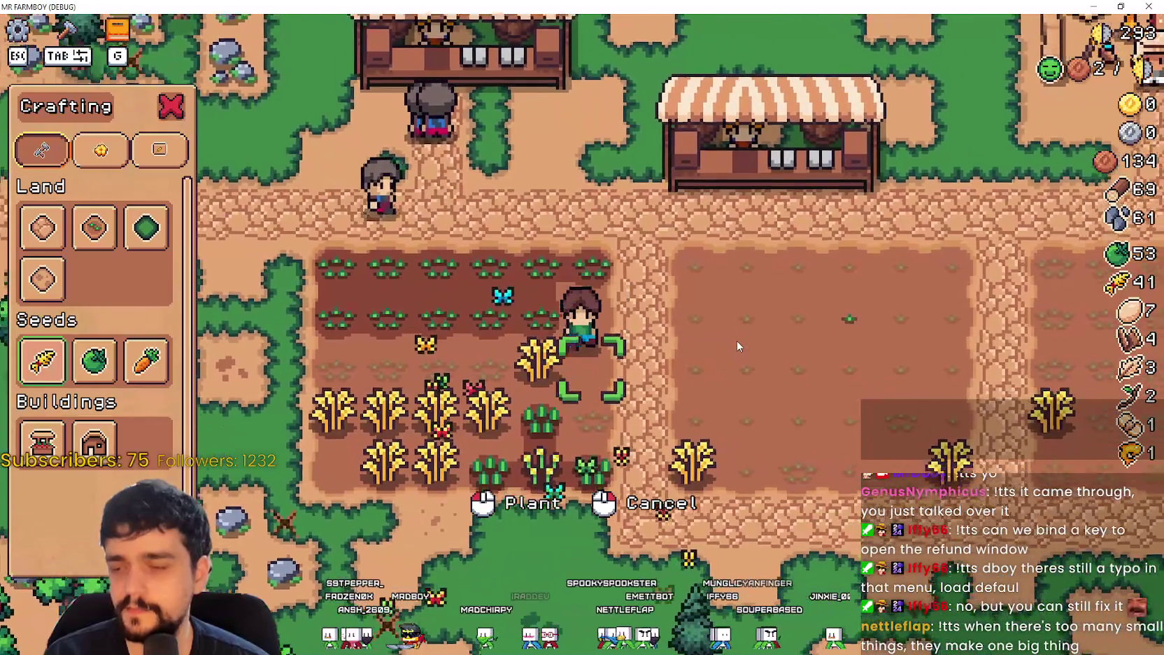
key(s)
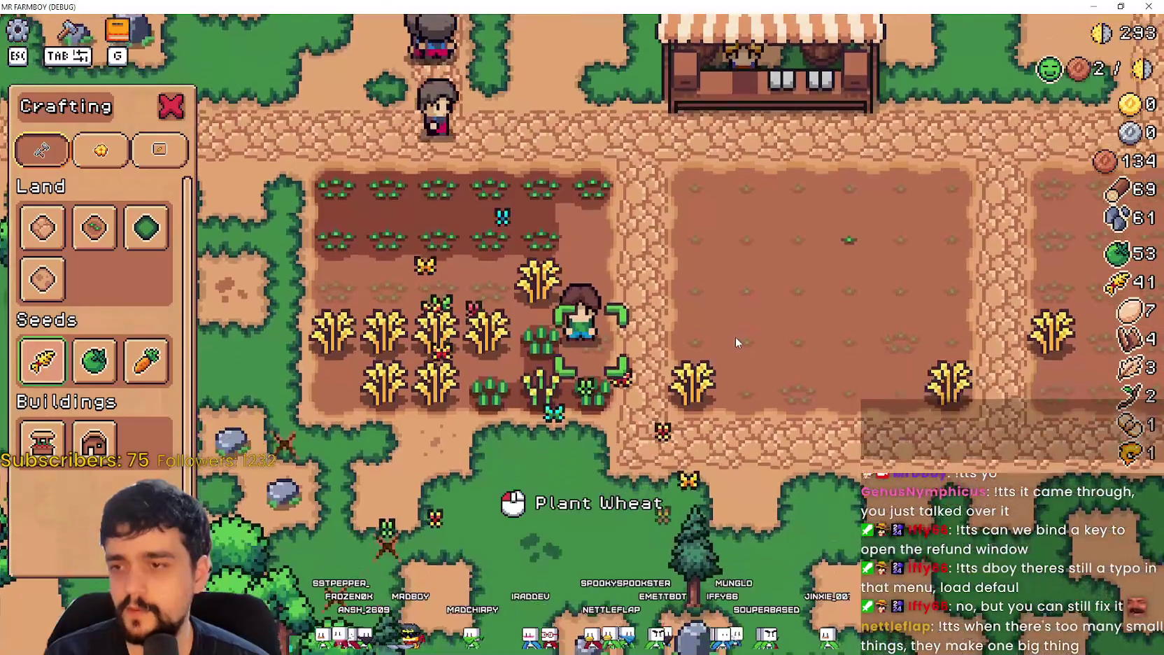
Step: Walk the farmer past the ripe wheat onto an empty plot tile
scroll(673, 357, down, 5)
scroll(673, 356, up, 4)
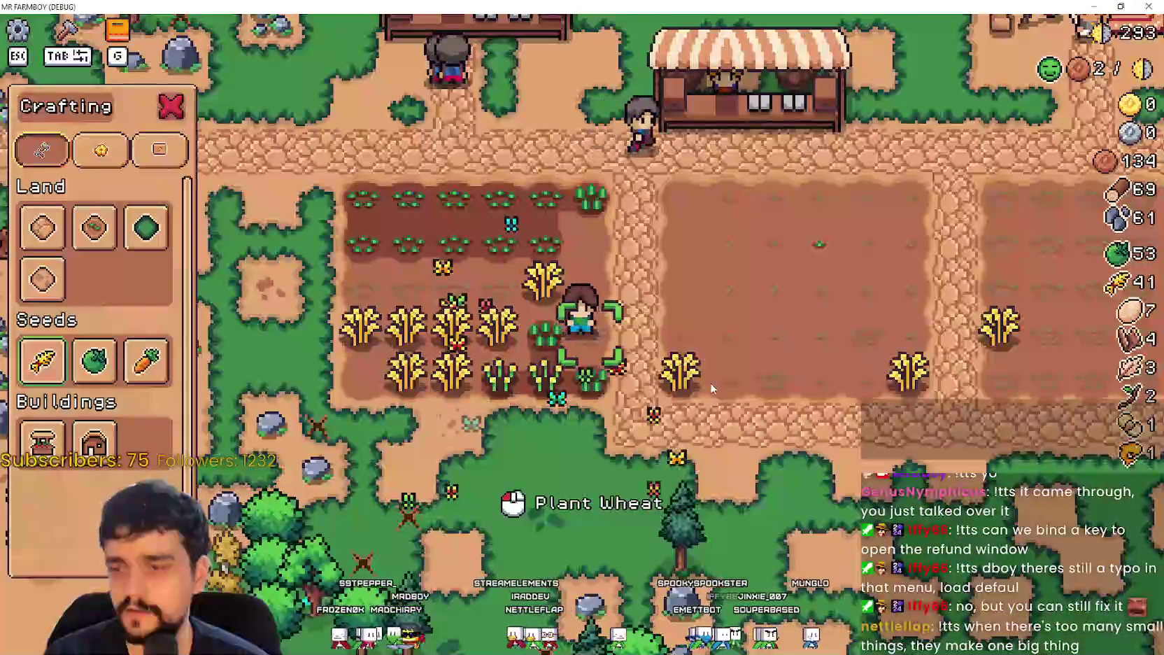
key(w)
key(w)
scroll(700, 364, up, 3)
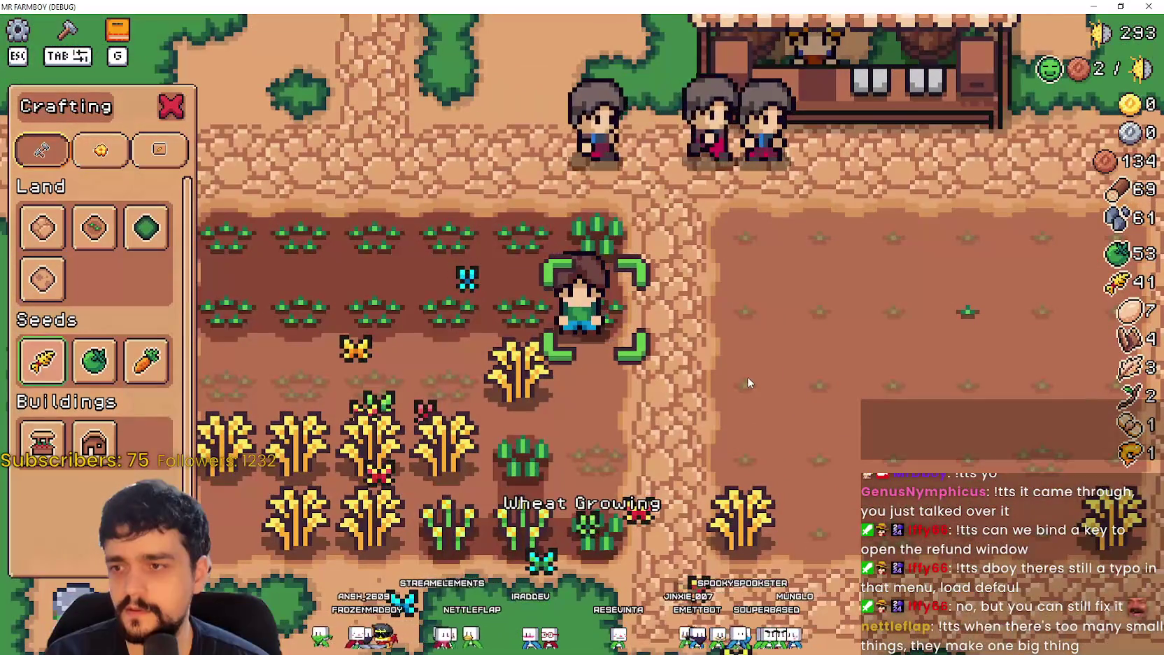
key(s)
key(a)
key(d)
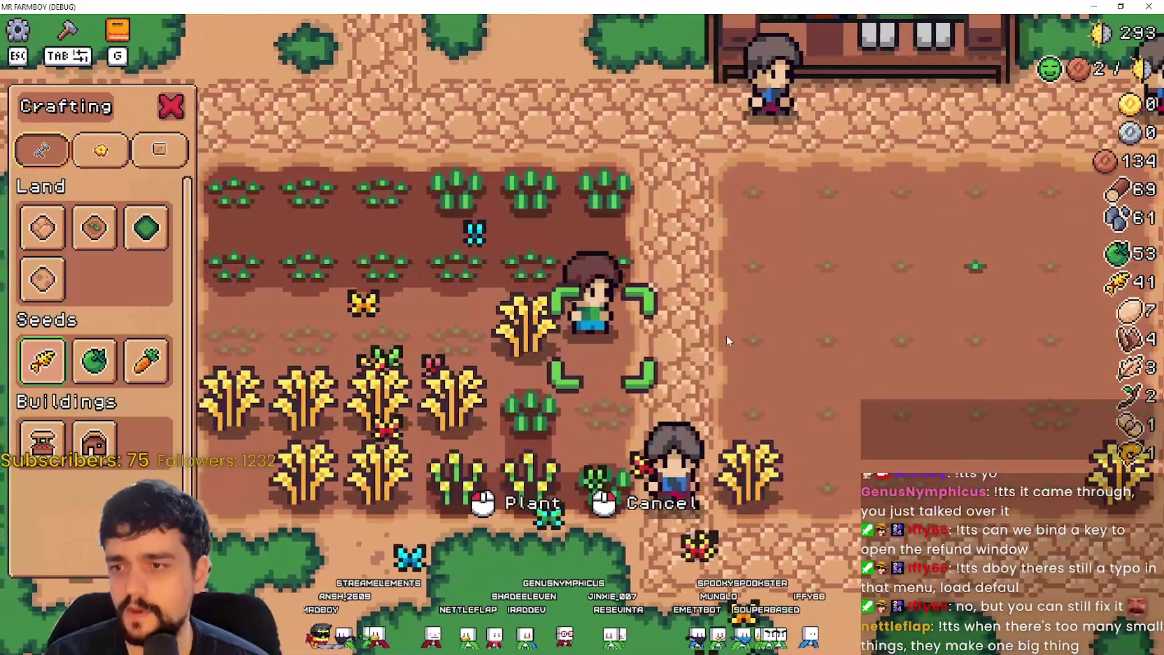
scroll(715, 342, down, 3)
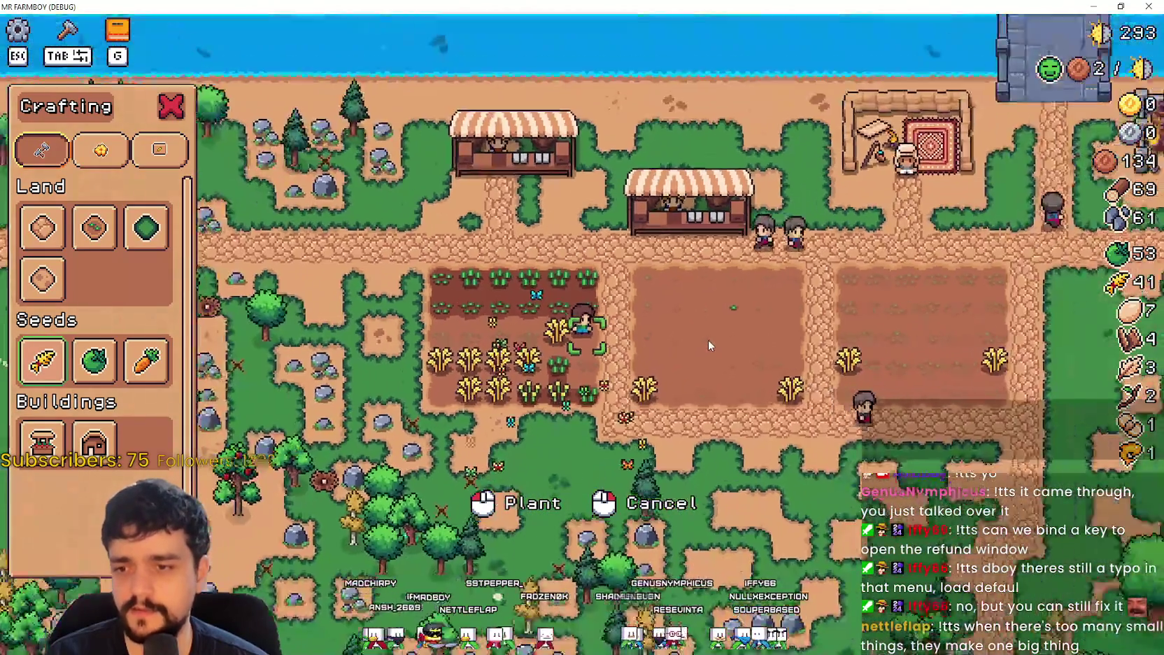
scroll(708, 339, up, 2)
scroll(709, 339, up, 2)
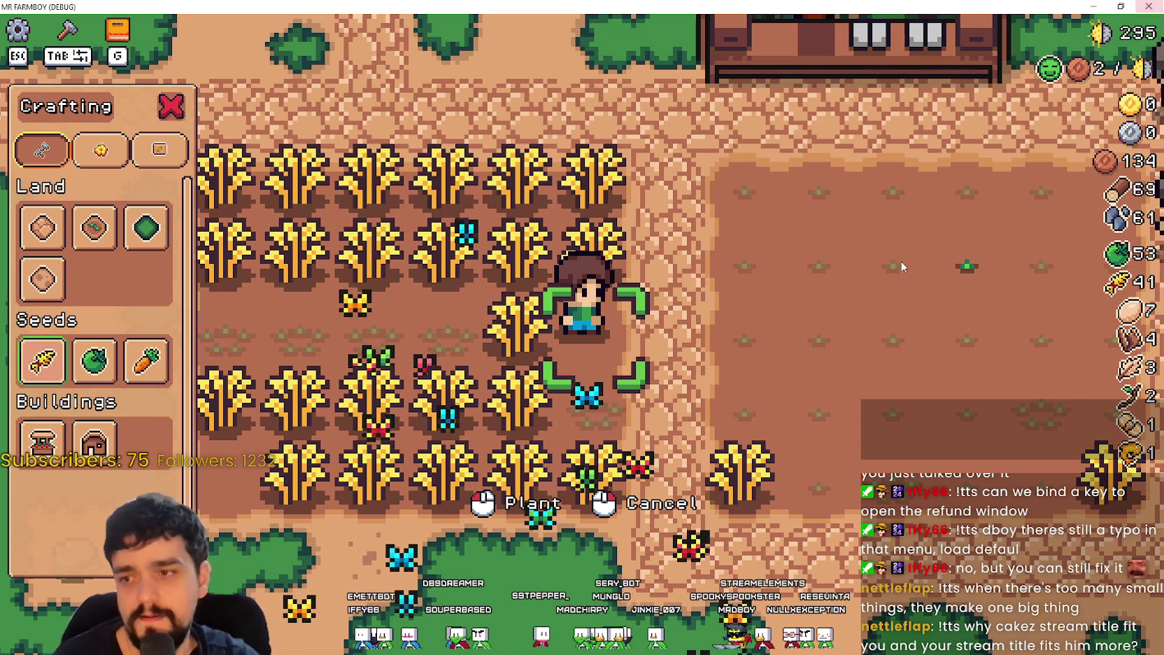
Step: Plant wheat seeds on the highlighted empty tile beside the farmer
click(654, 360)
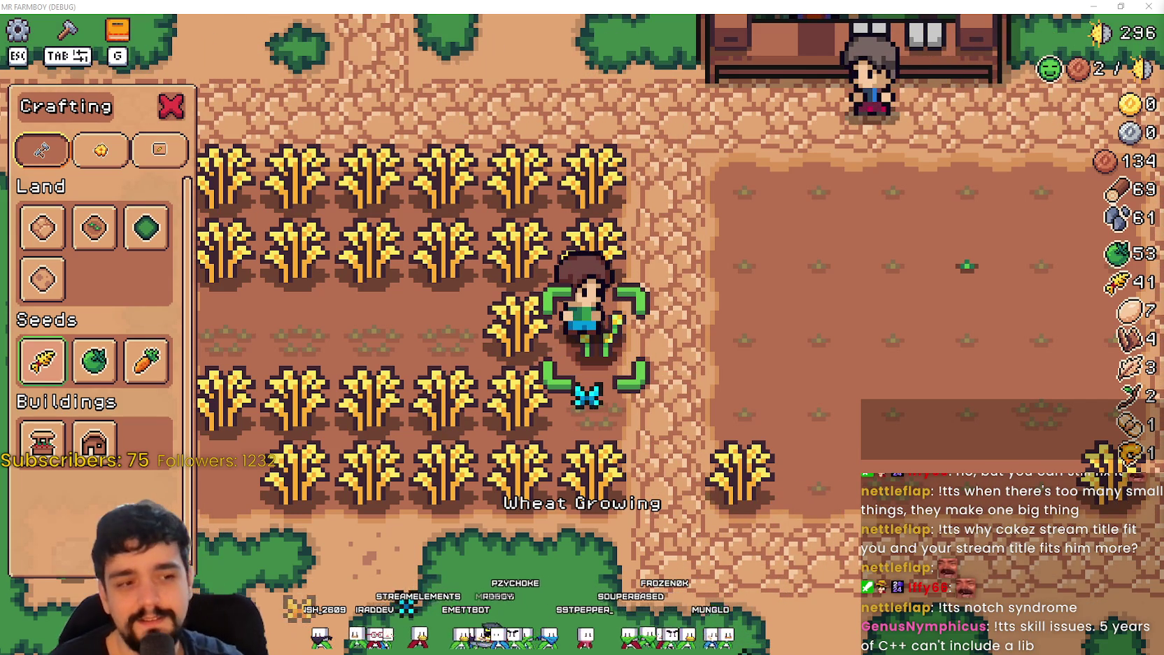
Step: Plant wheat under the farmer, close Crafting, and walk left into the ripe wheat
click(804, 384)
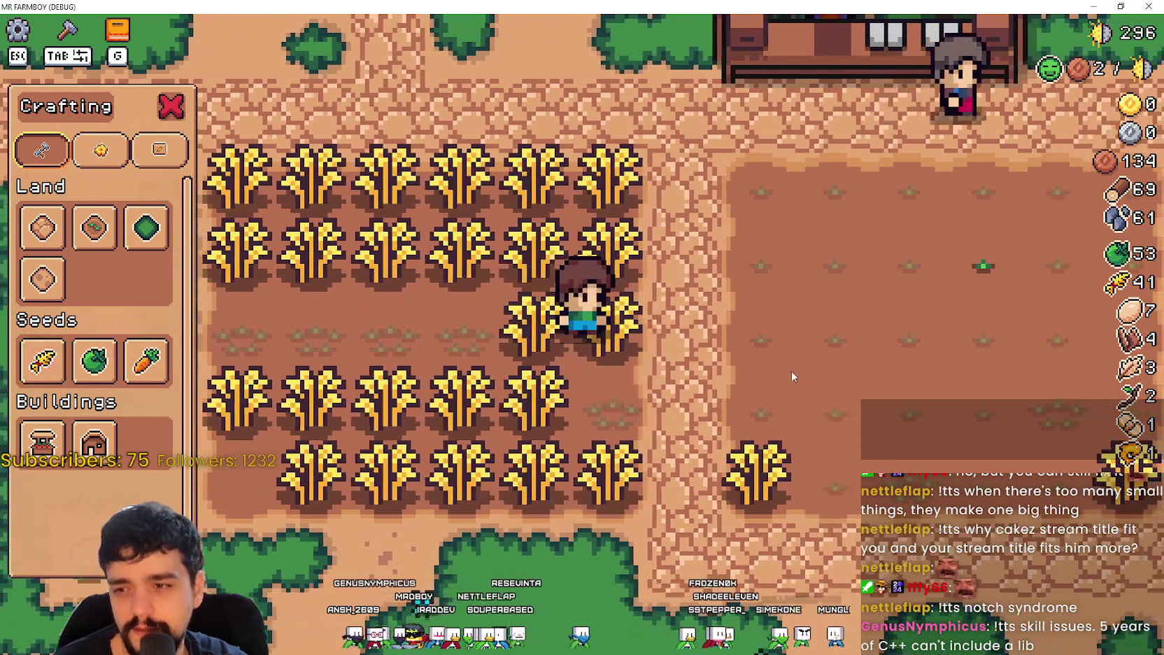
key(a)
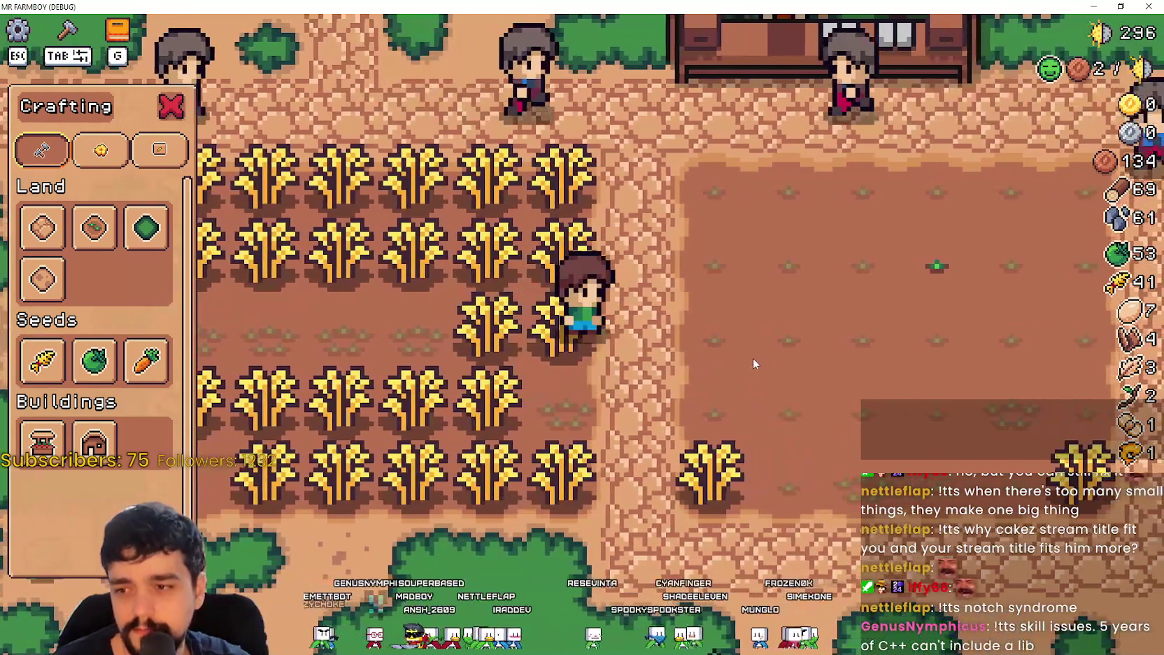
key(a)
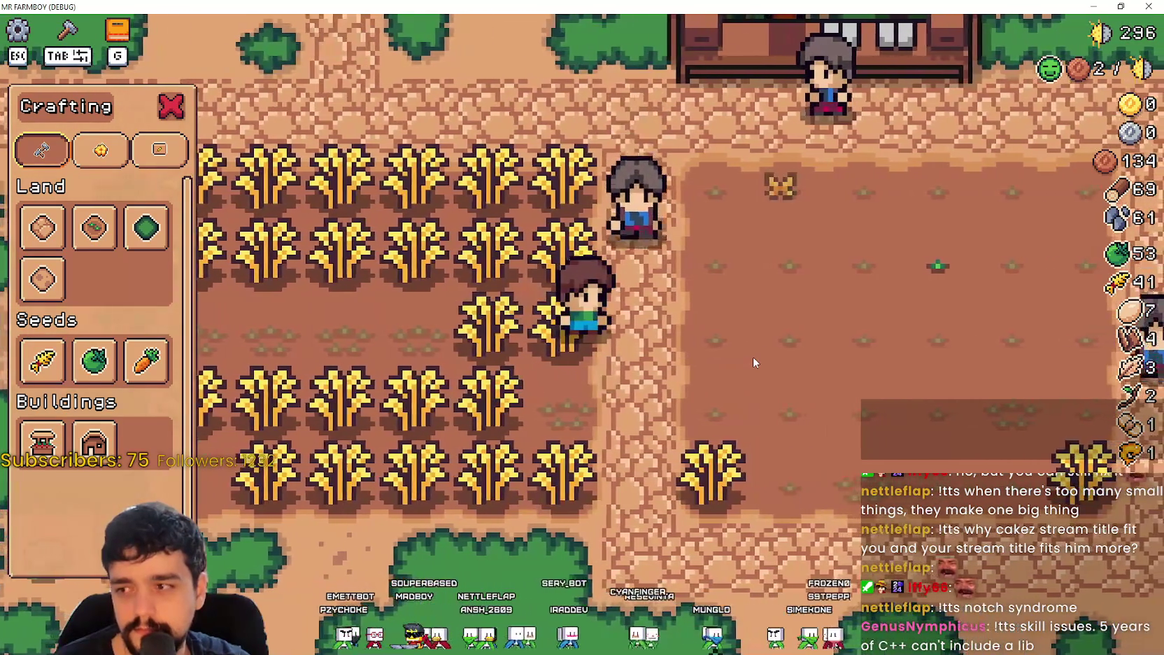
key(Tab)
key(a)
Step: Left-click the ripe wheat through the middle rows, bringing wheat stock to 49
click(753, 357)
click(753, 357)
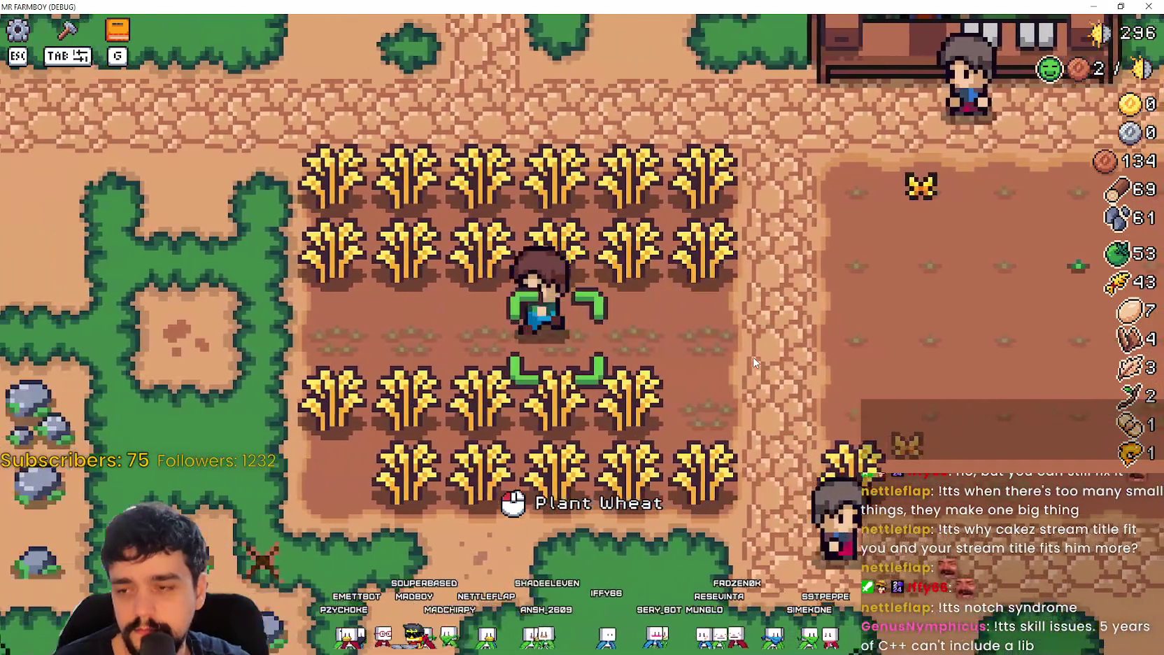
key(a)
key(w)
click(753, 357)
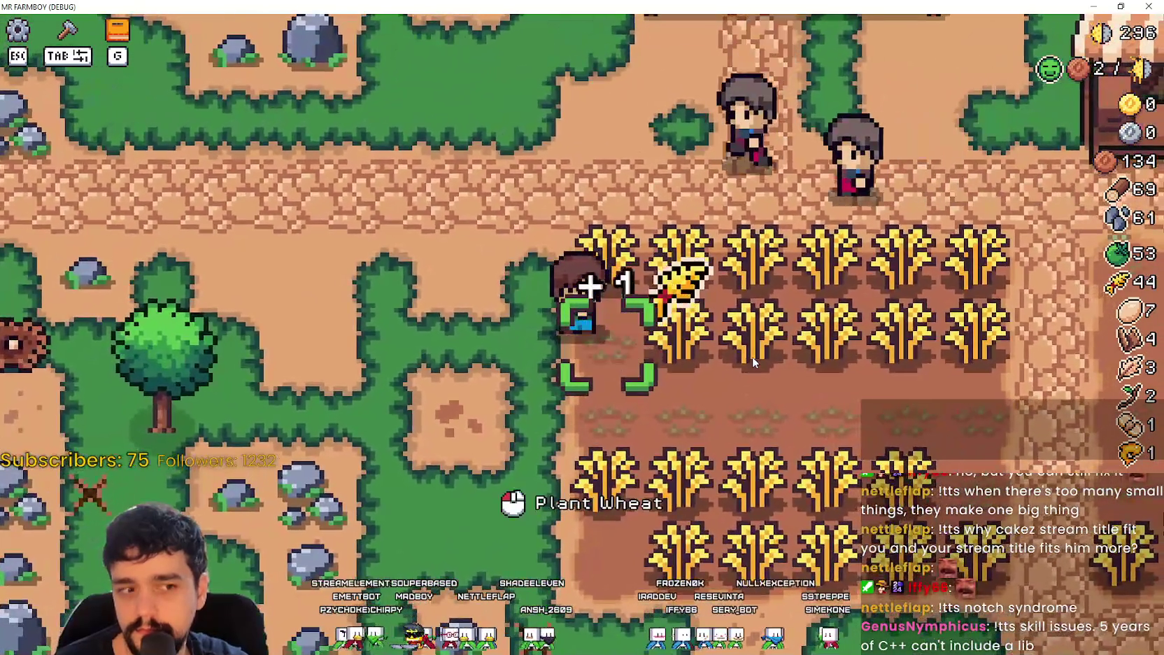
key(d)
click(752, 357)
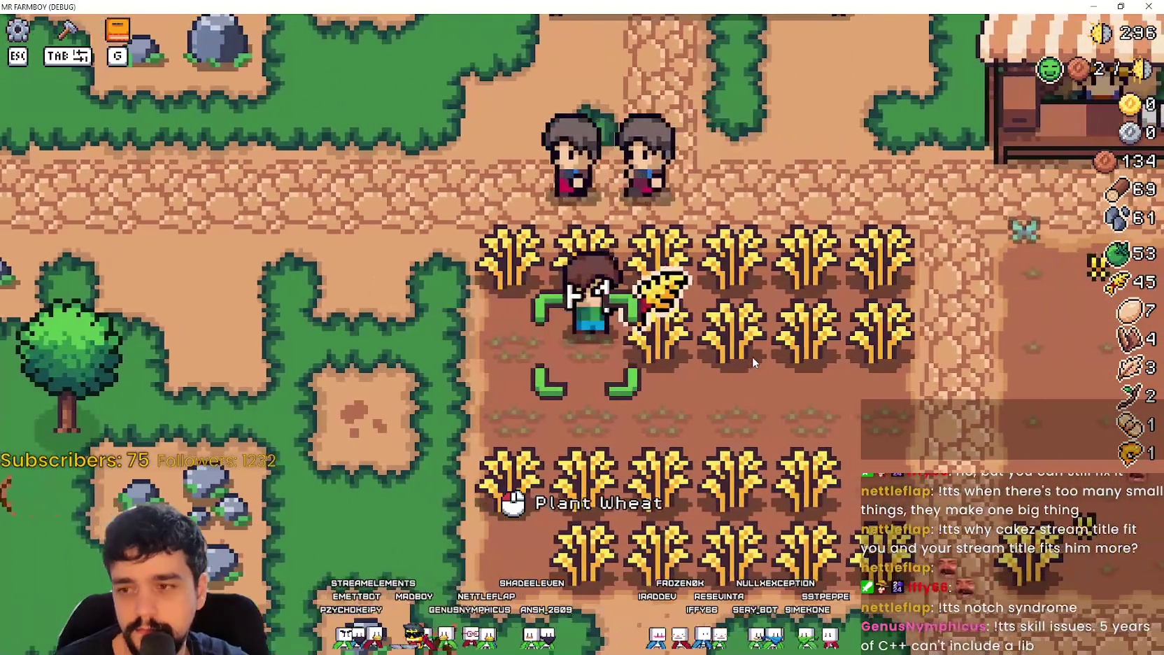
click(752, 357)
click(753, 357)
click(752, 357)
key(d)
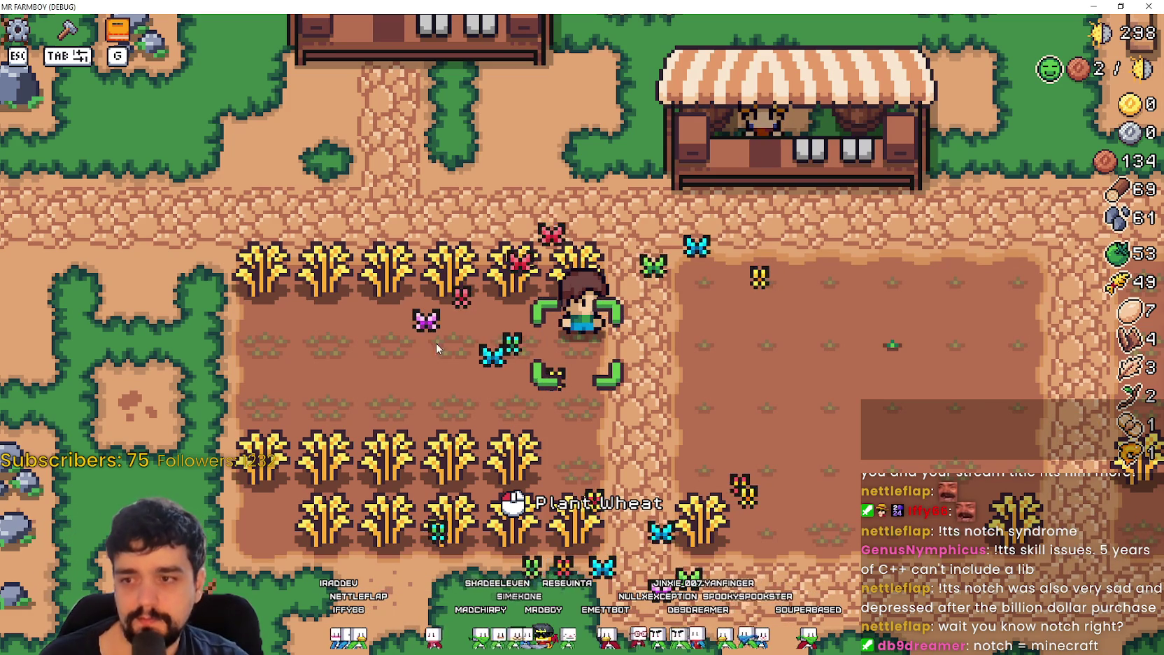
Step: Plant and water wheat tile by tile along the first bare middle row
scroll(664, 366, down, 2)
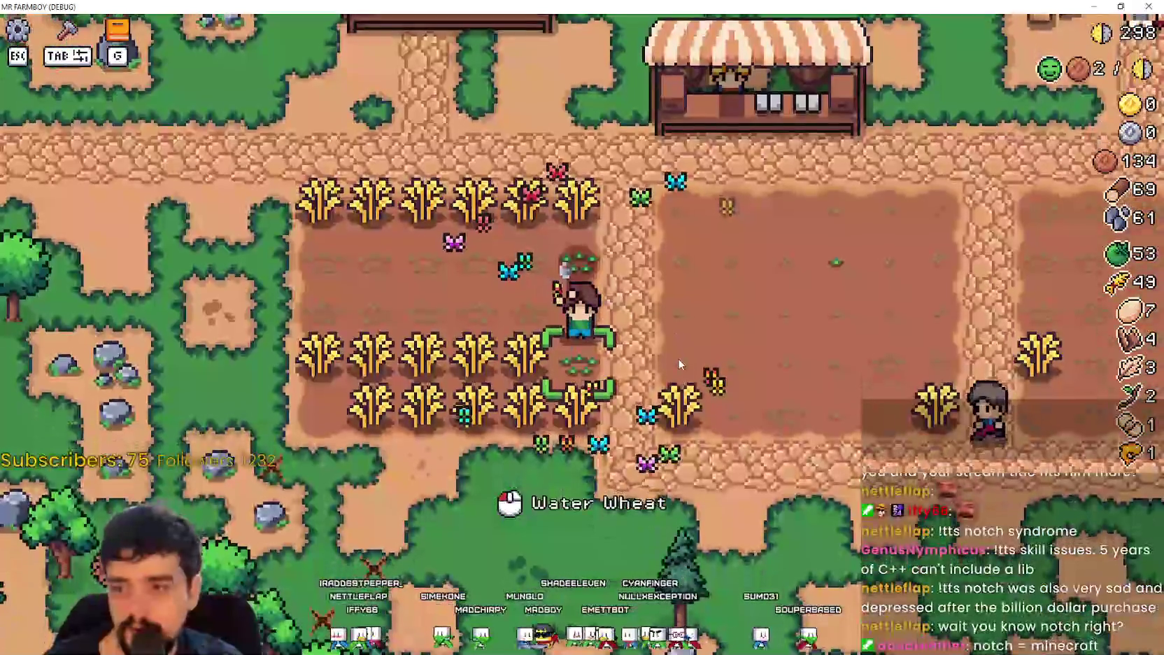
key(a)
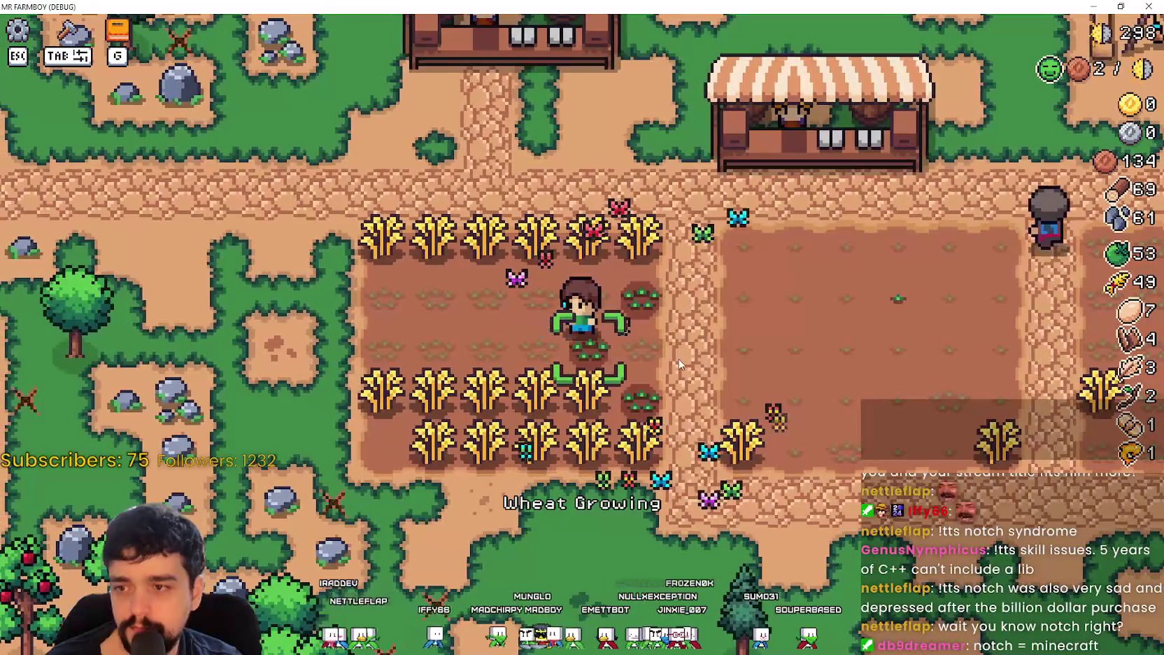
key(d)
key(e)
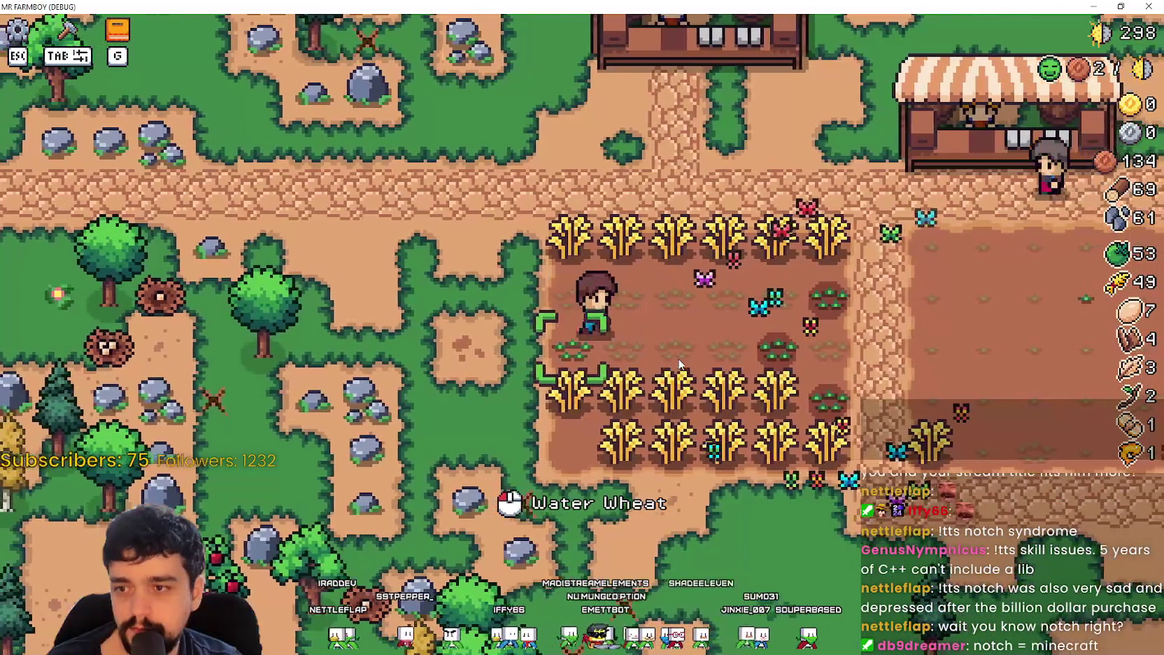
key(e)
key(d)
key(e)
key(e)
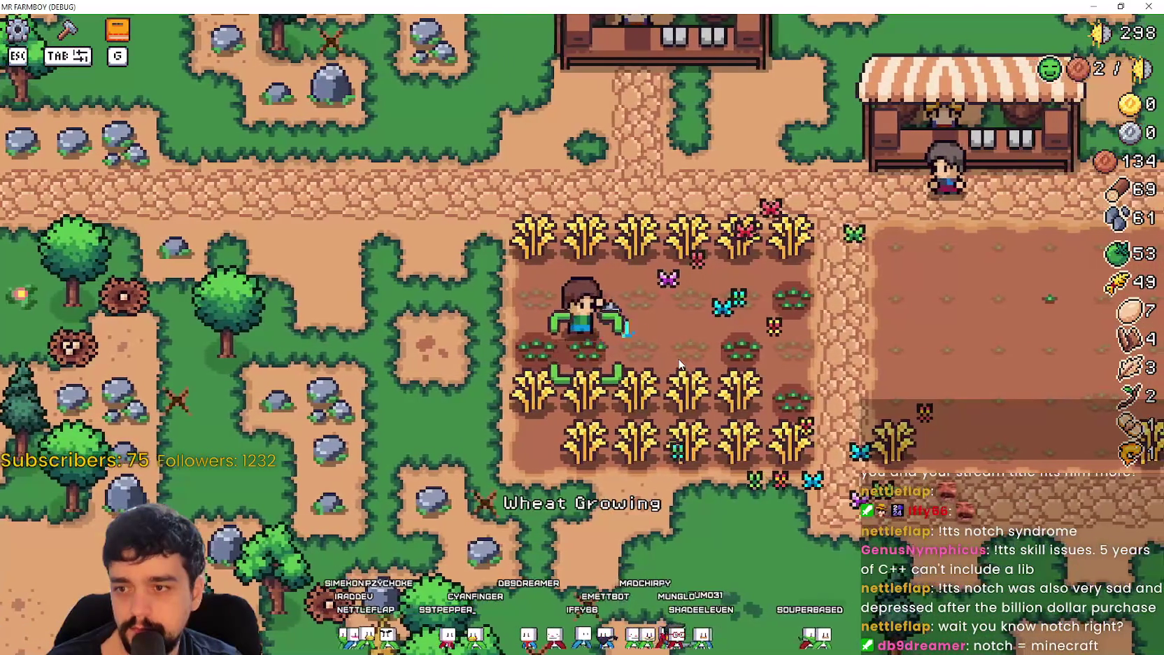
key(d)
key(e)
key(e)
key(d)
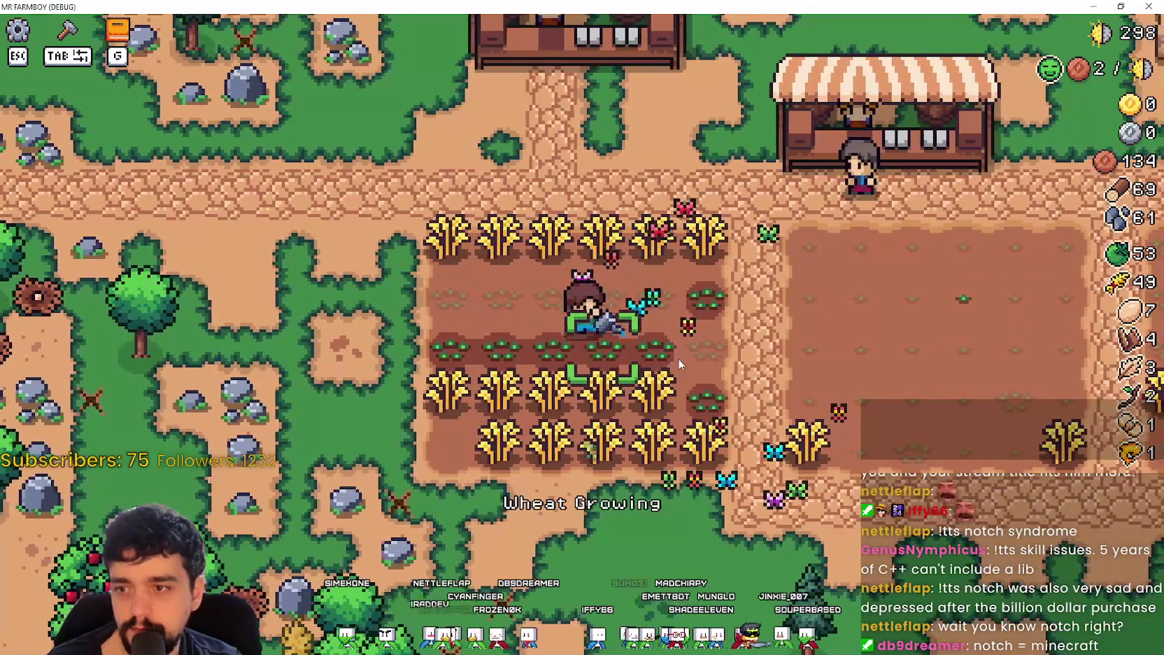
key(e)
Step: Move up a row, then plant and water wheat across the second bare row
key(w)
key(a)
key(e)
key(d)
key(e)
key(d)
key(e)
key(d)
key(e)
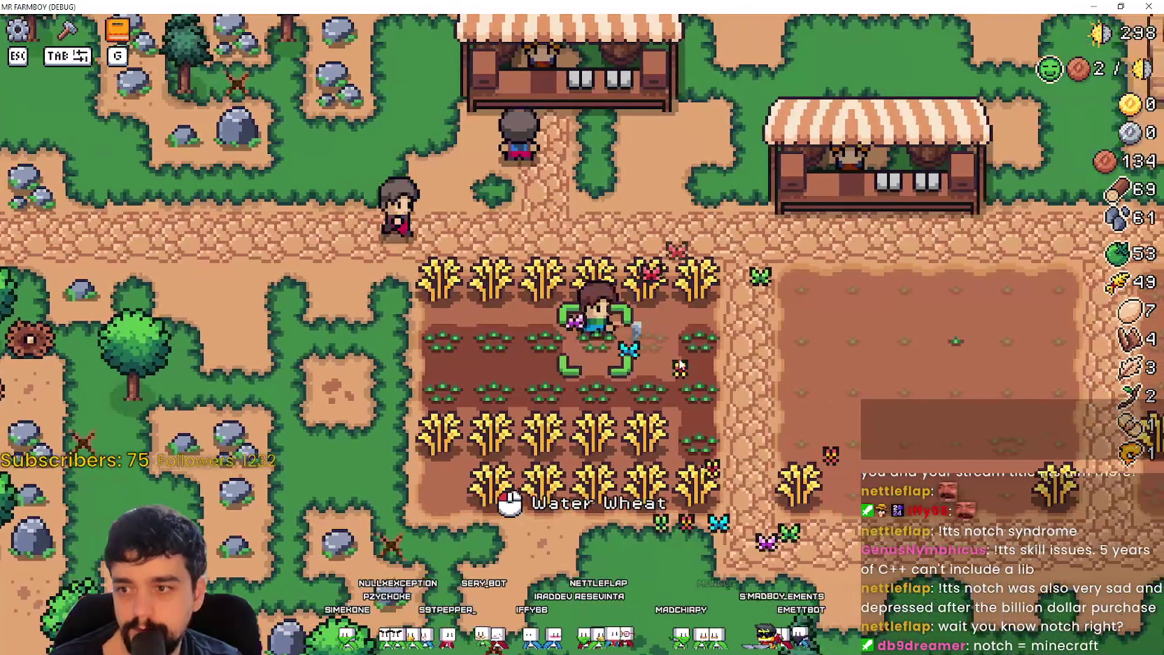
key(d)
key(e)
key(a)
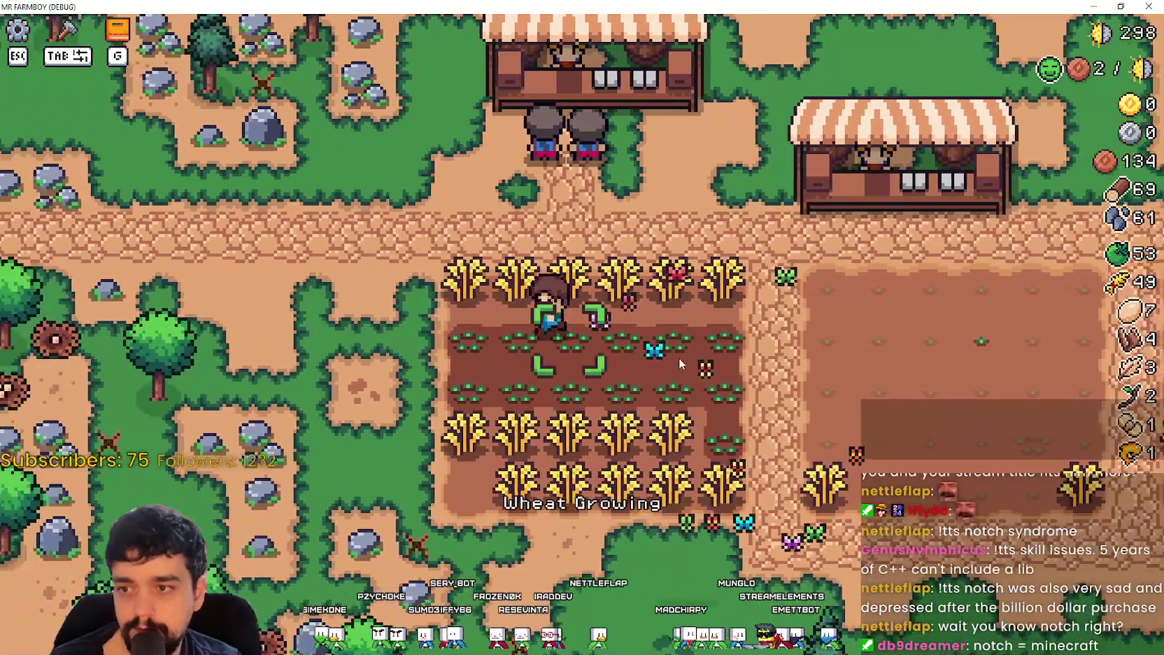
Step: Reopen the Crafting panel while heading back down toward the ripe wheat rows
key(s)
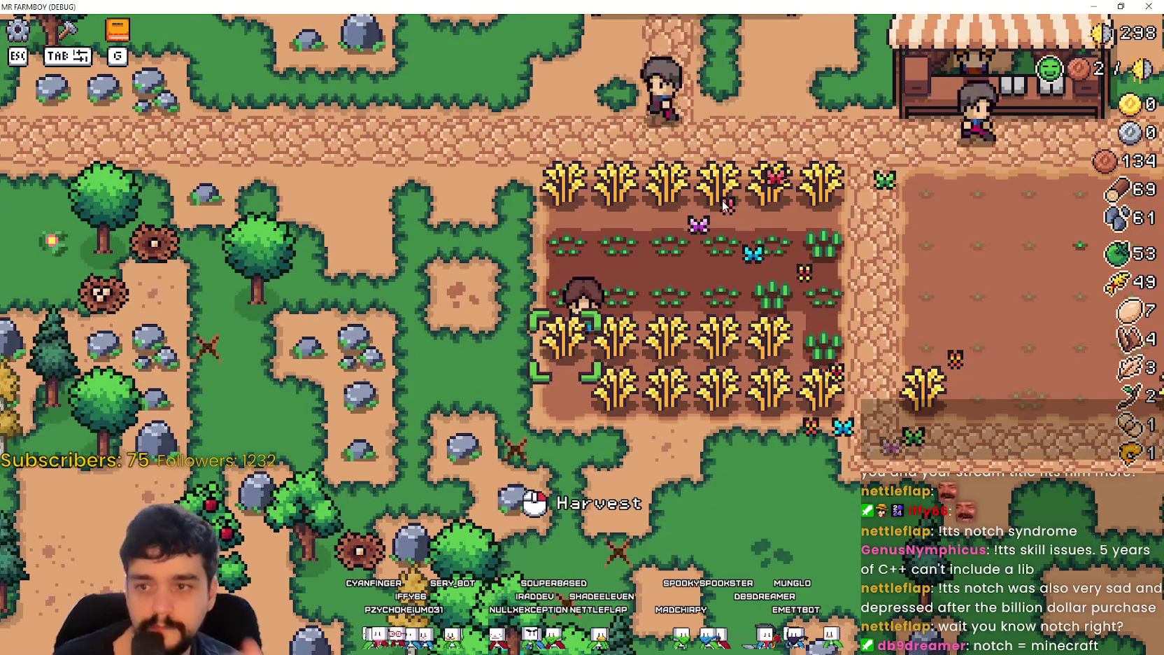
key(d)
key(Tab)
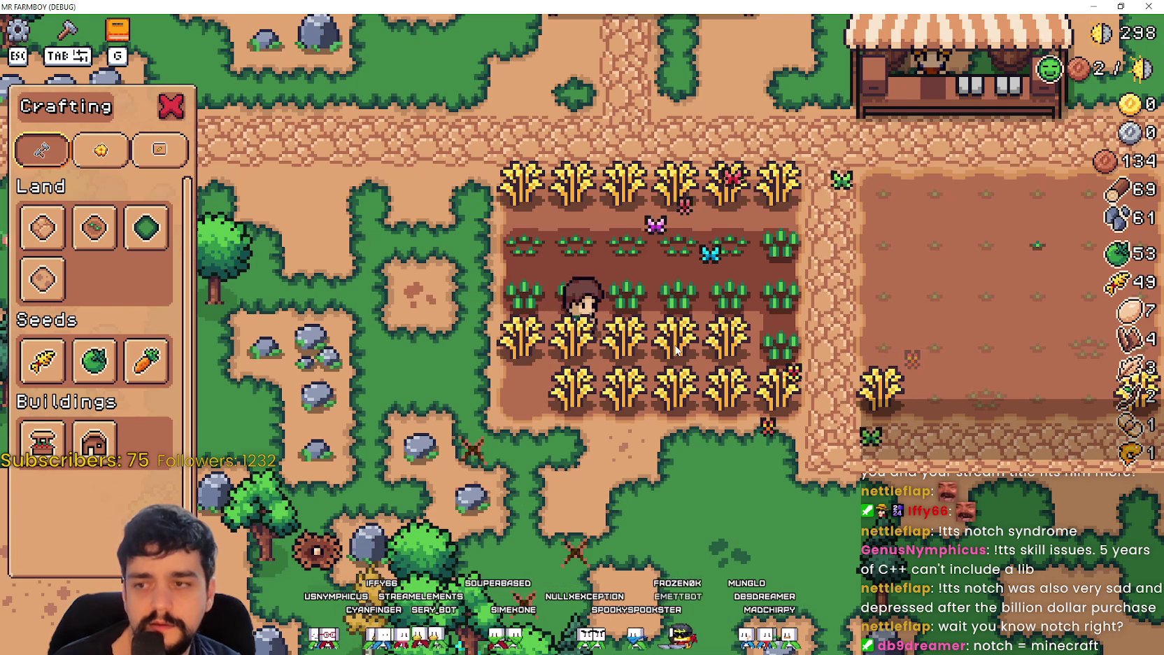
key(d)
key(s)
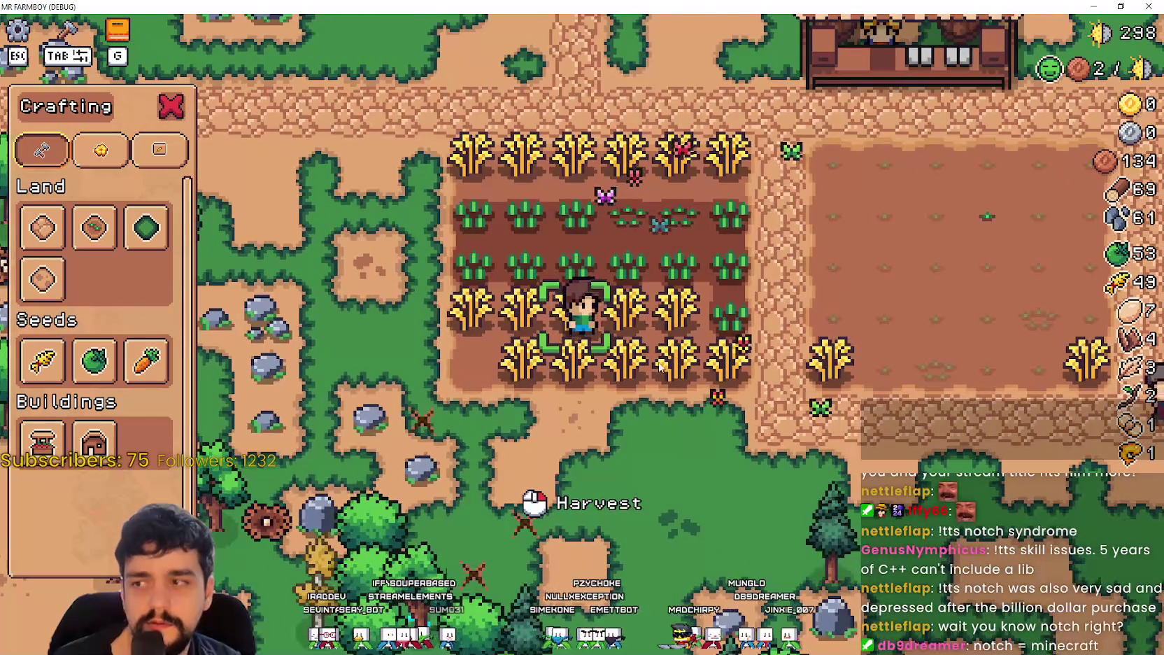